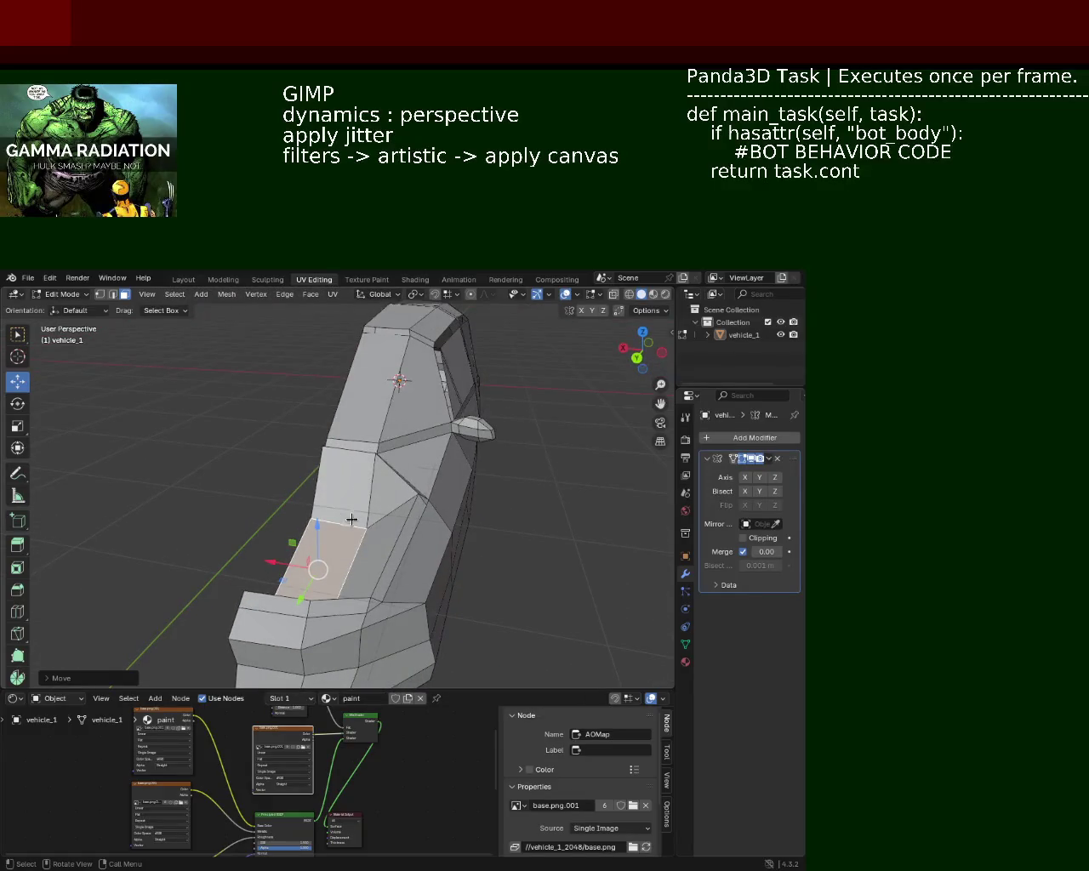
Raise the selected hood face slightly along the vertical axis
{"action": "left_click_drag", "start_coordinate": [315, 532], "coordinate": [318, 514]}
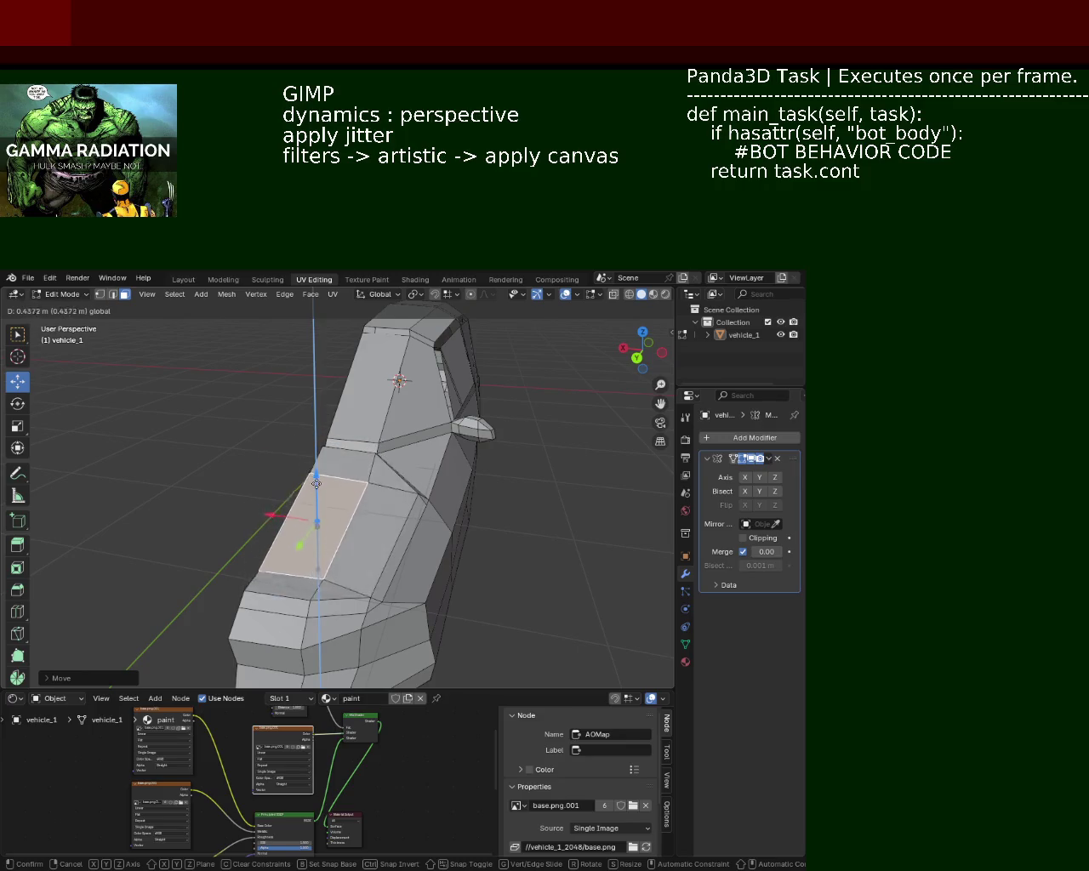
{"action": "left_click_drag", "start_coordinate": [318, 515], "coordinate": [317, 520]}
{"action": "left_click_drag", "start_coordinate": [317, 521], "coordinate": [440, 514]}
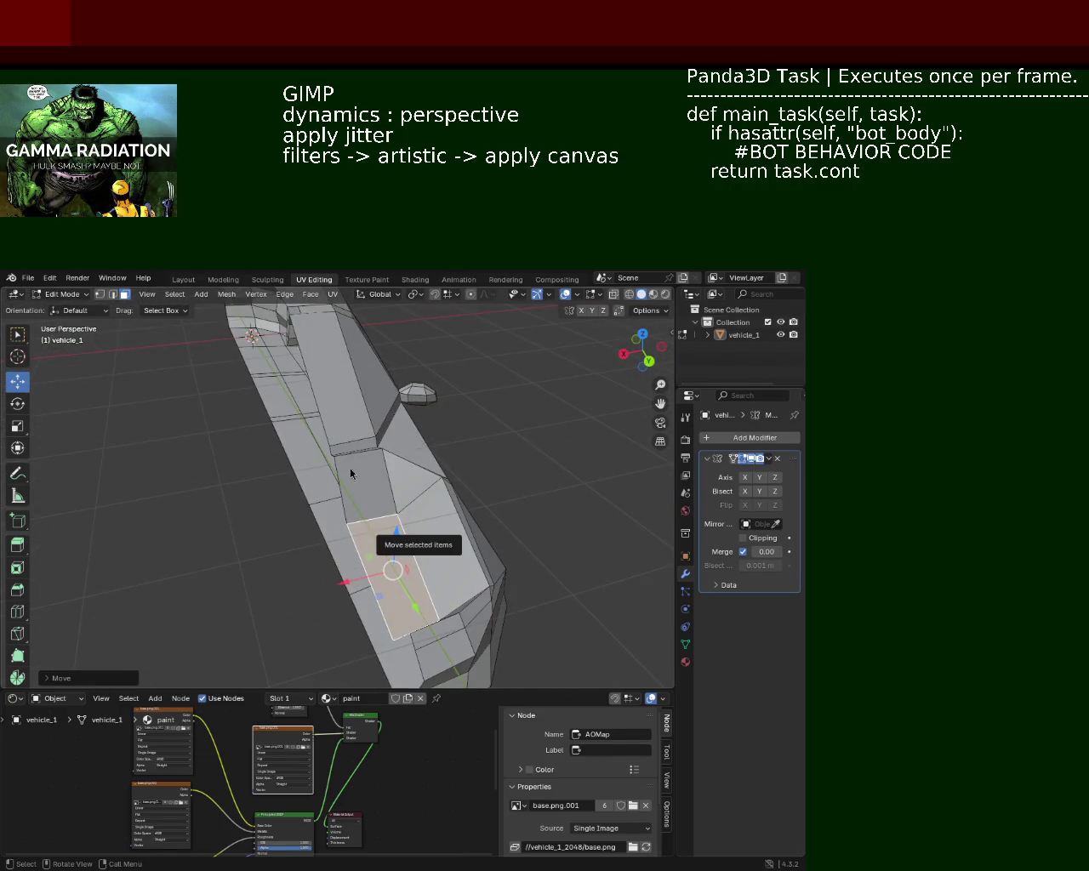
{"action": "left_click_drag", "start_coordinate": [543, 486], "coordinate": [475, 511]}
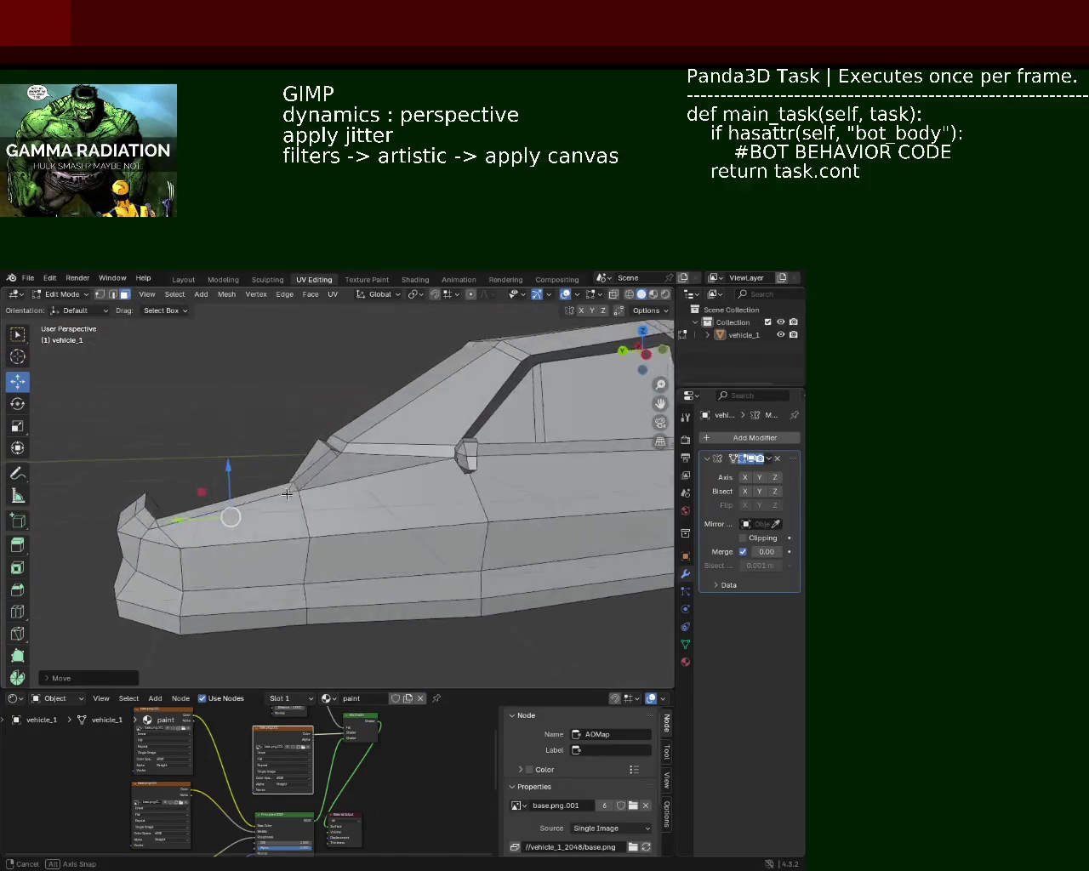
{"action": "scroll", "scroll_direction": "up", "scroll_amount": 3}
{"action": "left_click_drag", "start_coordinate": [443, 503], "coordinate": [479, 525]}
Lower the other face along the Z axis and confirm its new position
{"action": "key", "text": "g"}
{"action": "key", "text": "z"}
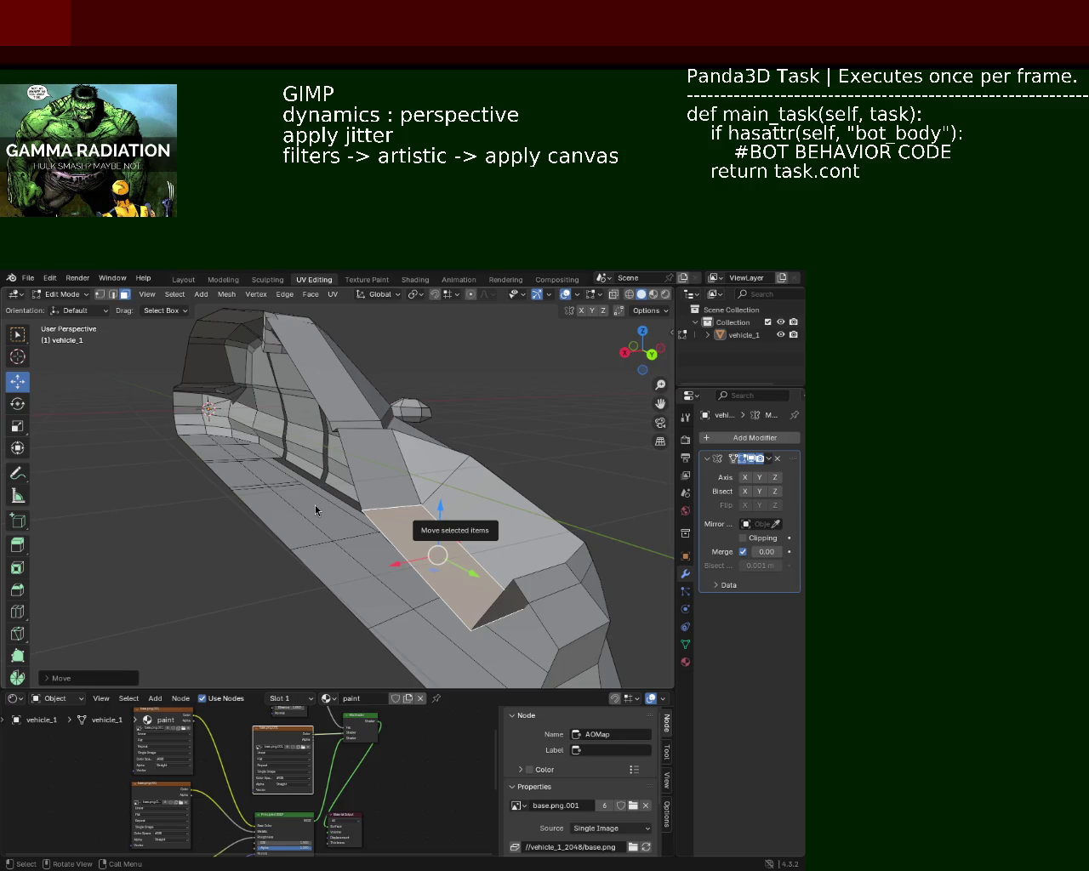
{"action": "left_click_drag", "start_coordinate": [469, 498], "coordinate": [479, 510]}
{"action": "key", "text": "g"}
{"action": "key", "text": "z"}
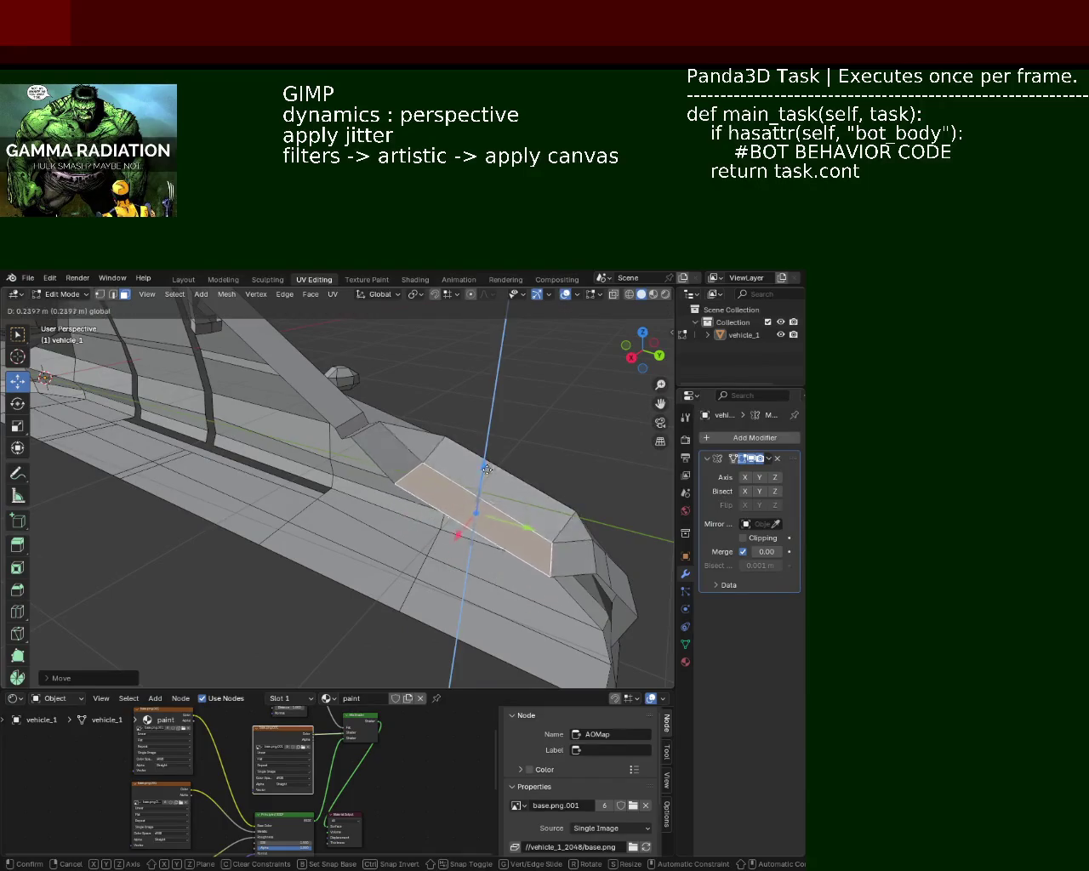
{"action": "left_click", "coordinate": [492, 494]}
{"action": "left_click_drag", "start_coordinate": [492, 495], "coordinate": [323, 494]}
{"action": "left_click", "coordinate": [100, 294]}
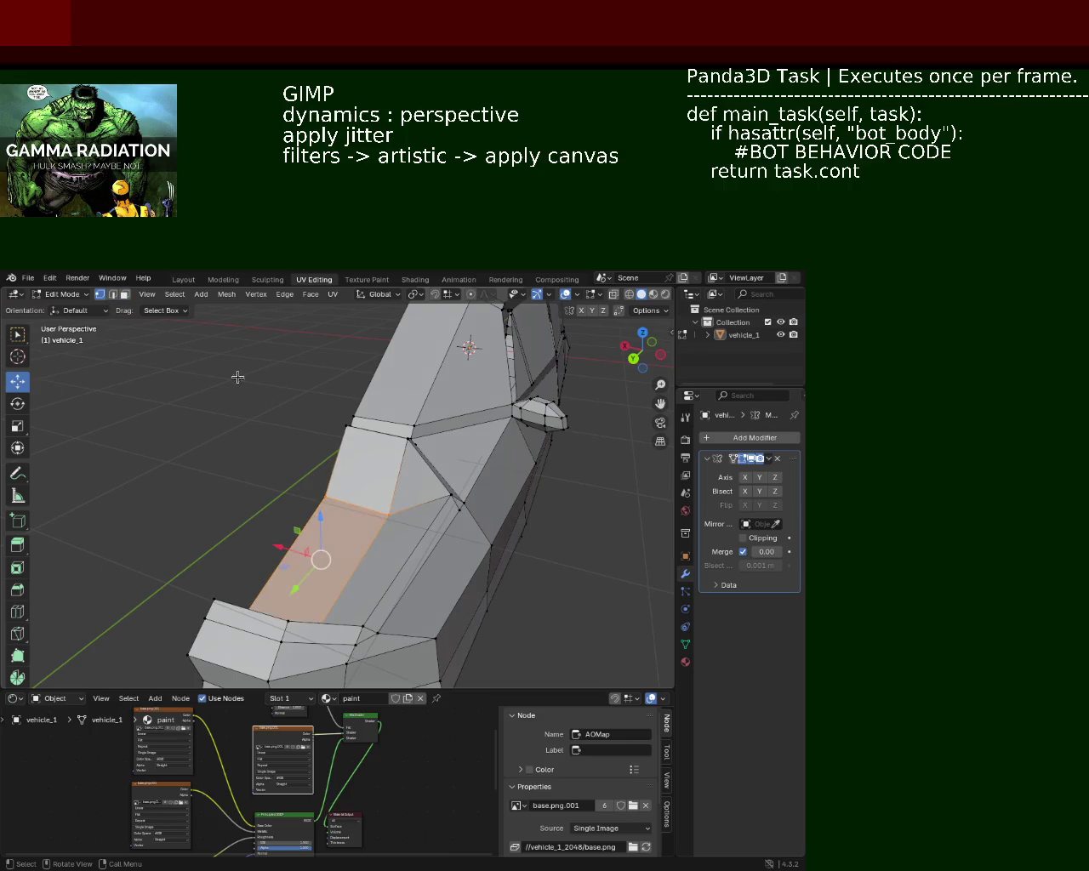
Select the four corner vertices of a side face on the car body
{"action": "left_click", "coordinate": [342, 423]}
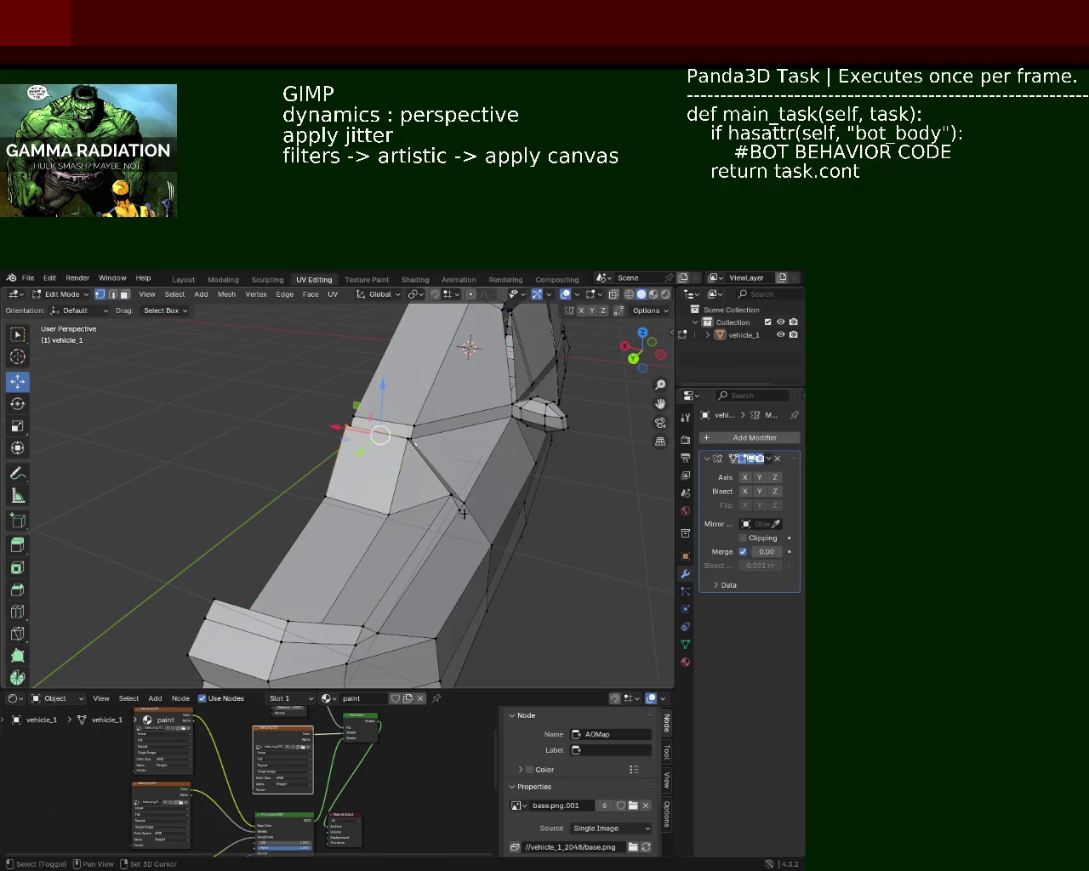
{"action": "left_click_drag", "start_coordinate": [411, 444], "coordinate": [213, 512]}
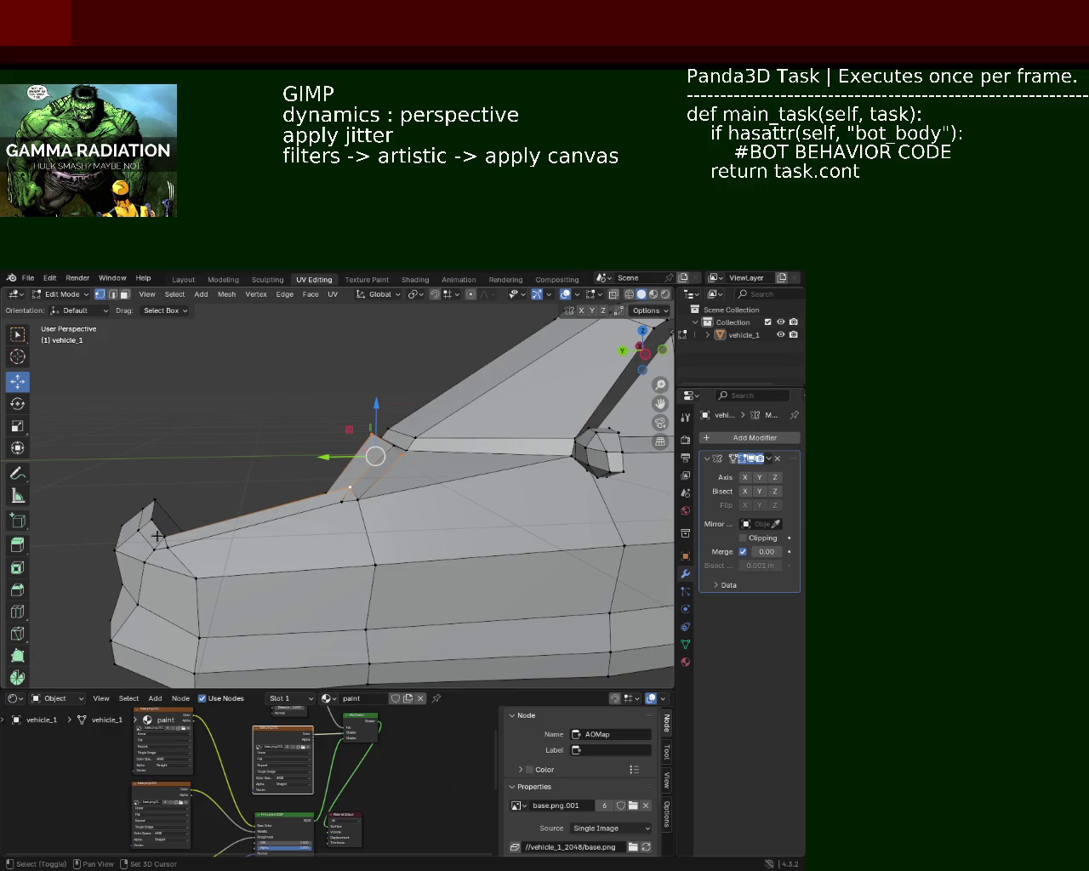
{"action": "left_click", "coordinate": [159, 534]}
{"action": "left_click", "coordinate": [154, 519]}
{"action": "left_click", "coordinate": [161, 507]}
{"action": "left_click_drag", "start_coordinate": [161, 507], "coordinate": [411, 484]}
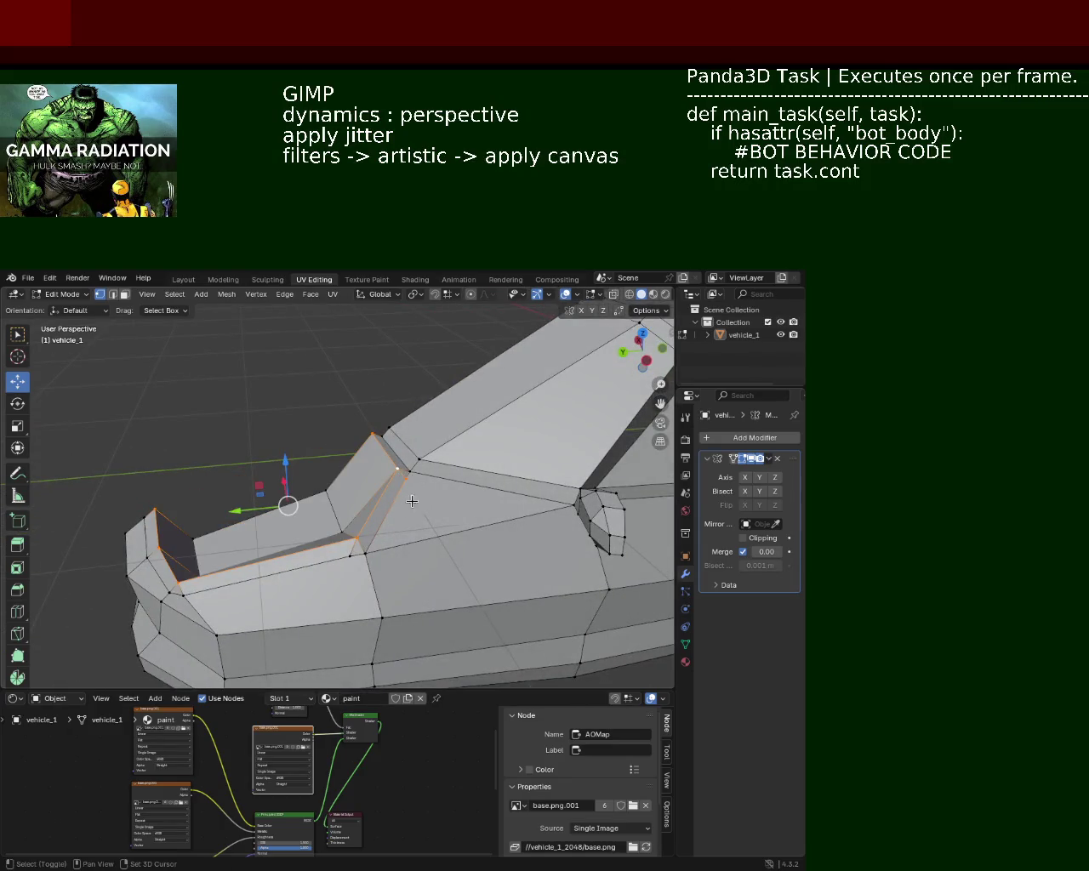
{"action": "left_click_drag", "start_coordinate": [405, 483], "coordinate": [388, 540]}
{"action": "scroll", "scroll_direction": "up", "scroll_amount": 3}
{"action": "left_click_drag", "start_coordinate": [437, 433], "coordinate": [336, 412]}
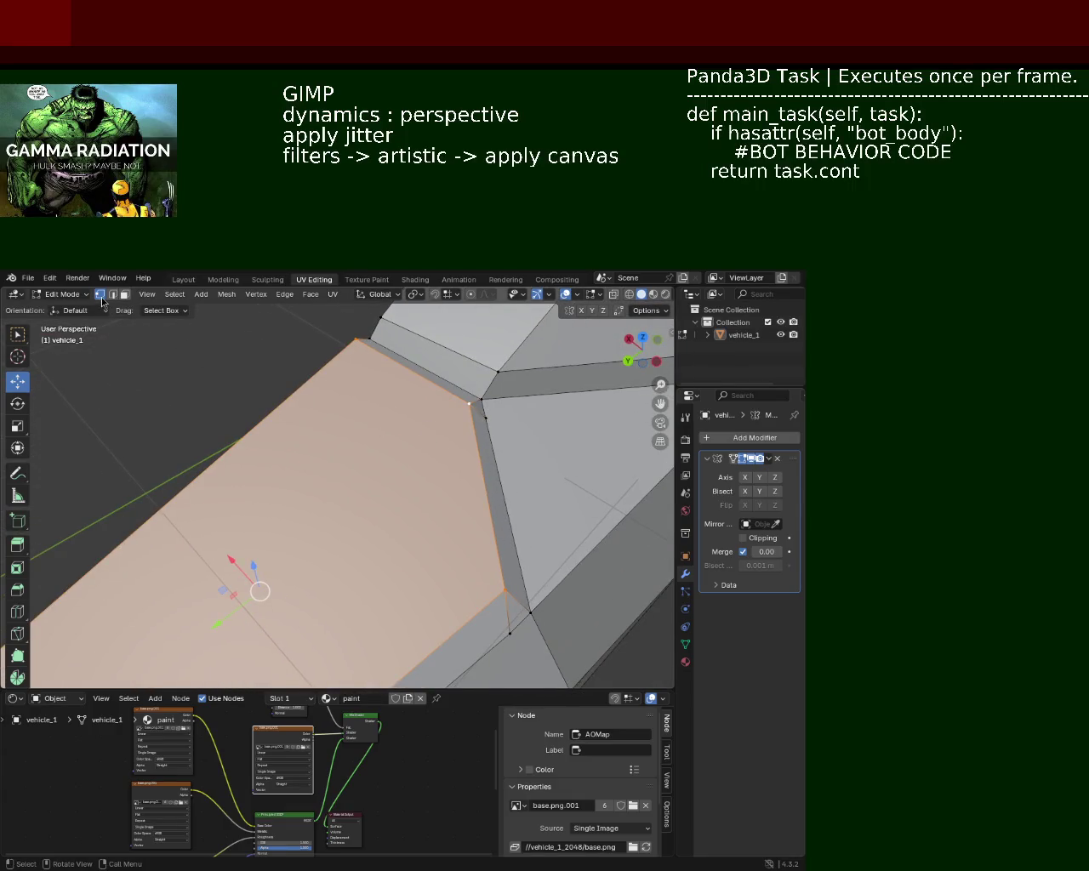
Select the panel's corner vertex and set the snap target to Increment
{"action": "left_click", "coordinate": [466, 405]}
{"action": "left_click", "coordinate": [505, 582]}
{"action": "left_click_drag", "start_coordinate": [505, 582], "coordinate": [500, 523]}
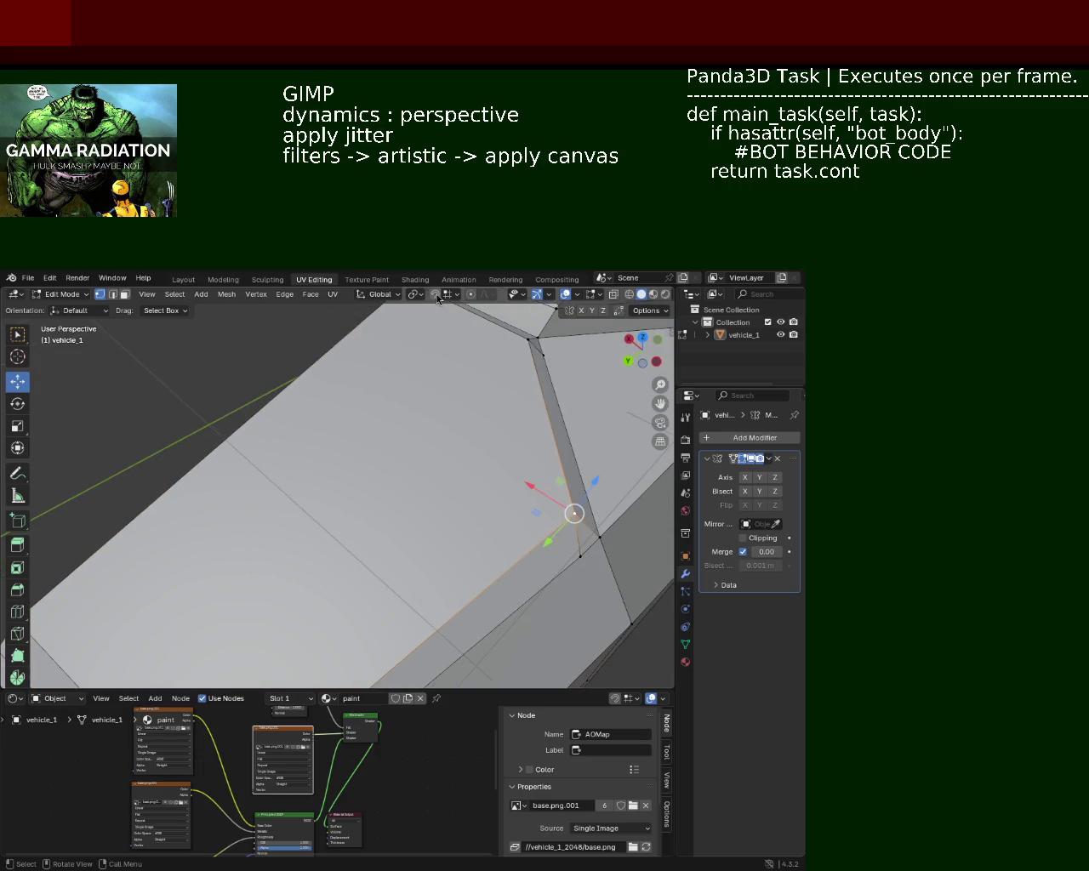
{"action": "left_click", "coordinate": [441, 296]}
{"action": "left_click", "coordinate": [433, 356]}
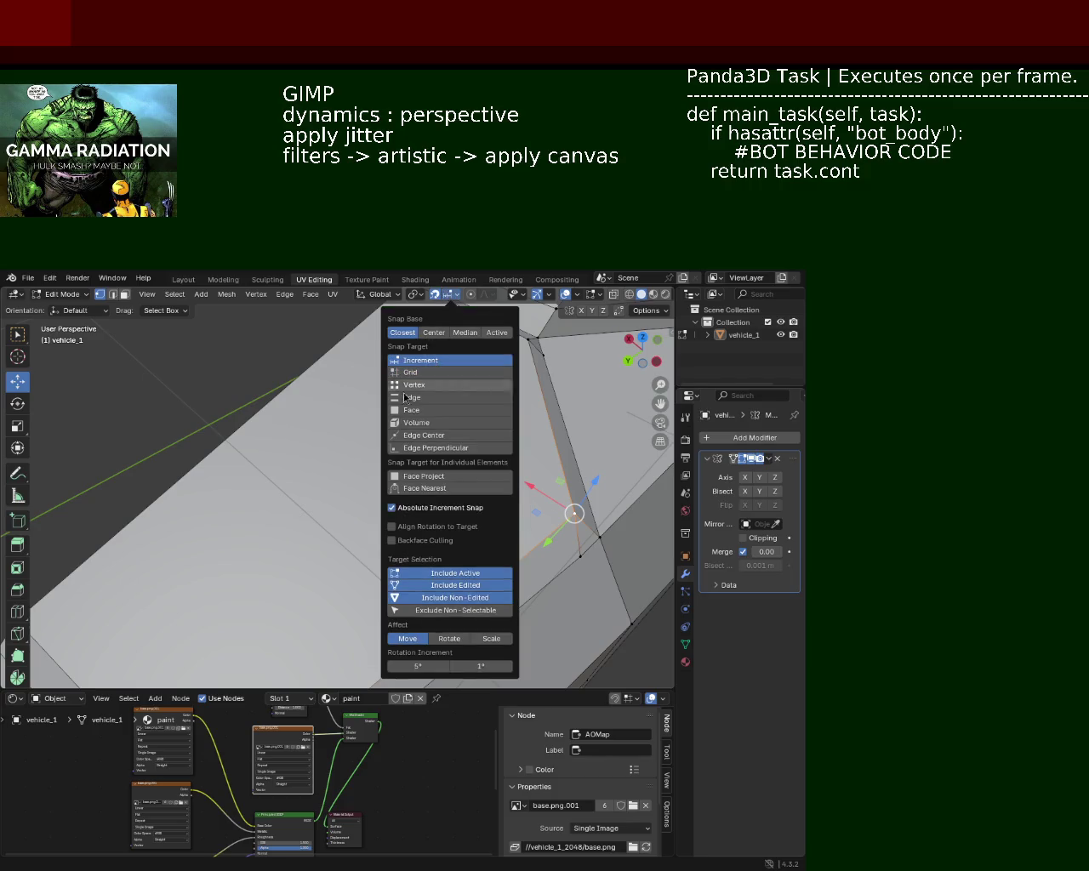
Vertex-slide the side panel's left-edge vertex downward along its edge
{"action": "left_click_drag", "start_coordinate": [374, 460], "coordinate": [447, 482]}
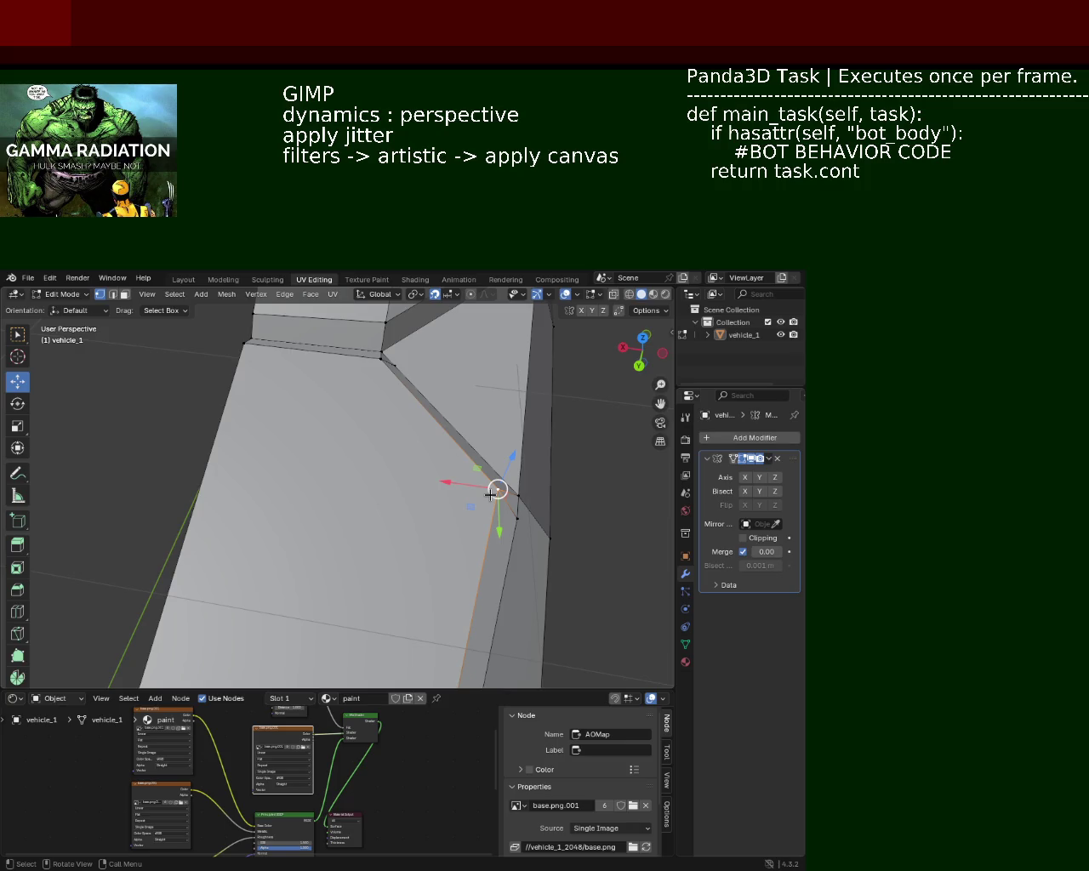
{"action": "left_click_drag", "start_coordinate": [485, 505], "coordinate": [382, 522]}
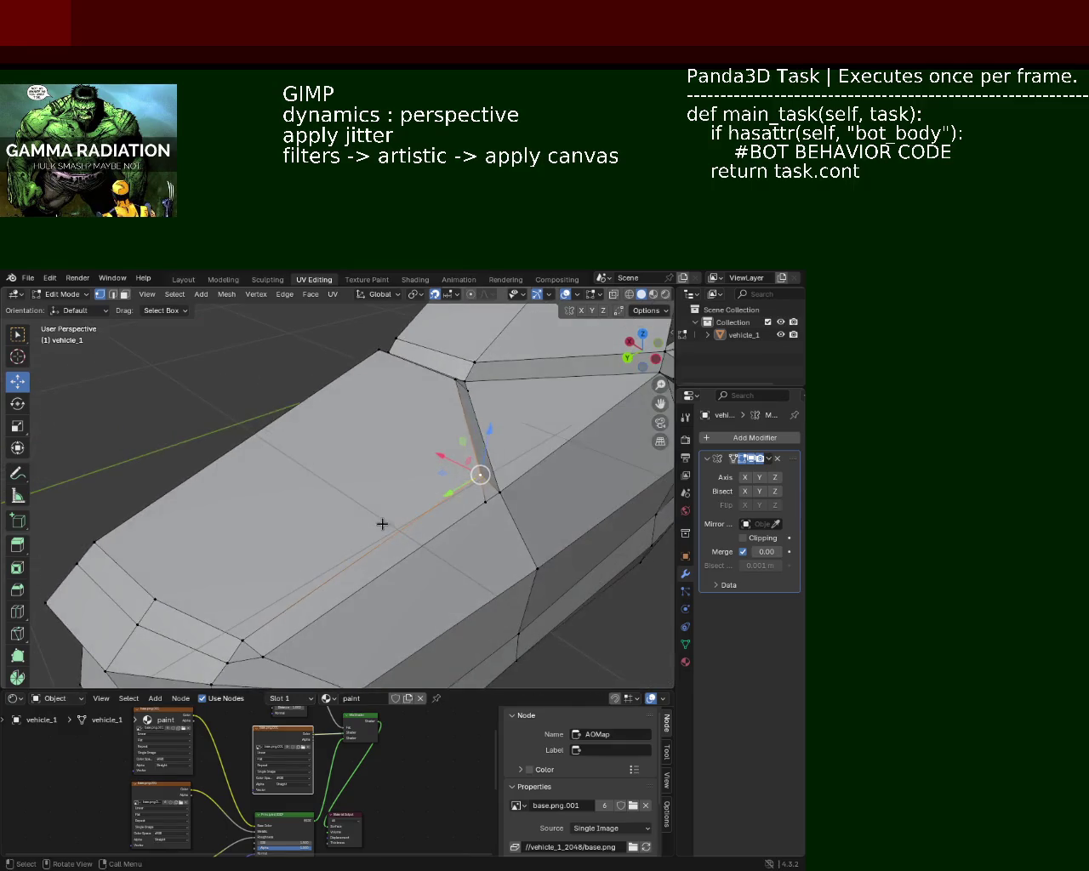
{"action": "left_click_drag", "start_coordinate": [256, 625], "coordinate": [307, 527]}
{"action": "left_click", "coordinate": [293, 353]}
{"action": "left_click", "coordinate": [214, 654]}
{"action": "left_click_drag", "start_coordinate": [264, 456], "coordinate": [266, 449]}
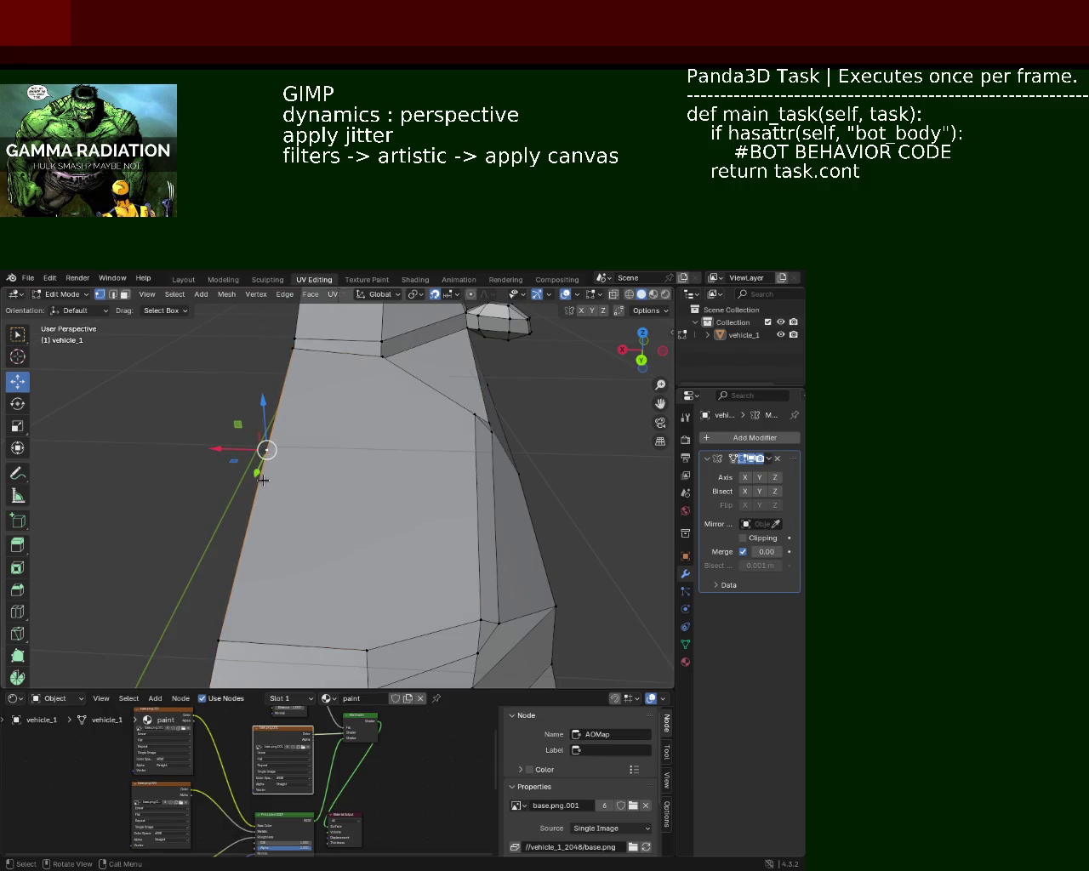
{"action": "key", "text": "shift+v"}
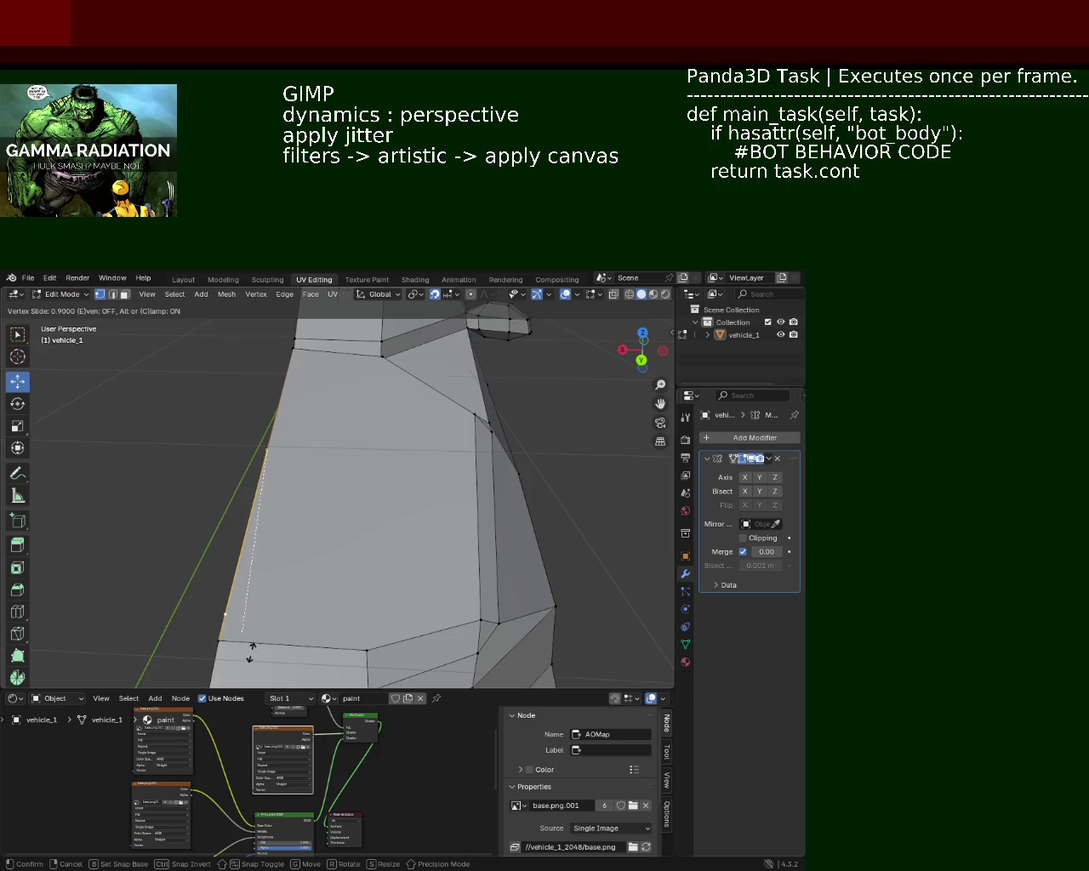
{"action": "left_click", "coordinate": [251, 648]}
Select the panel's top and bottom edges and subdivide them
{"action": "left_click", "coordinate": [471, 620]}
{"action": "left_click", "coordinate": [471, 620]}
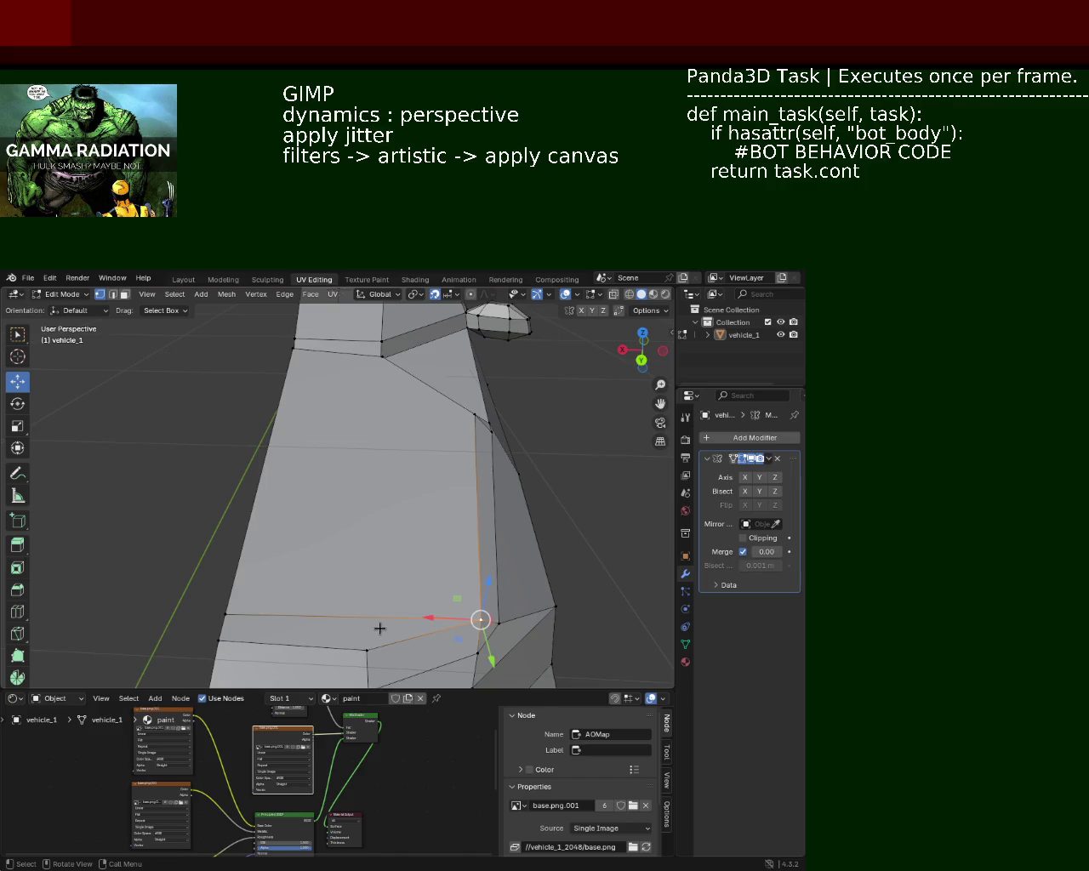
{"action": "left_click", "coordinate": [329, 640]}
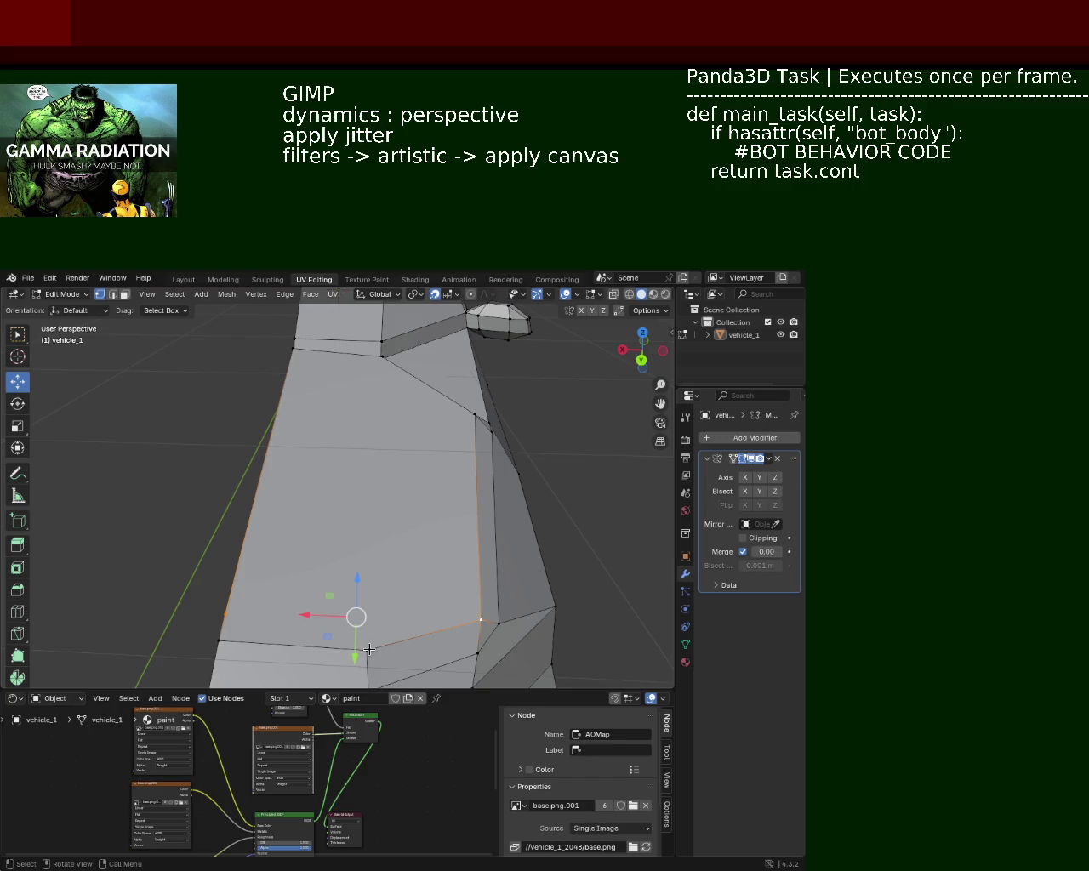
{"action": "left_click", "coordinate": [366, 648]}
{"action": "left_click", "coordinate": [381, 357]}
{"action": "right_click", "coordinate": [382, 413]}
{"action": "left_click", "coordinate": [382, 412]}
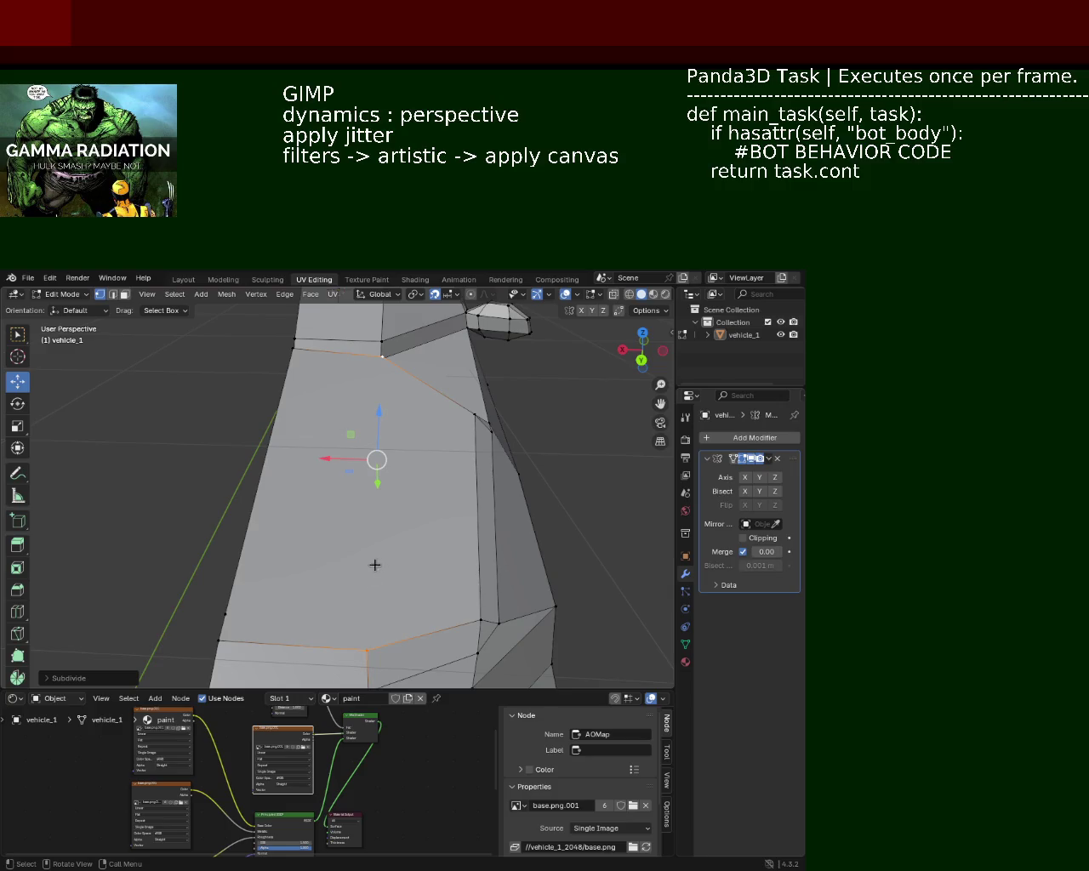
Finish the top and bottom edge subdivision, then clear the selection
{"action": "left_click", "coordinate": [366, 648]}
{"action": "left_click", "coordinate": [381, 357]}
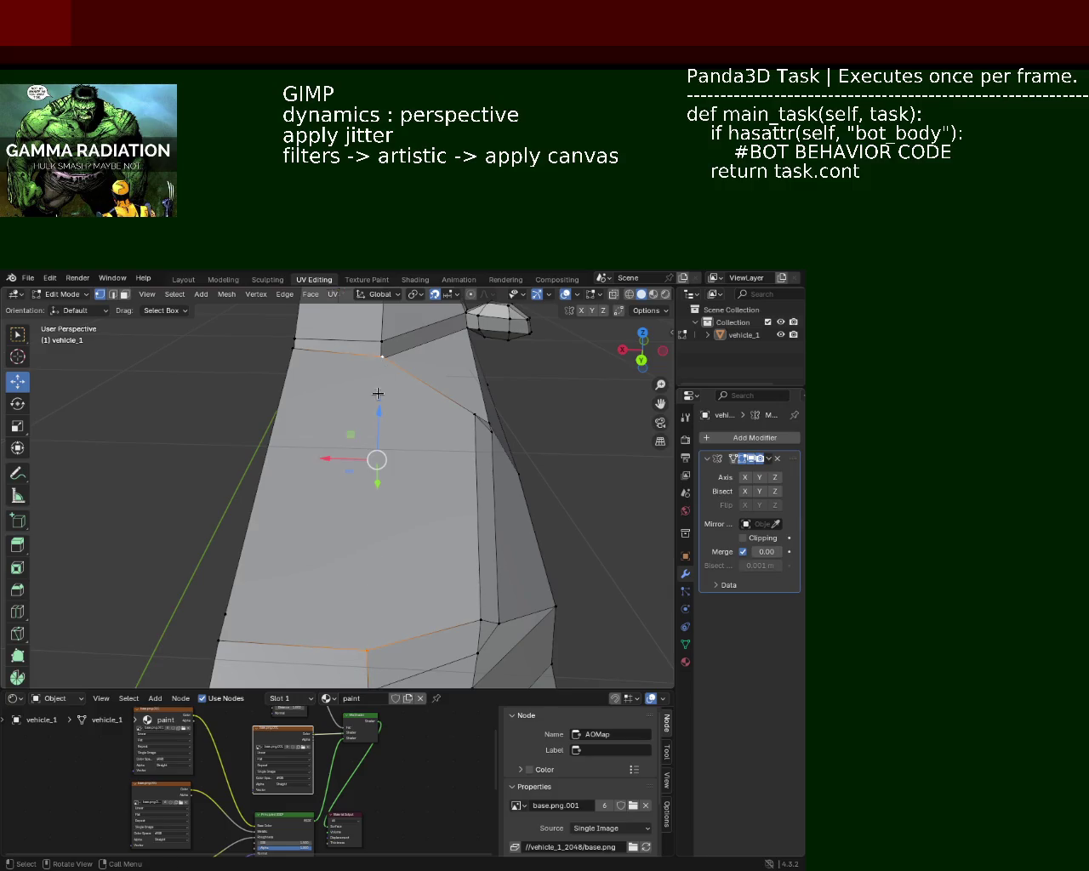
{"action": "key", "text": "ctrl+z"}
{"action": "key", "text": "ctrl+shift+z"}
{"action": "left_click", "coordinate": [361, 645]}
{"action": "left_click", "coordinate": [377, 357]}
{"action": "left_click_drag", "start_coordinate": [389, 401], "coordinate": [290, 505]}
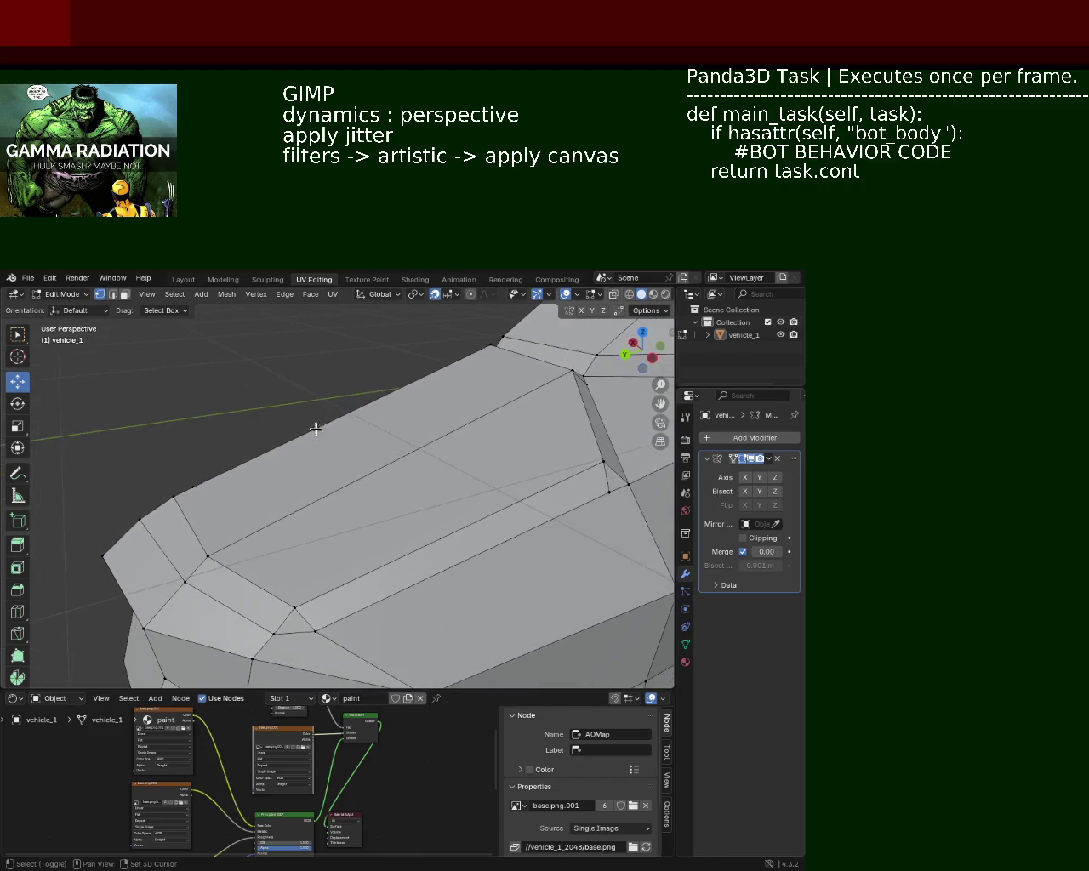
{"action": "left_click", "coordinate": [189, 490]}
{"action": "left_click", "coordinate": [298, 602]}
{"action": "key", "text": "alt+a"}
Slide the vertex on the panel's left edge along its edge
{"action": "left_click_drag", "start_coordinate": [407, 514], "coordinate": [434, 531]}
{"action": "left_click", "coordinate": [334, 337]}
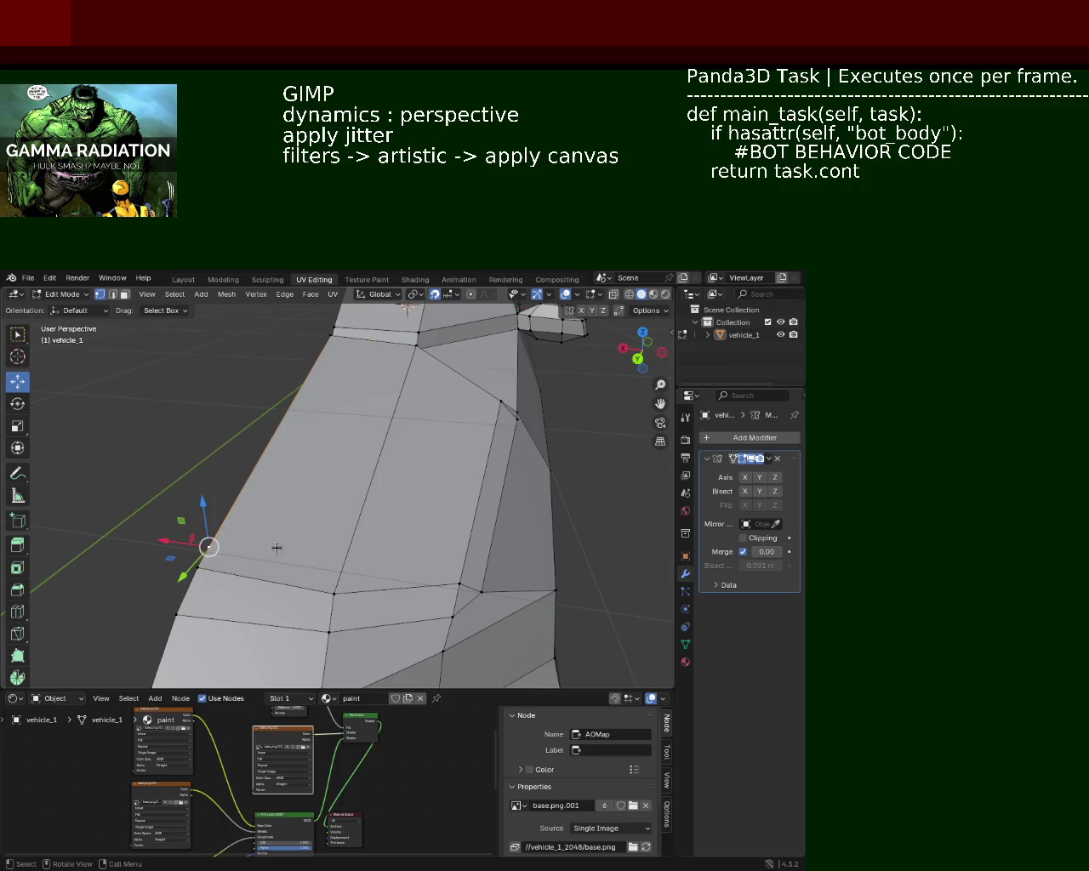
{"action": "key", "text": "shift+v"}
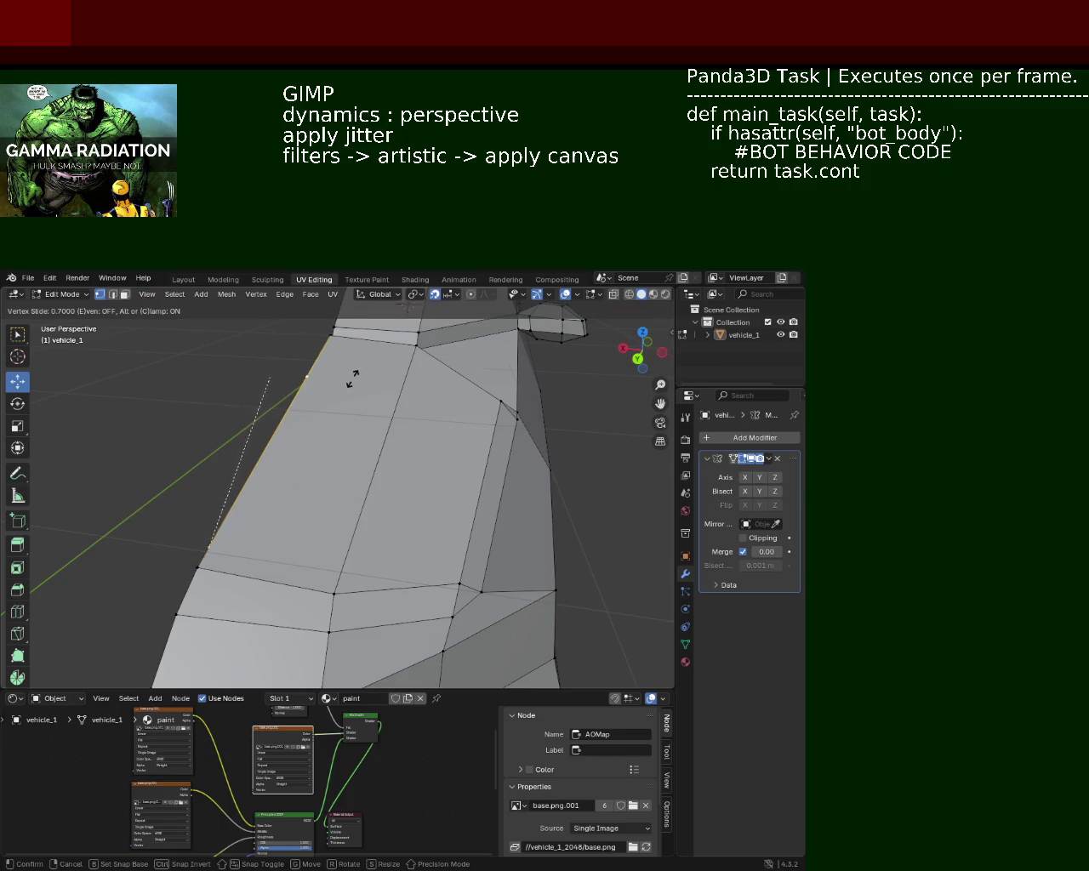
{"action": "left_click", "coordinate": [354, 377]}
{"action": "left_click", "coordinate": [492, 398]}
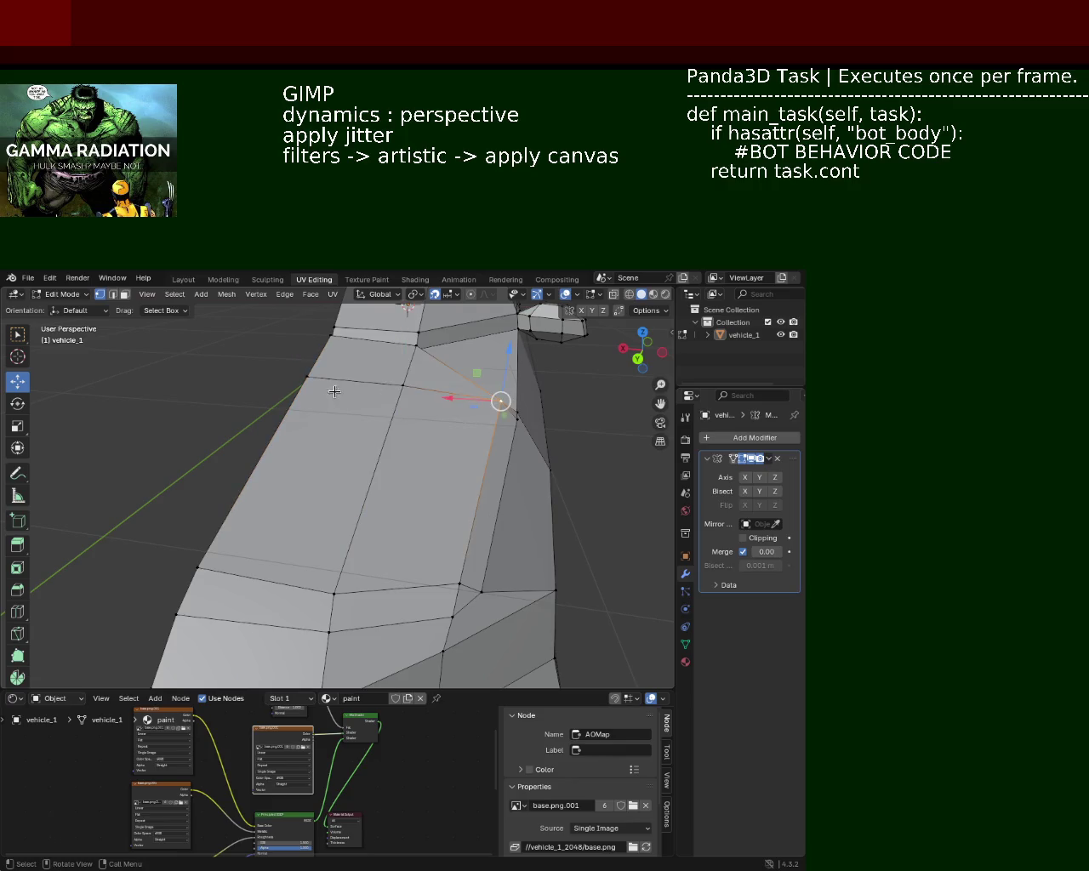
Subdivide the panel's left edge and slide the new vertex downward
{"action": "left_click_drag", "start_coordinate": [338, 391], "coordinate": [360, 499]}
{"action": "left_click", "coordinate": [178, 561]}
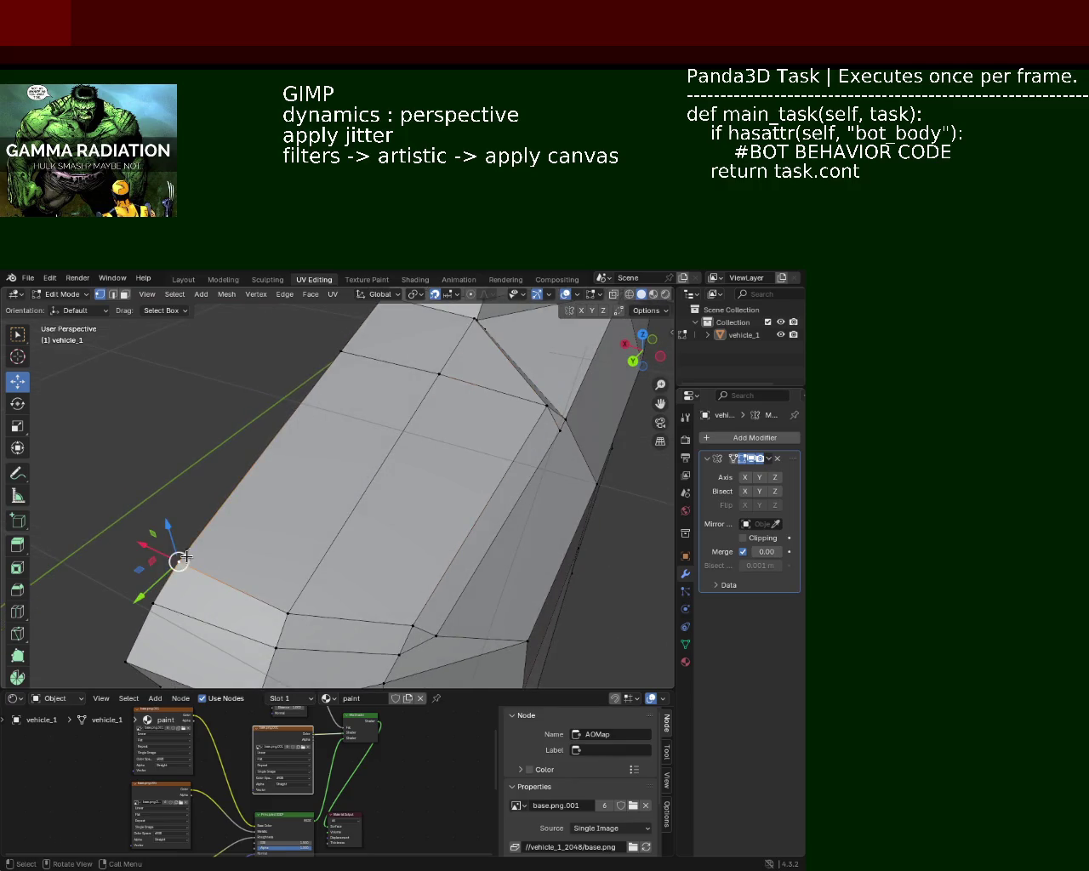
{"action": "left_click", "coordinate": [342, 350]}
{"action": "right_click", "coordinate": [350, 348]}
{"action": "left_click", "coordinate": [350, 345]}
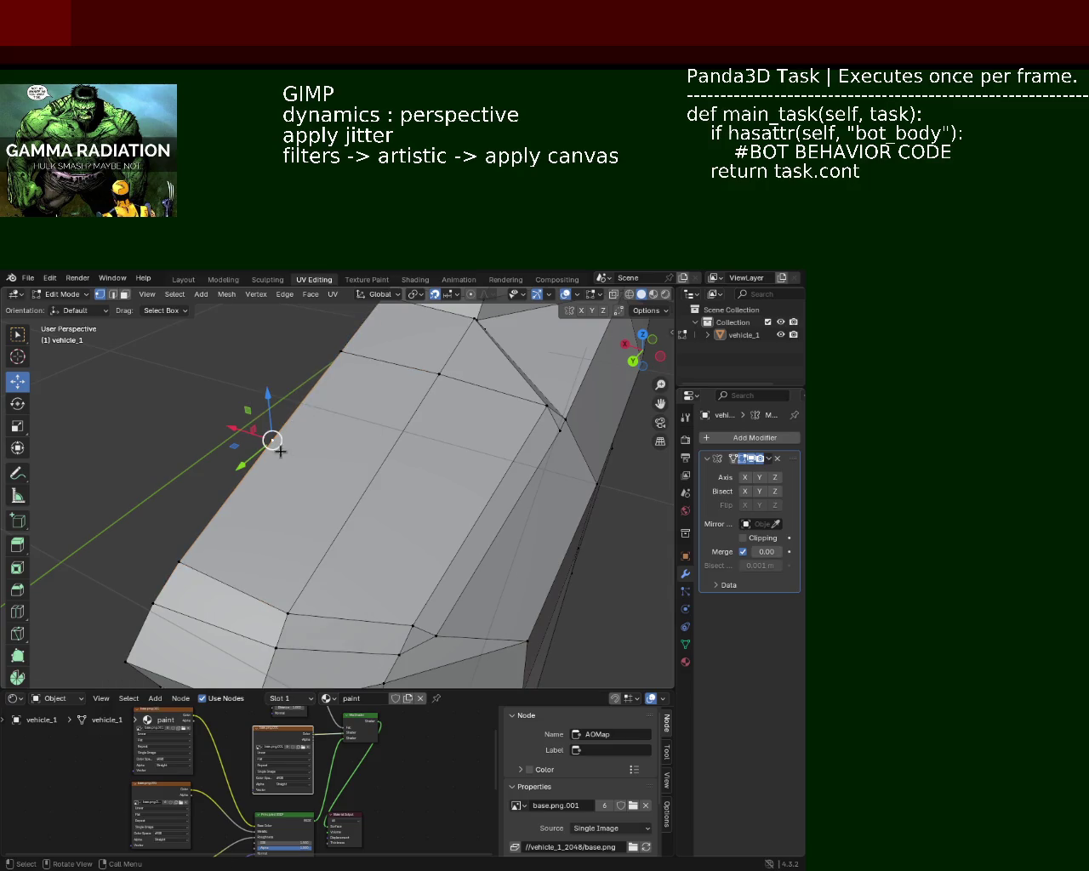
{"action": "key", "text": "g"}
{"action": "key", "text": "g"}
{"action": "left_click", "coordinate": [218, 548]}
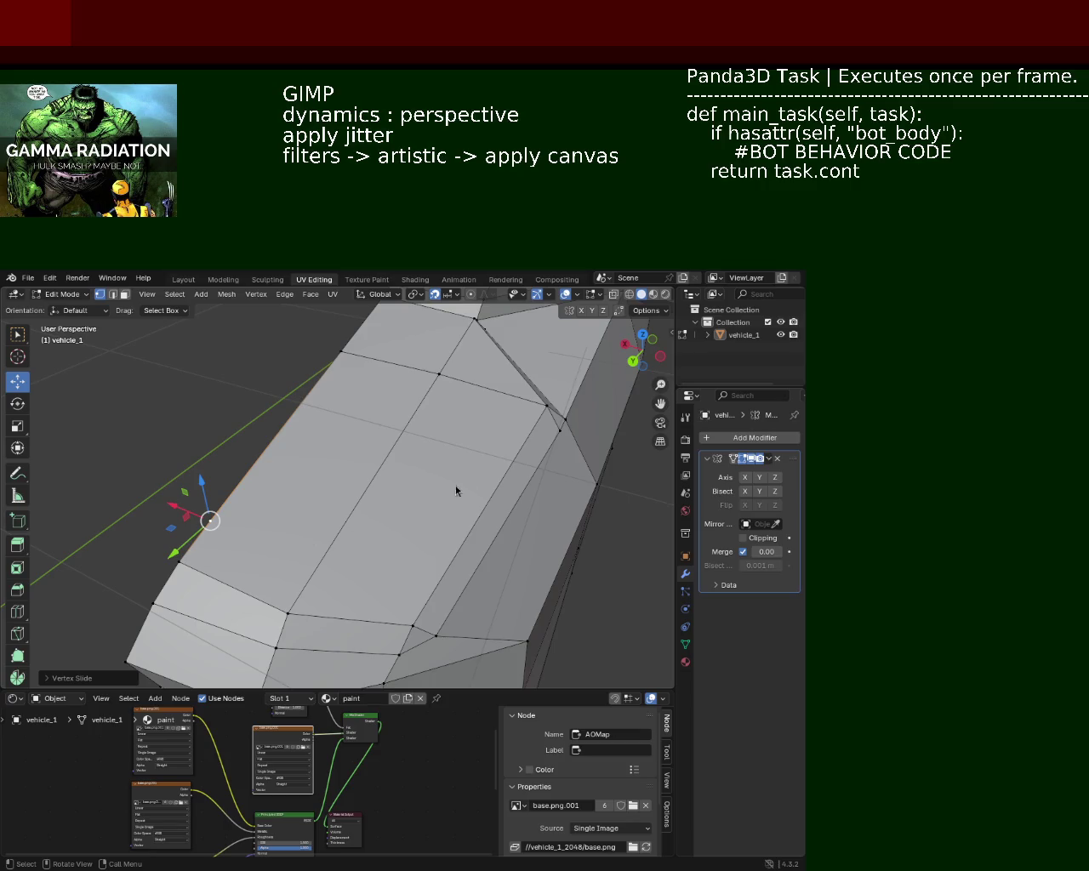
{"action": "left_click", "coordinate": [413, 626]}
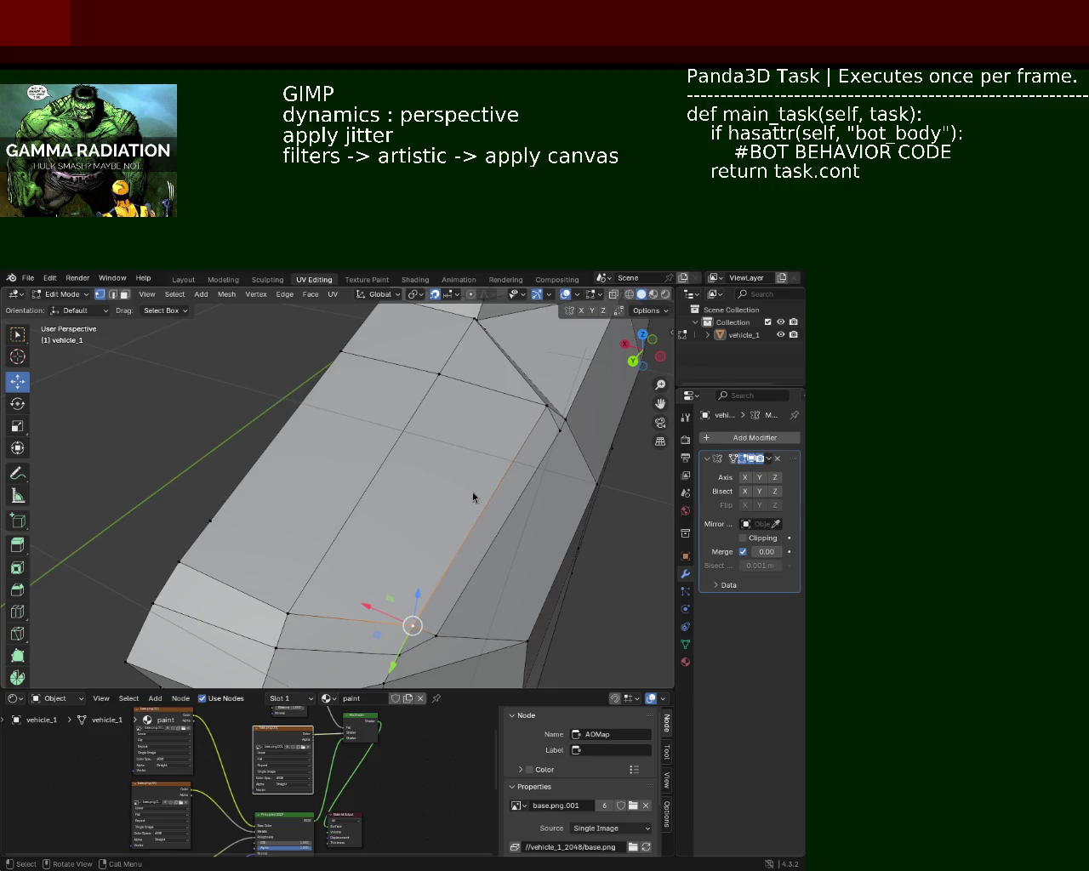
Vertex-slide another left-edge vertex of the side panel down its edge
{"action": "left_click_drag", "start_coordinate": [456, 521], "coordinate": [459, 560]}
{"action": "left_click", "coordinate": [239, 565]}
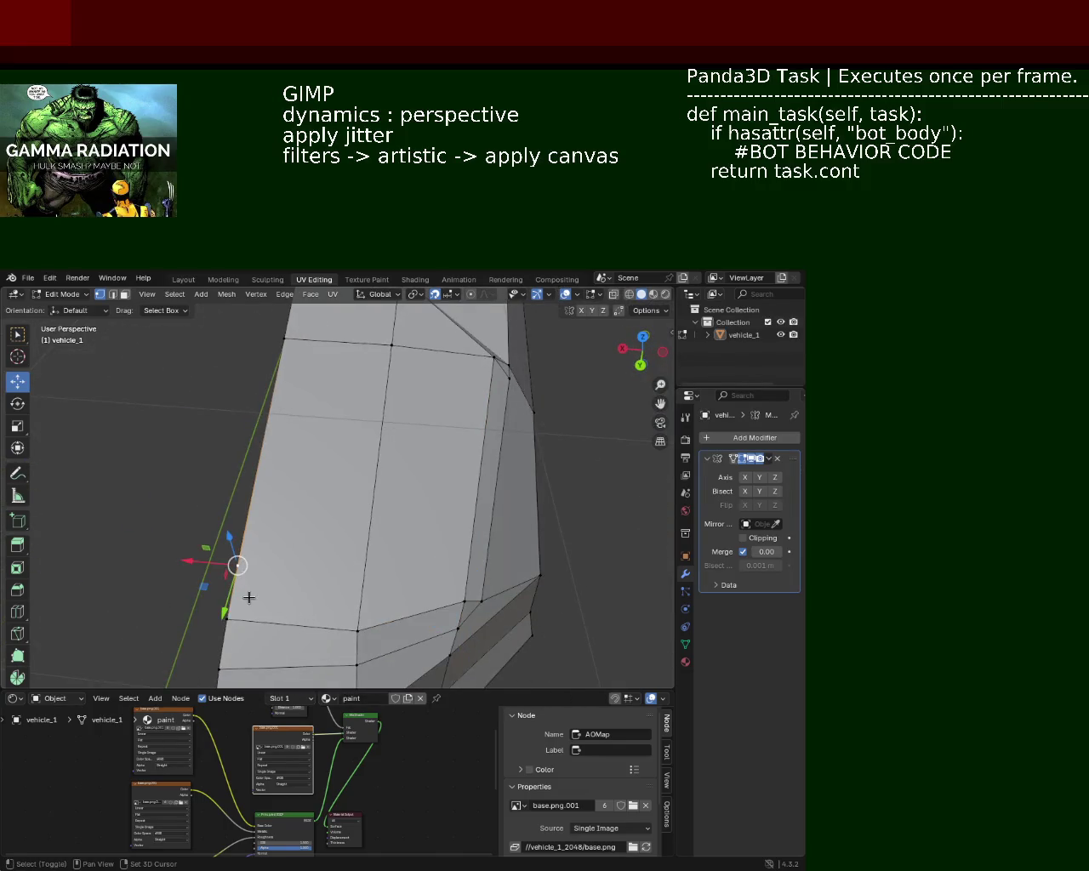
{"action": "key", "text": "shift+v"}
{"action": "left_click", "coordinate": [254, 622]}
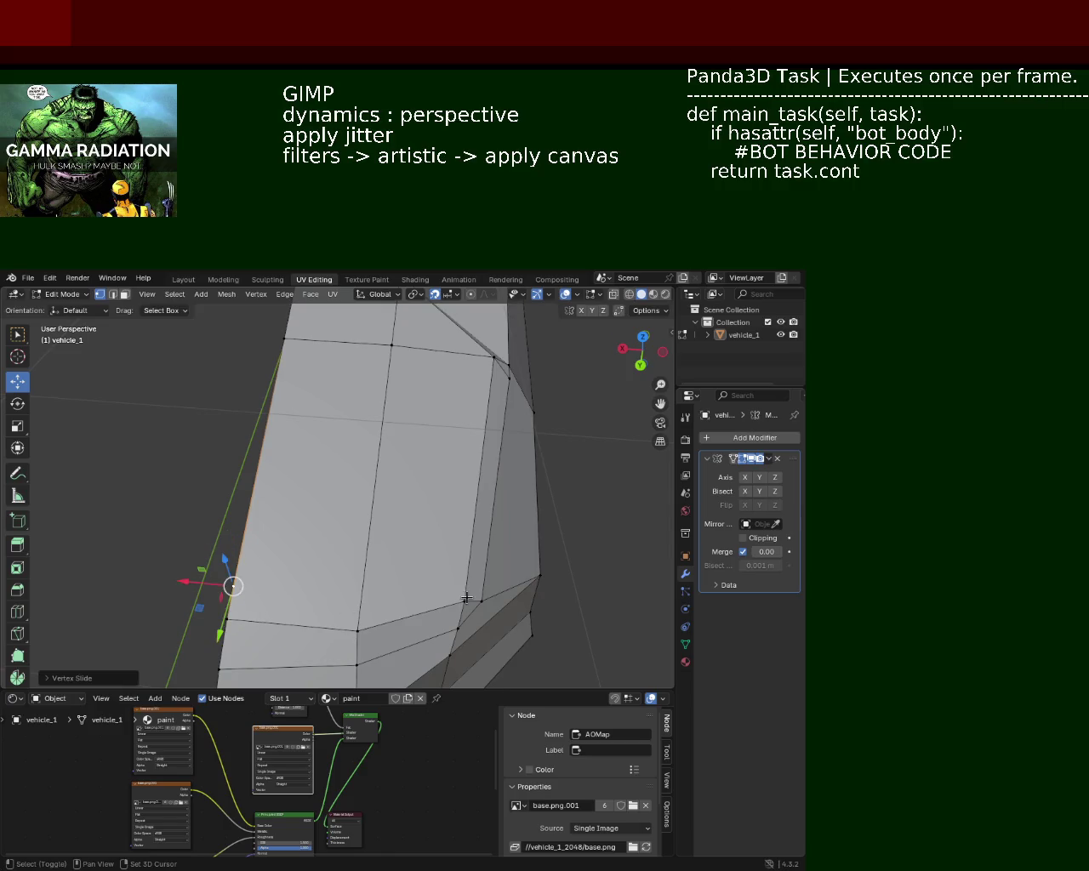
Add a lower vertex and nearby edges of the panel to the selection
{"action": "left_click_drag", "start_coordinate": [457, 584], "coordinate": [431, 540]}
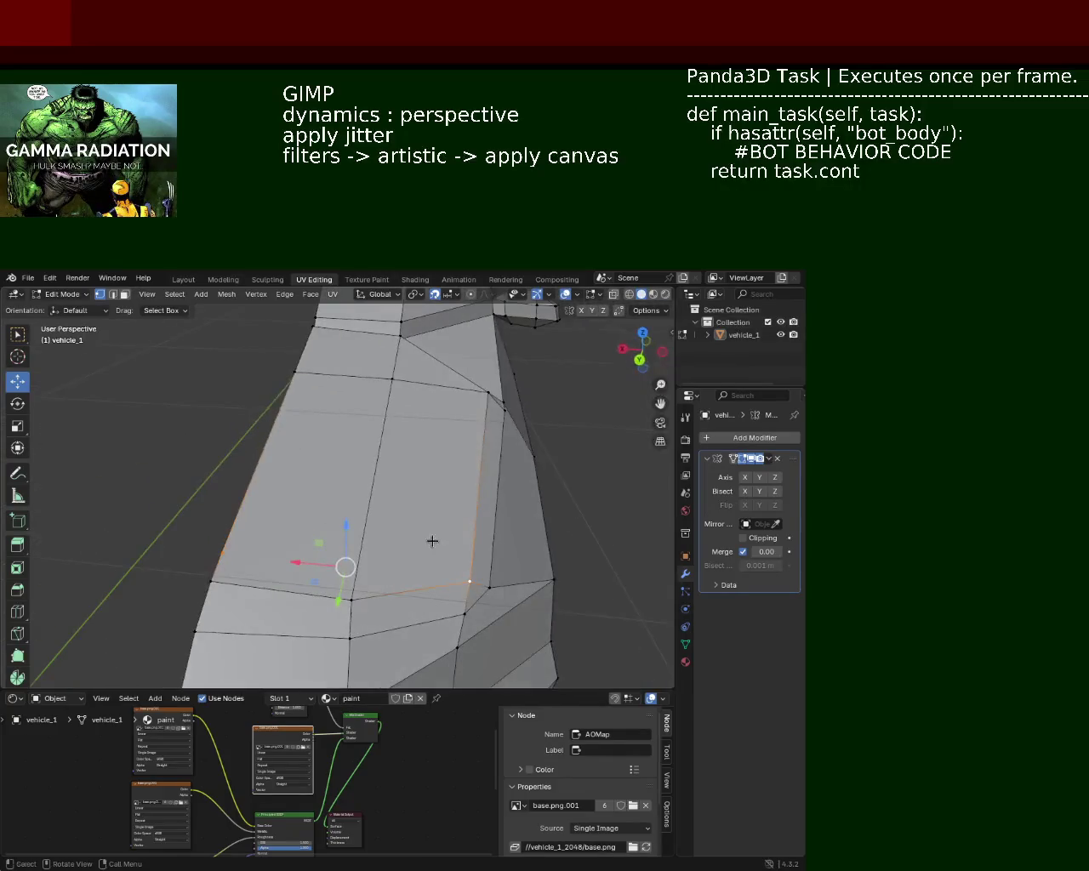
{"action": "left_click", "coordinate": [463, 580]}
{"action": "left_click_drag", "start_coordinate": [479, 501], "coordinate": [257, 511]}
{"action": "left_click", "coordinate": [311, 619]}
{"action": "left_click", "coordinate": [223, 498]}
{"action": "left_click_drag", "start_coordinate": [223, 498], "coordinate": [379, 517]}
{"action": "left_click_drag", "start_coordinate": [365, 537], "coordinate": [233, 526]}
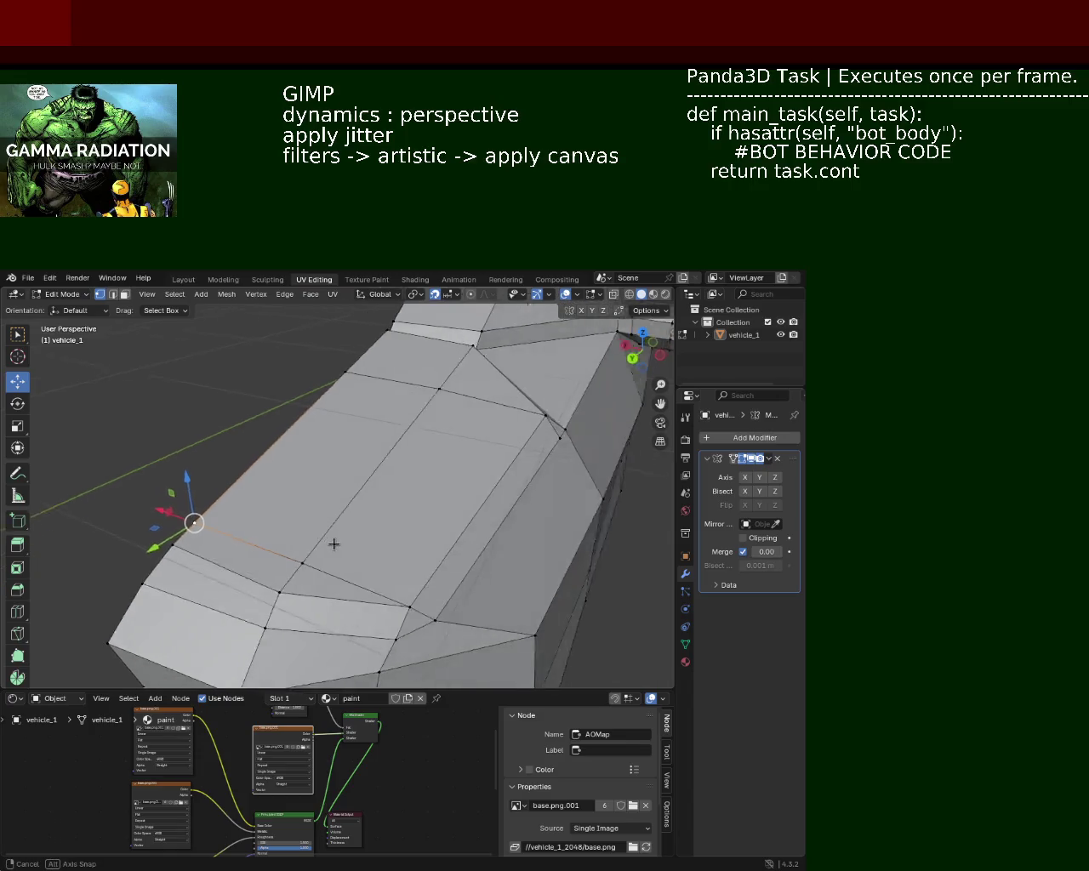
Slide the front-corner vertex to the far end of its edge
{"action": "left_click", "coordinate": [233, 525]}
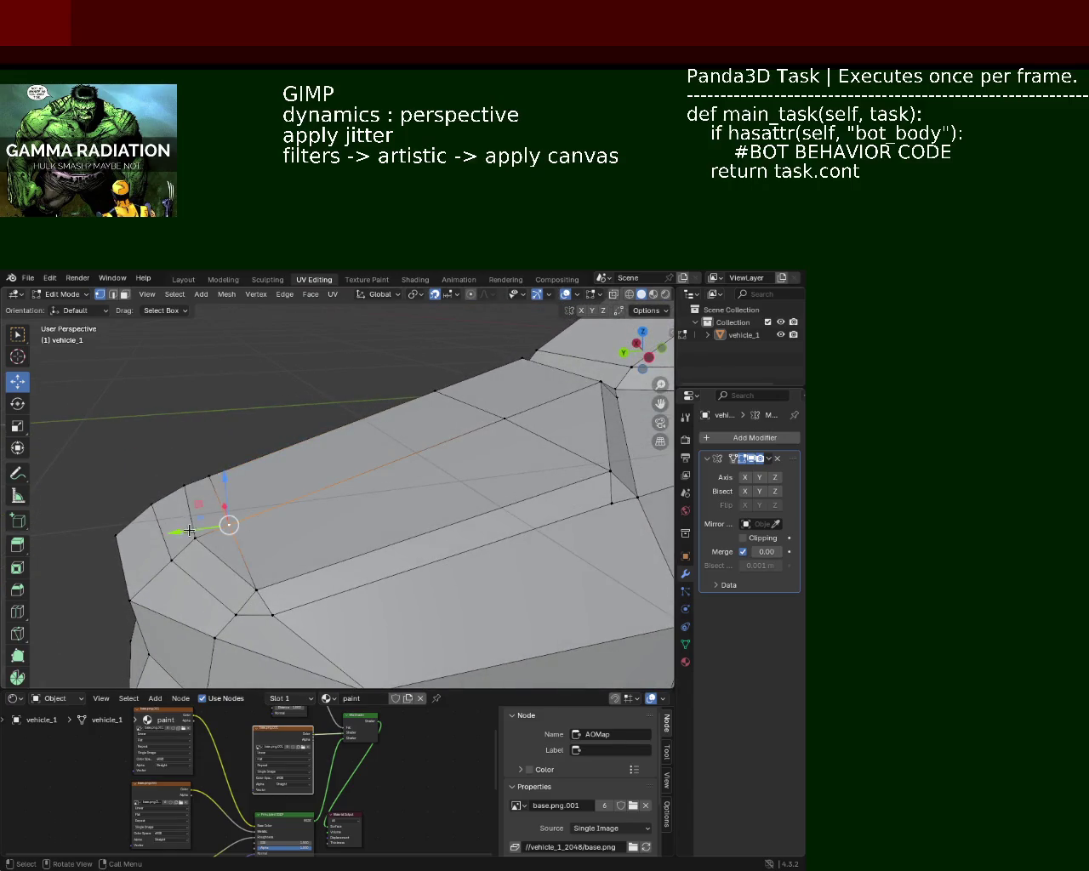
{"action": "key", "text": "g"}
{"action": "key", "text": "y"}
{"action": "left_click", "coordinate": [179, 534]}
{"action": "key", "text": "ctrl+z"}
{"action": "key", "text": "shift+v"}
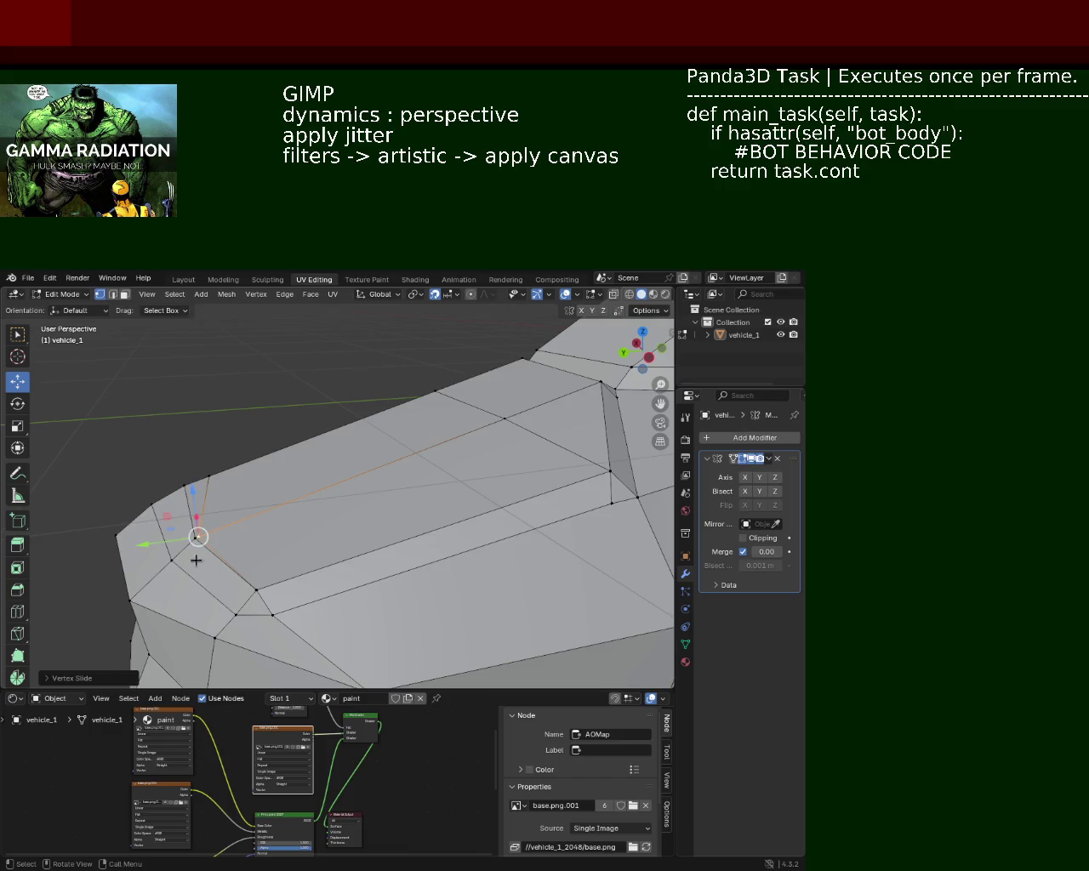
{"action": "left_click_drag", "start_coordinate": [199, 564], "coordinate": [204, 550]}
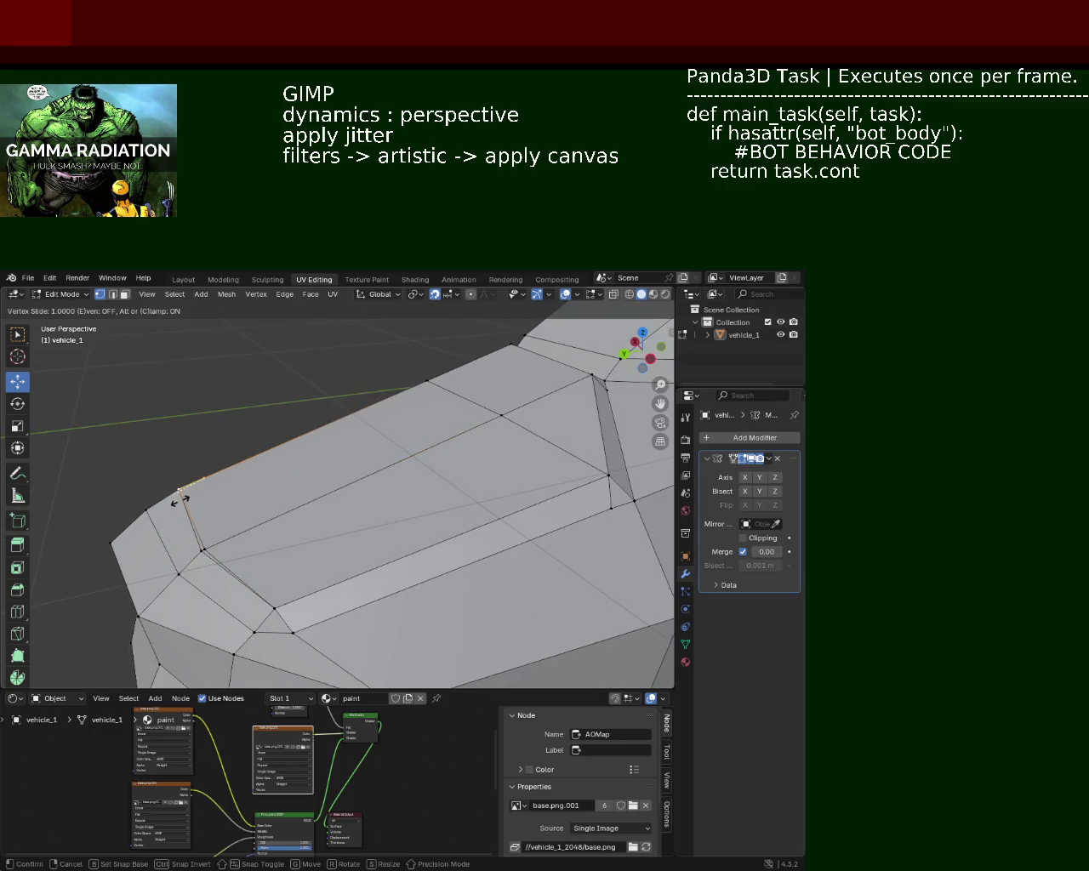
{"action": "left_click", "coordinate": [186, 498]}
{"action": "left_click_drag", "start_coordinate": [186, 498], "coordinate": [219, 549]}
{"action": "left_click_drag", "start_coordinate": [265, 586], "coordinate": [430, 473]}
Slide a side-panel vertex along its edge
{"action": "left_click", "coordinate": [361, 398]}
{"action": "left_click", "coordinate": [458, 410]}
{"action": "key", "text": "ctrl+e"}
{"action": "key", "text": "Escape"}
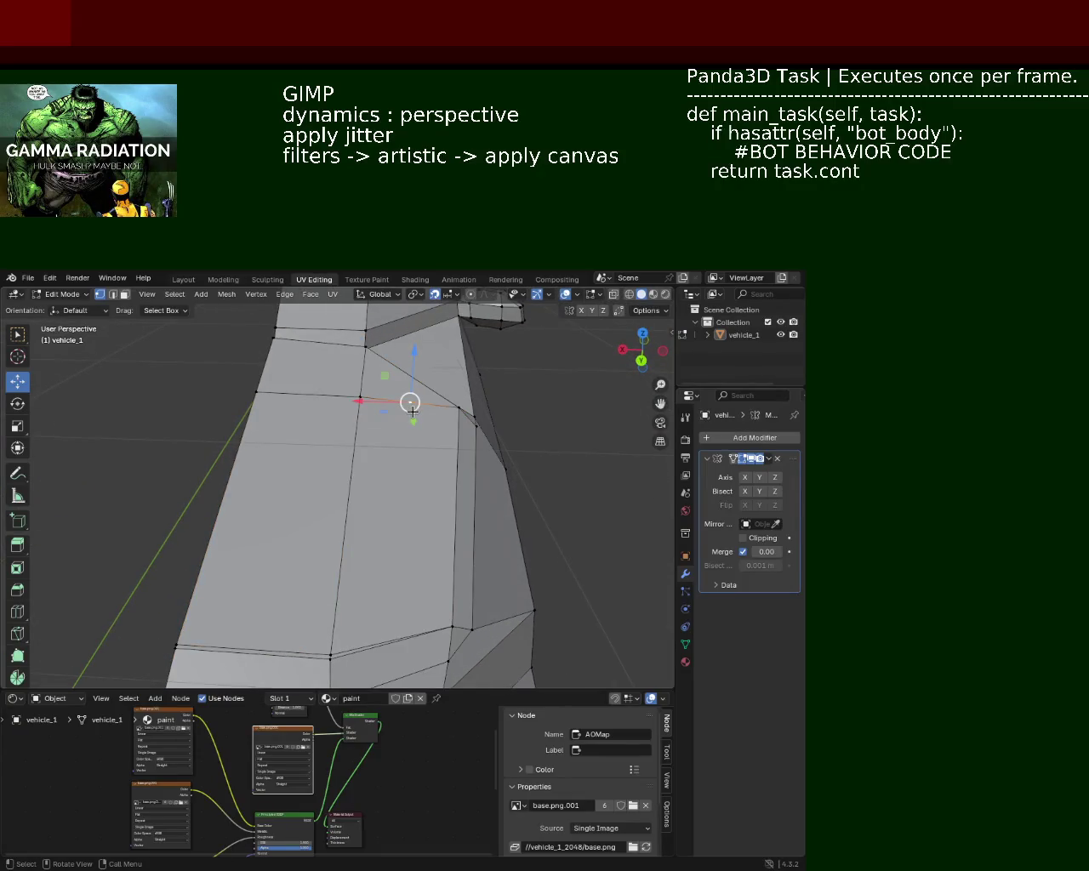
{"action": "key", "text": "g"}
{"action": "key", "text": "Escape"}
{"action": "key", "text": "shift+v"}
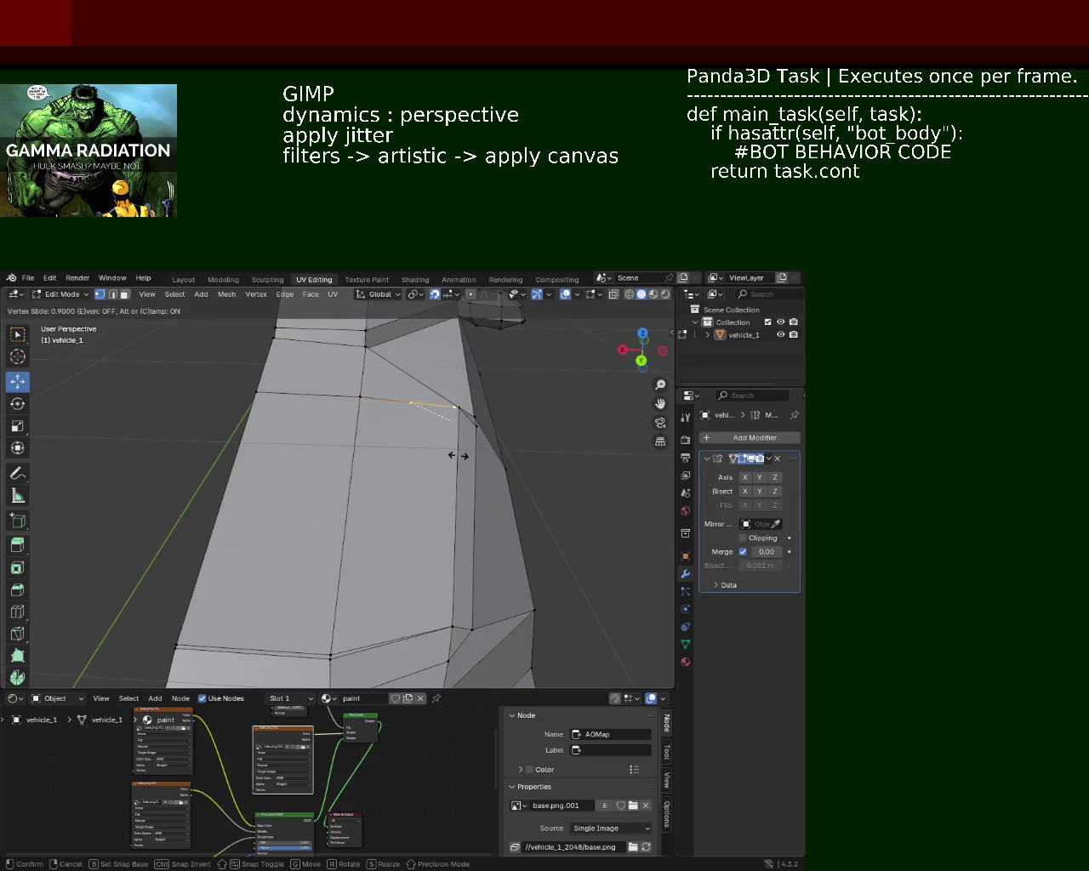
{"action": "left_click", "coordinate": [454, 455]}
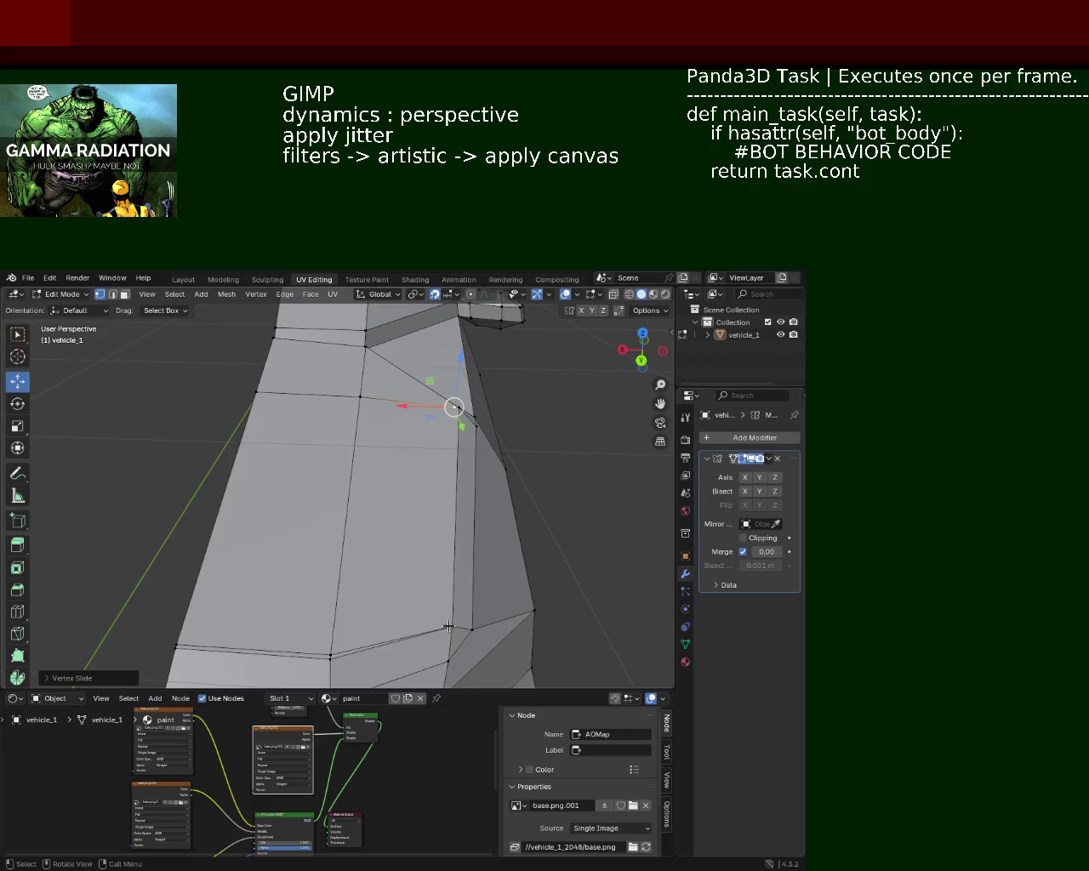
Split the panel's bottom edge in half with a new midpoint vertex
{"action": "left_click", "coordinate": [448, 627]}
{"action": "left_click", "coordinate": [330, 656]}
{"action": "key", "text": "ctrl+e"}
{"action": "left_click", "coordinate": [331, 651]}
{"action": "left_click", "coordinate": [394, 639]}
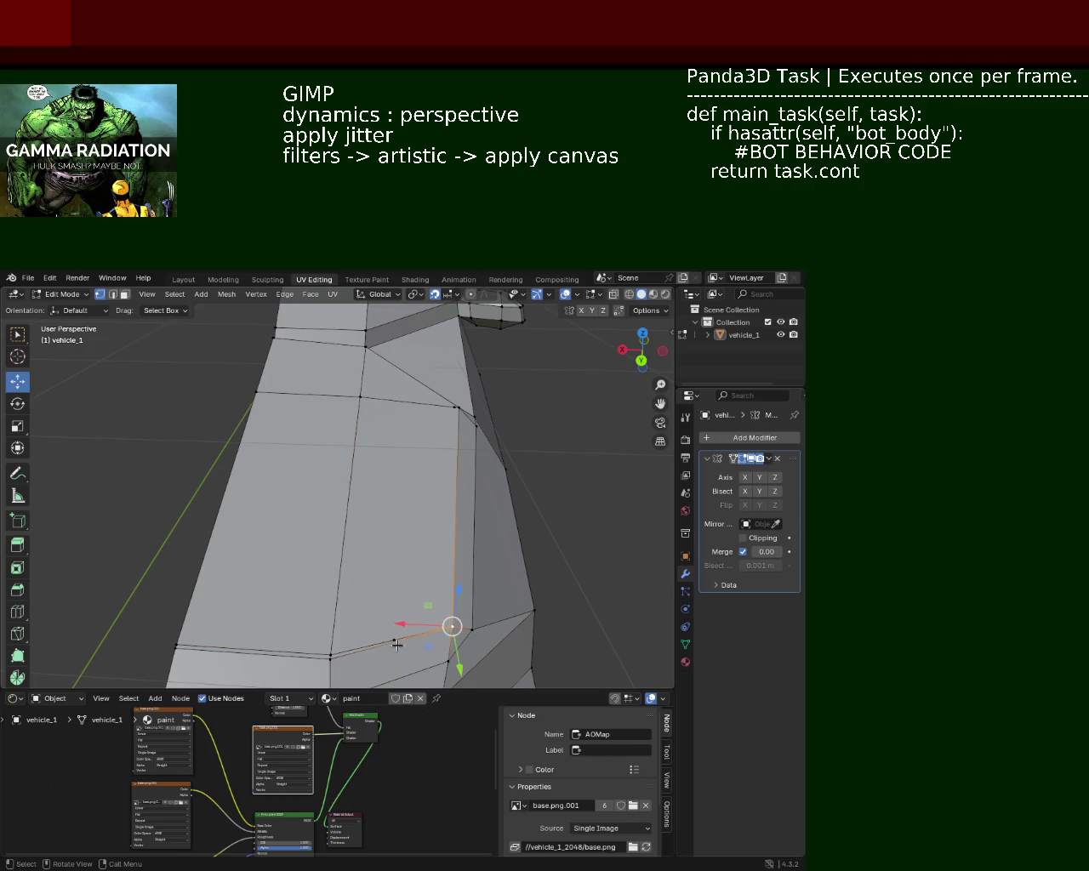
{"action": "left_click", "coordinate": [451, 627]}
{"action": "left_click", "coordinate": [450, 627]}
{"action": "left_click", "coordinate": [330, 655]}
{"action": "key", "text": "ctrl+e"}
{"action": "left_click", "coordinate": [332, 652]}
Slide the new bottom-edge vertex along the edge toward the corner
{"action": "left_click", "coordinate": [404, 649]}
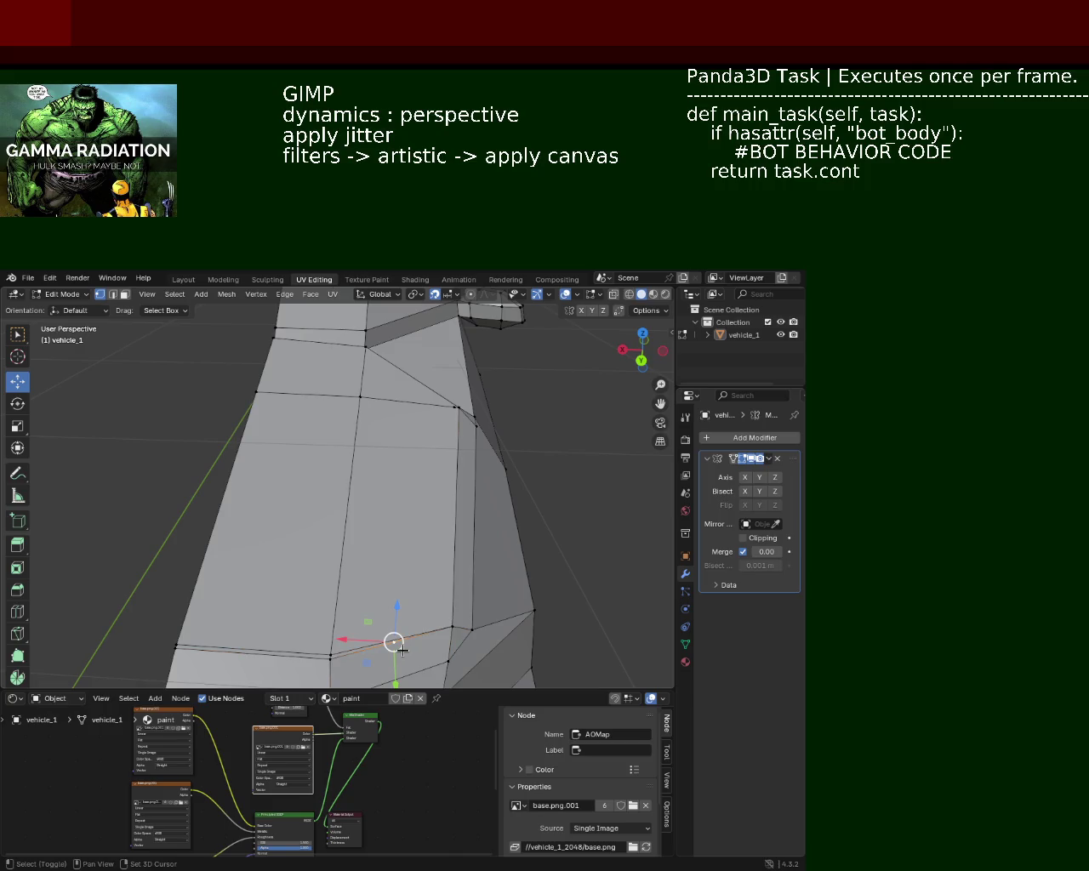
{"action": "key", "text": "shift+v"}
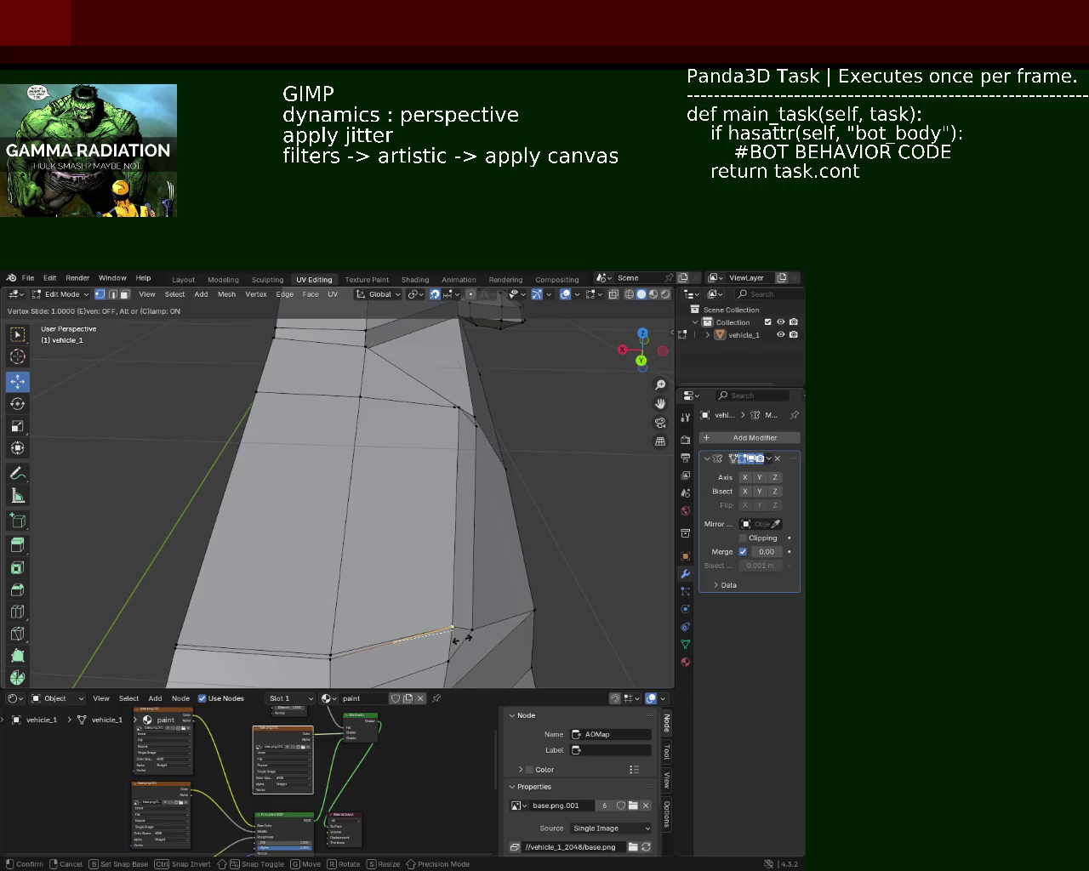
{"action": "left_click", "coordinate": [457, 638]}
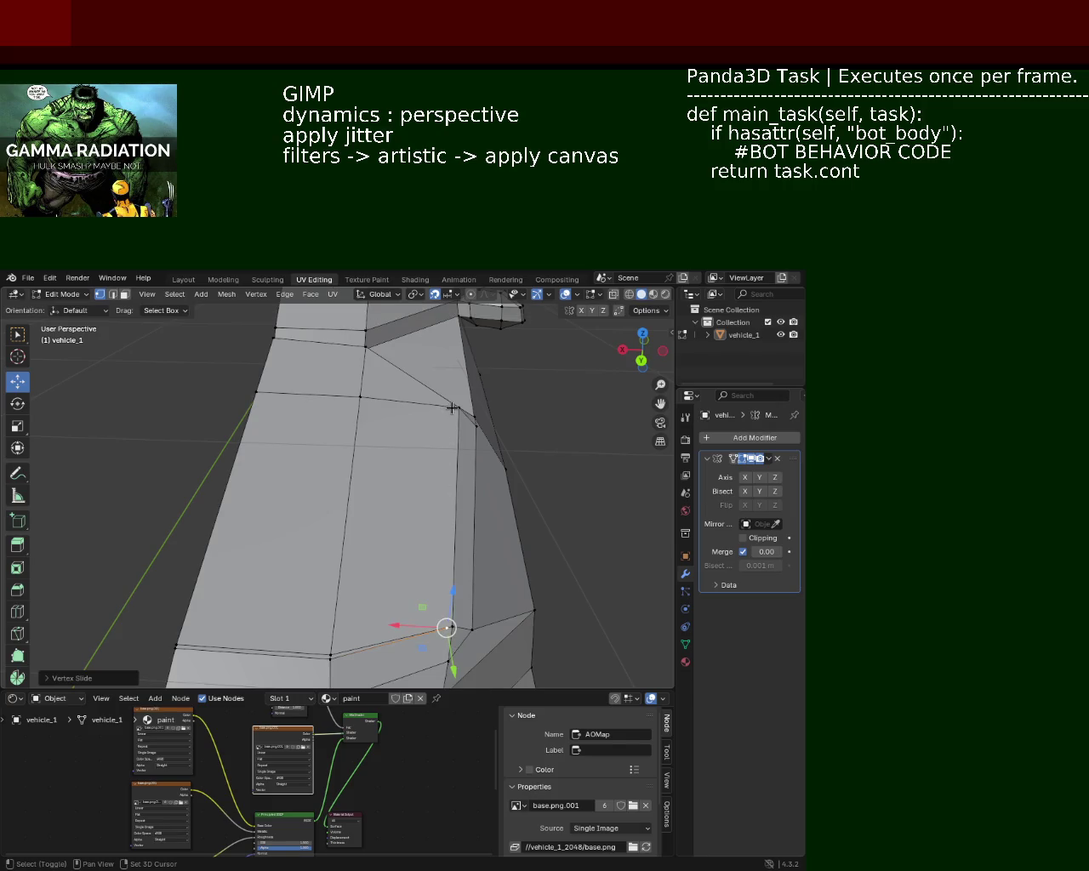
{"action": "left_click", "coordinate": [452, 408]}
Select the panel's vertical edge and slide it sideways
{"action": "left_click_drag", "start_coordinate": [458, 444], "coordinate": [403, 554]}
{"action": "left_click", "coordinate": [322, 622]}
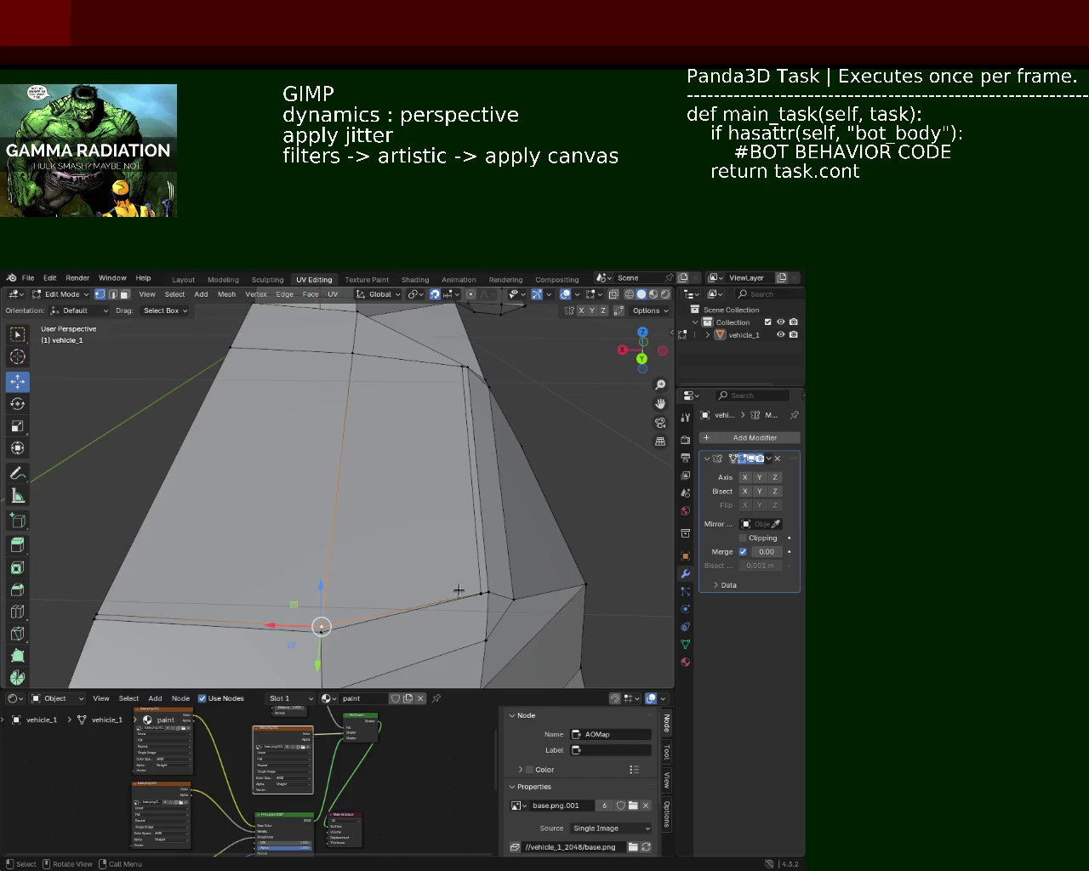
{"action": "left_click", "coordinate": [484, 590]}
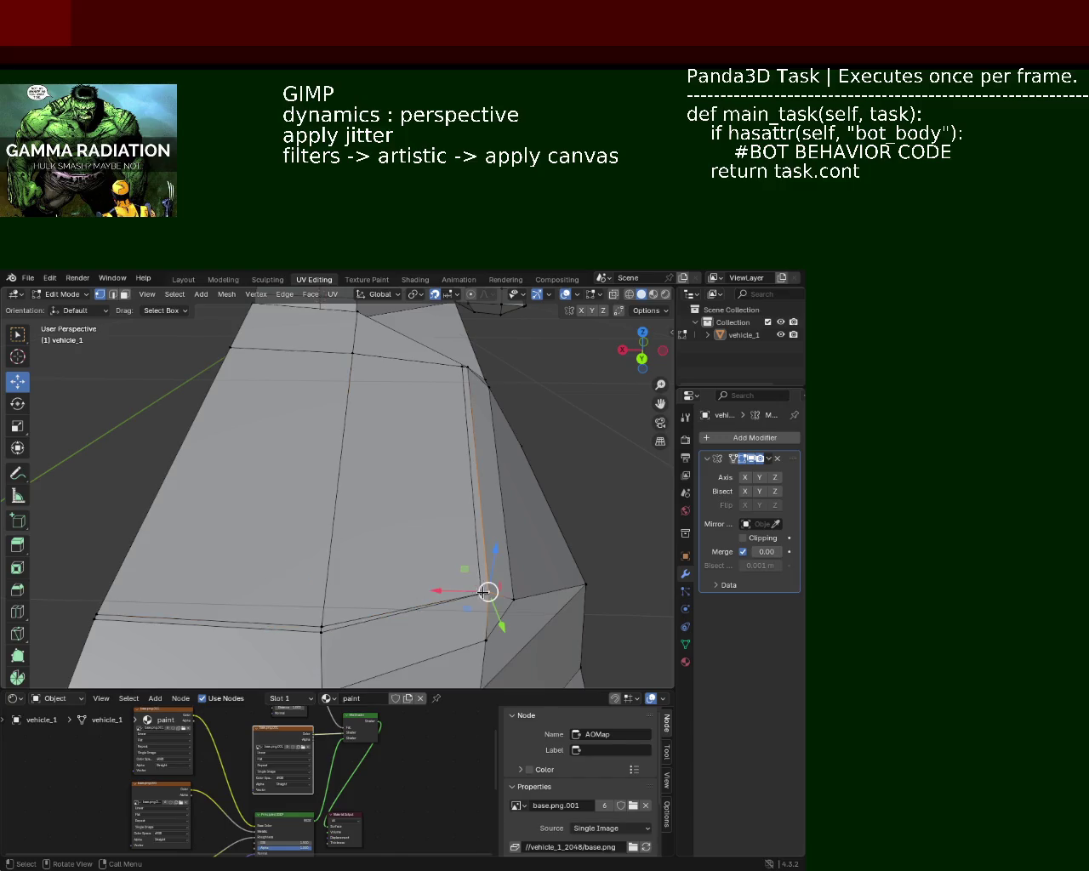
{"action": "left_click", "coordinate": [468, 368]}
{"action": "left_click", "coordinate": [479, 586]}
{"action": "right_click", "coordinate": [451, 530]}
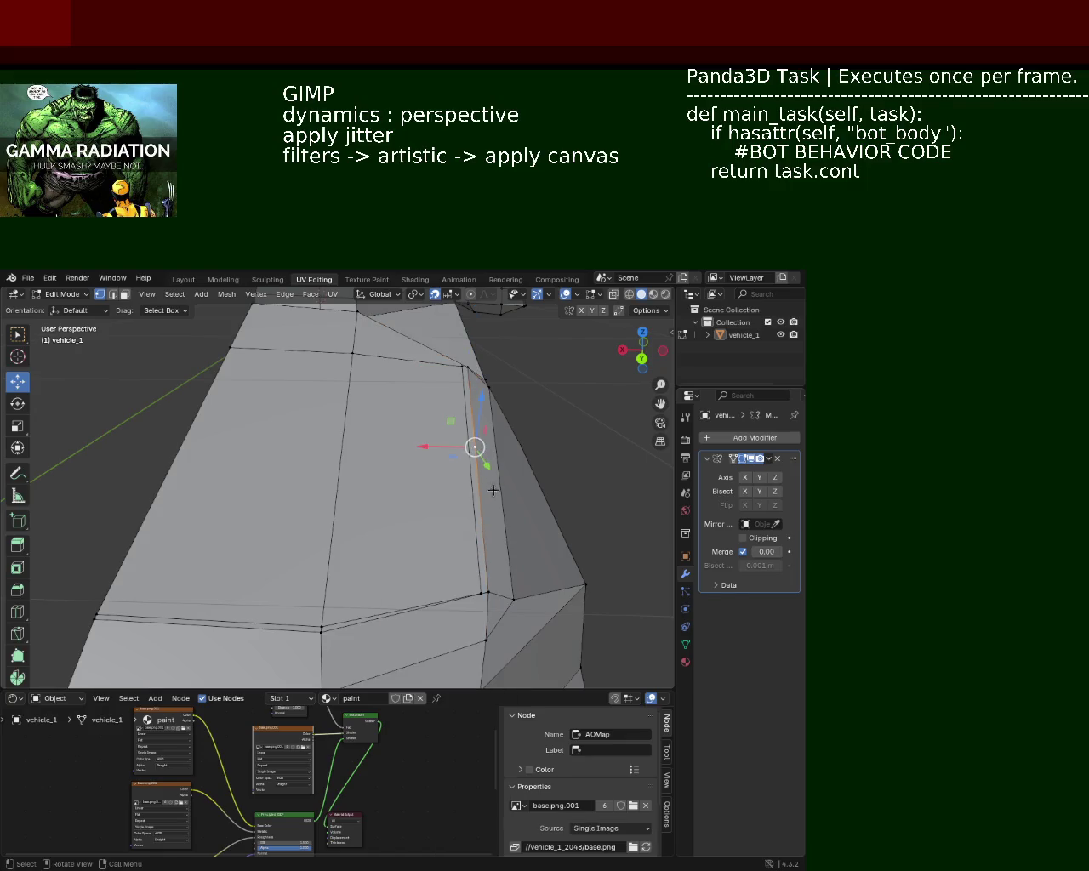
{"action": "key", "text": "shift+v"}
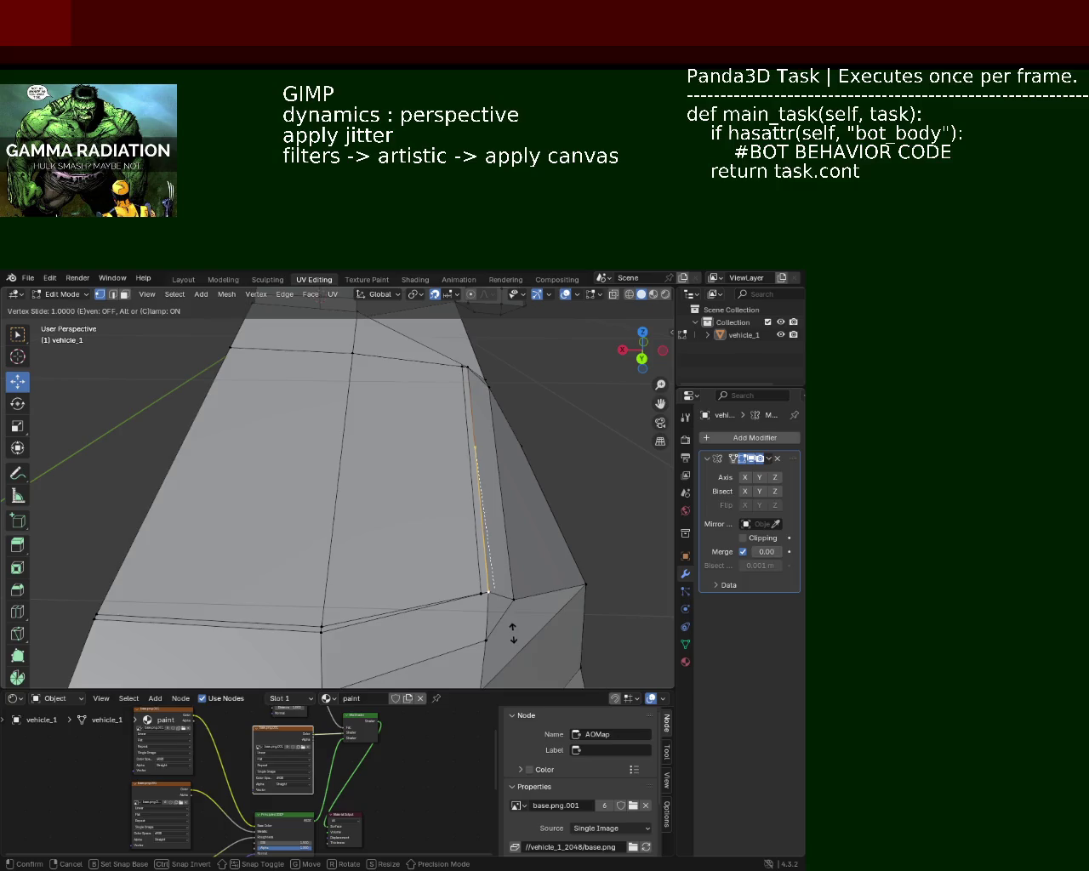
{"action": "left_click", "coordinate": [509, 621]}
Slide the roof-area vertex along the top edge and extend the selection
{"action": "left_click_drag", "start_coordinate": [509, 621], "coordinate": [439, 599]}
{"action": "key", "text": "shift+v"}
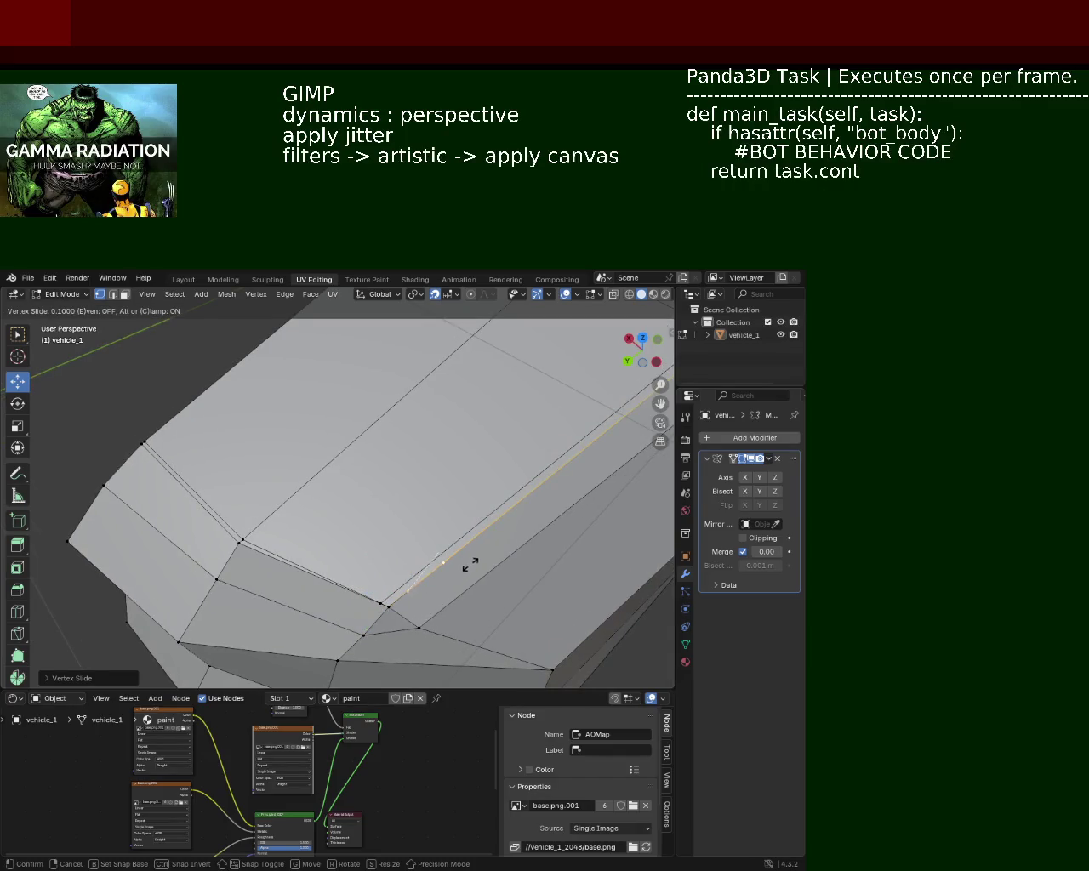
{"action": "left_click", "coordinate": [414, 603]}
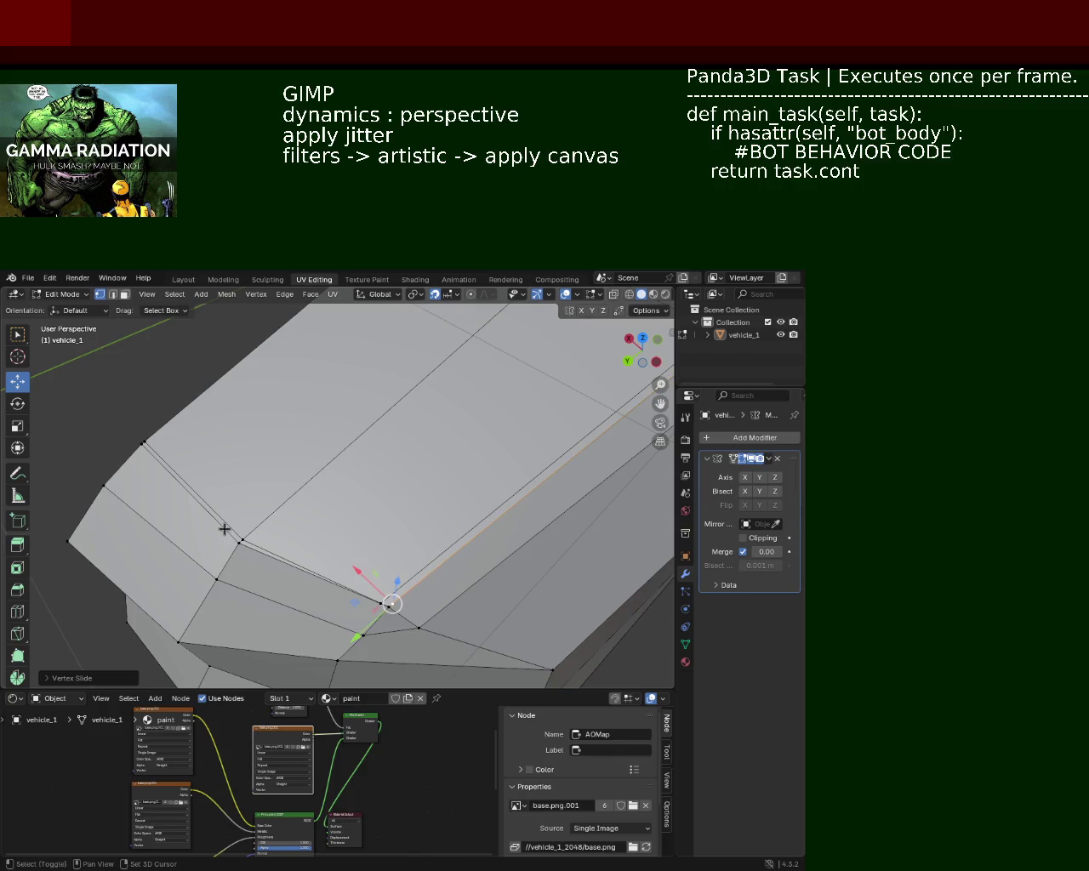
{"action": "left_click", "coordinate": [241, 538]}
{"action": "left_click", "coordinate": [344, 576]}
{"action": "left_click_drag", "start_coordinate": [344, 577], "coordinate": [251, 417]}
Select the strip's two parallel edges in edge mode for deletion
{"action": "left_click", "coordinate": [113, 294]}
{"action": "left_click", "coordinate": [350, 511]}
{"action": "left_click", "coordinate": [423, 514]}
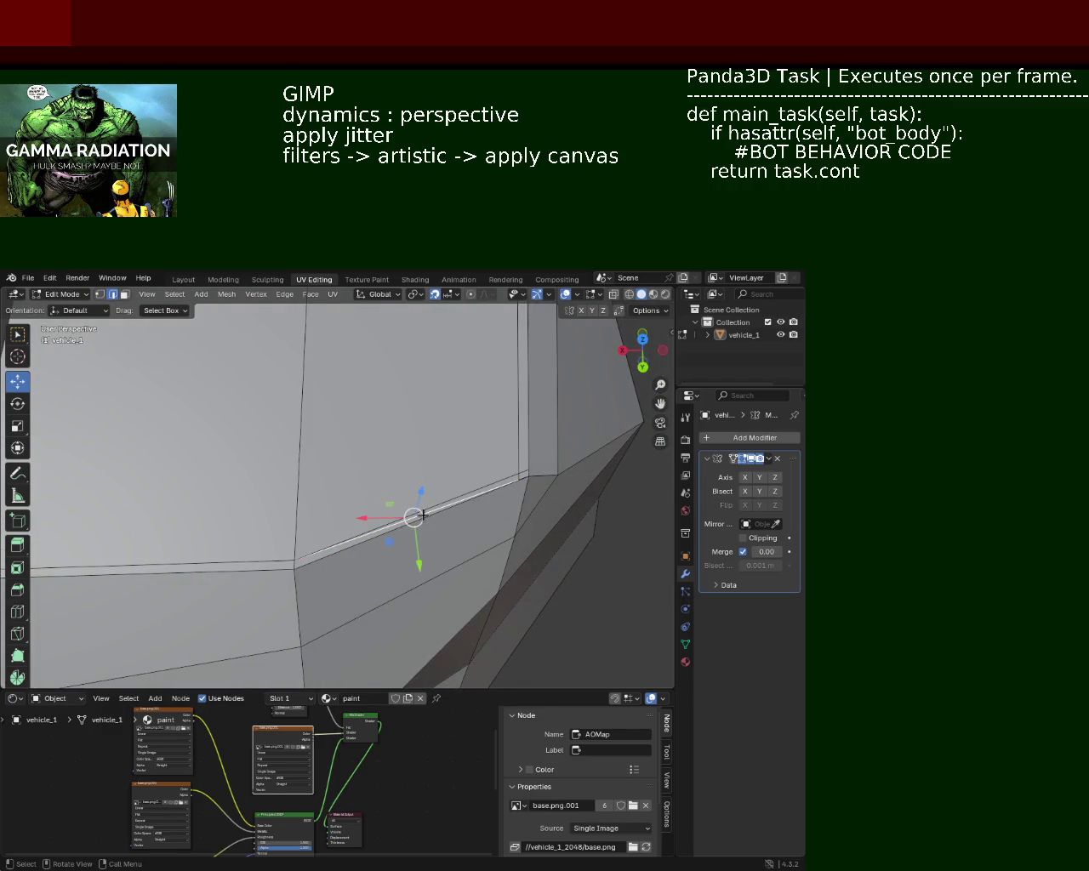
{"action": "key", "text": "x"}
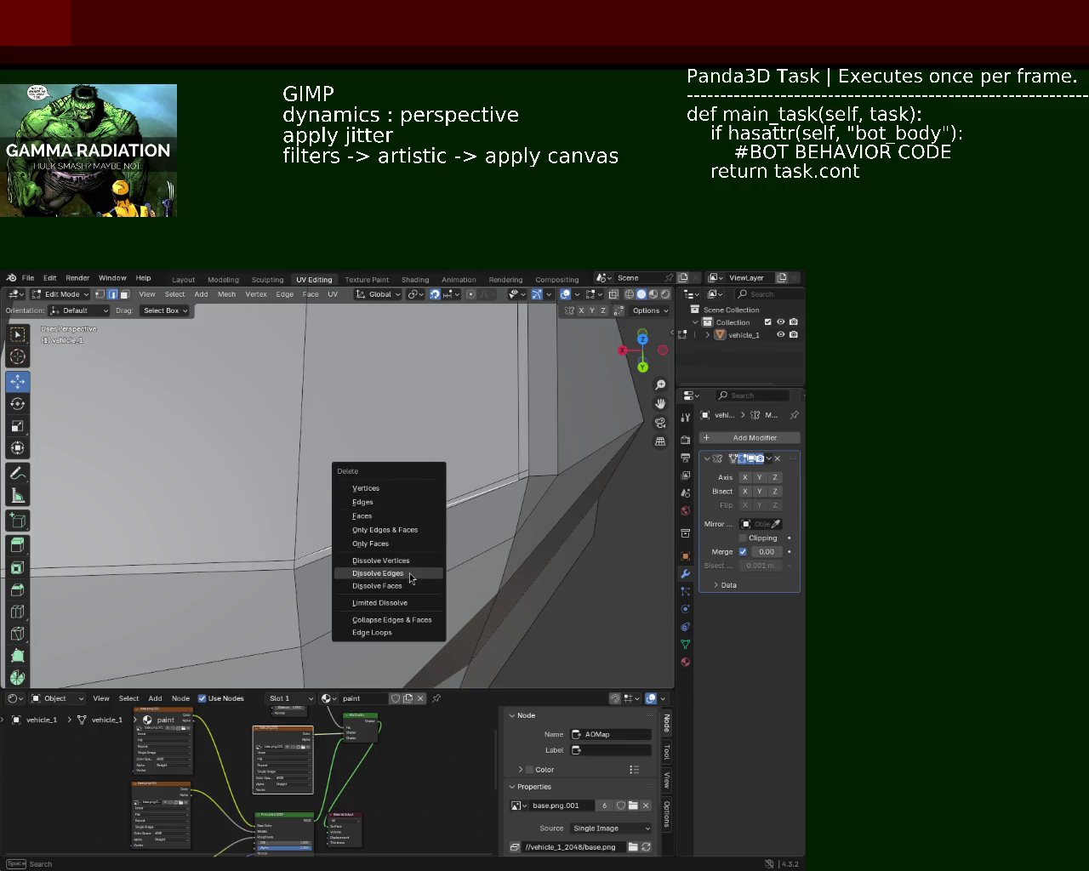
Dissolve several unneeded edges on vehicle_1's body
{"action": "left_click", "coordinate": [411, 578]}
{"action": "left_click_drag", "start_coordinate": [411, 511], "coordinate": [427, 518]}
{"action": "left_click", "coordinate": [362, 557]}
{"action": "key", "text": "x"}
{"action": "left_click", "coordinate": [363, 559]}
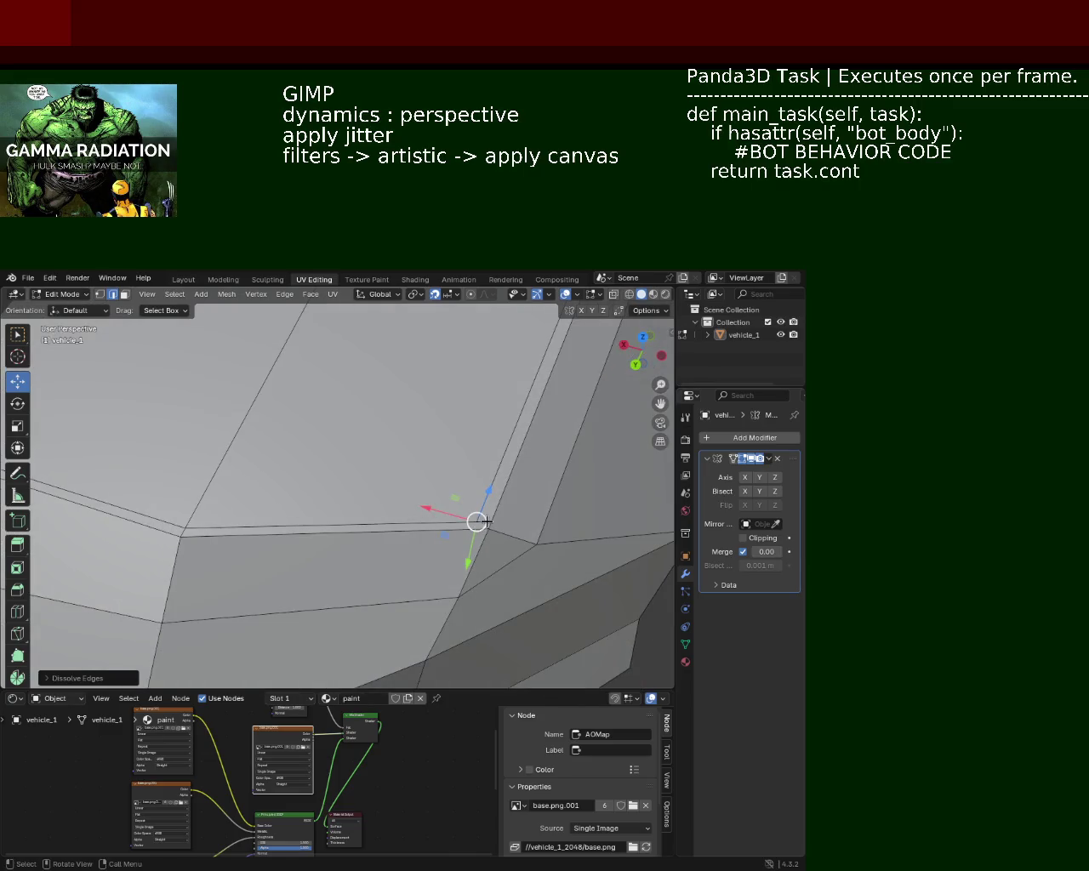
{"action": "left_click", "coordinate": [486, 517]}
{"action": "left_click", "coordinate": [482, 519]}
{"action": "key", "text": "x"}
{"action": "left_click", "coordinate": [486, 520]}
Subdivide the long edge and slide the new vertex into place along it
{"action": "left_click_drag", "start_coordinate": [465, 491], "coordinate": [376, 443]}
{"action": "left_click", "coordinate": [439, 498]}
{"action": "left_click", "coordinate": [332, 394]}
{"action": "right_click", "coordinate": [323, 542]}
{"action": "left_click", "coordinate": [322, 540]}
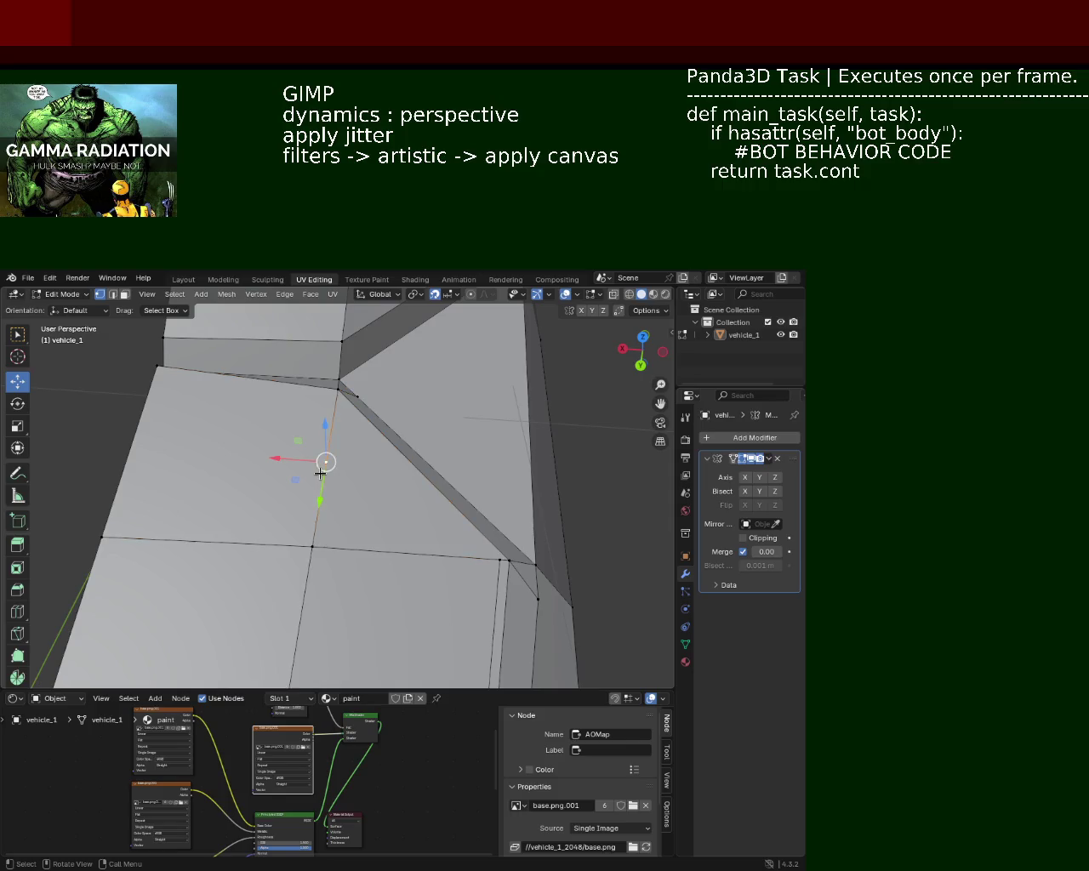
{"action": "key", "text": "shift+v"}
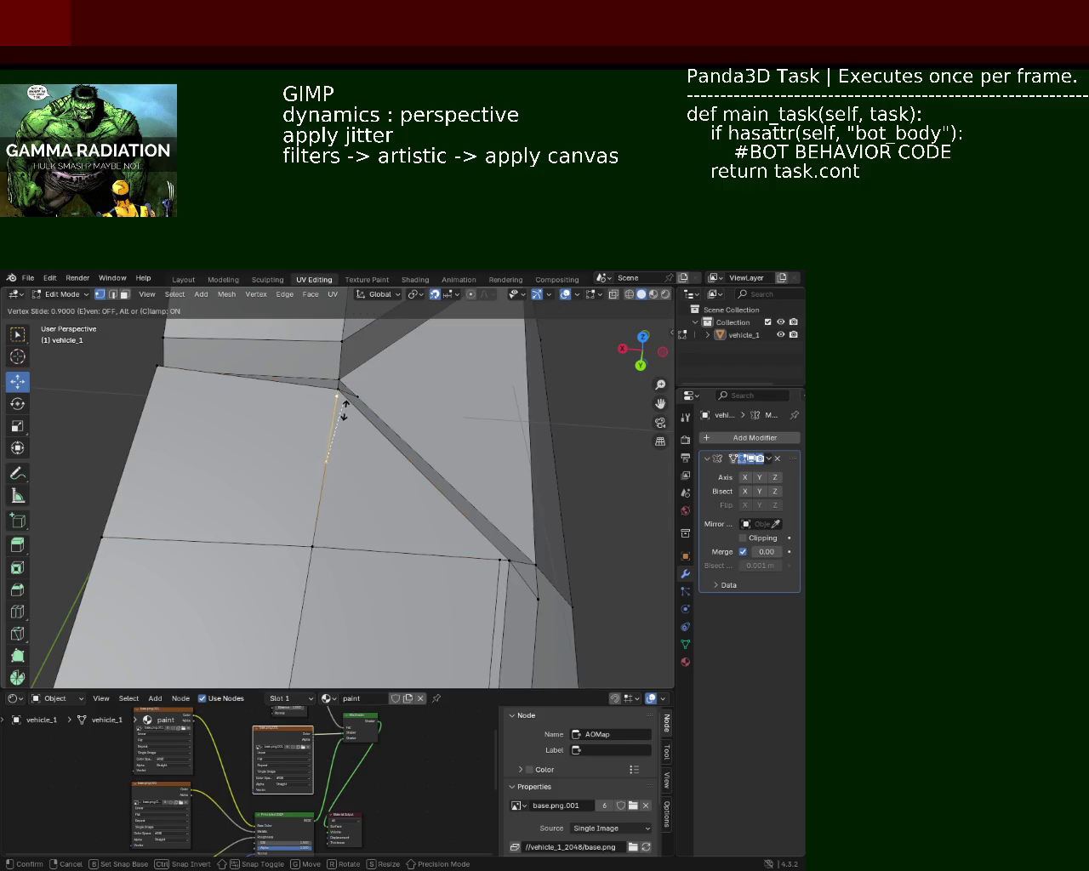
{"action": "left_click", "coordinate": [344, 410]}
{"action": "left_click", "coordinate": [495, 557]}
{"action": "left_click", "coordinate": [493, 557]}
Select the four thin strip faces and delete them to open a gap in the body
{"action": "left_click", "coordinate": [126, 295]}
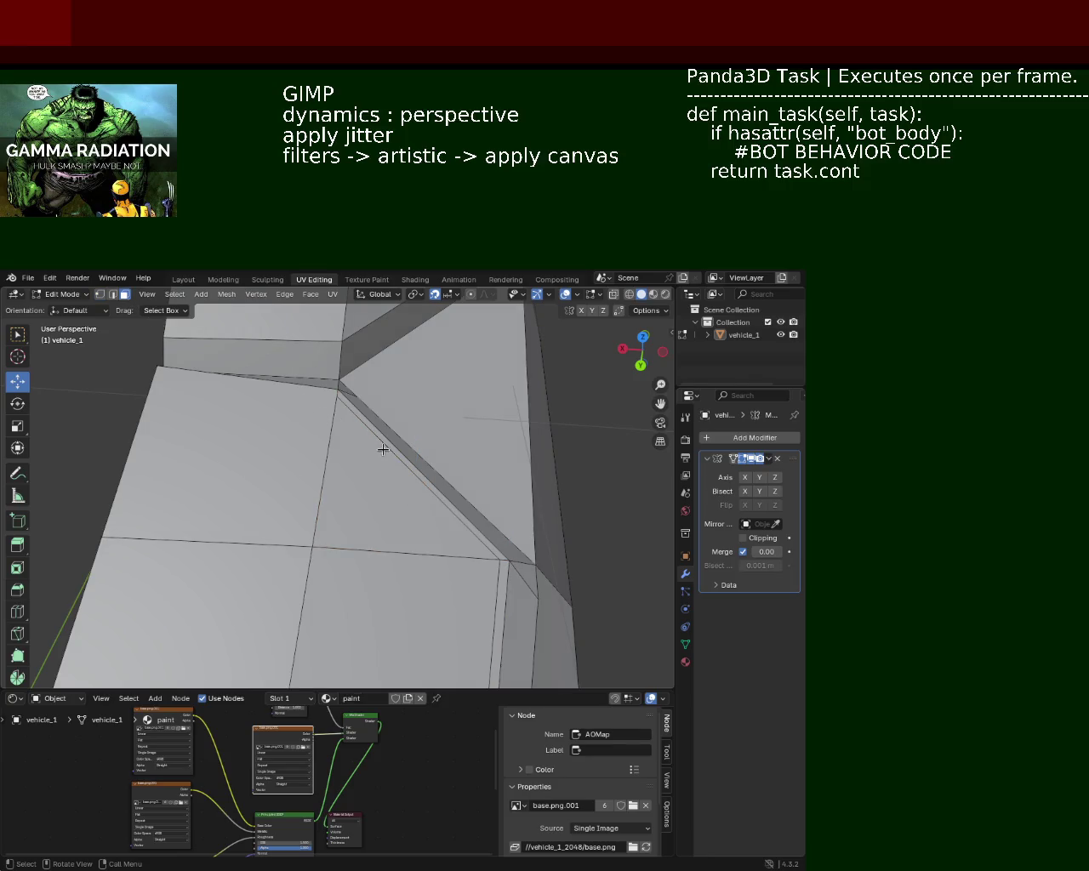
{"action": "left_click", "coordinate": [403, 460]}
{"action": "left_click_drag", "start_coordinate": [418, 574], "coordinate": [363, 455]}
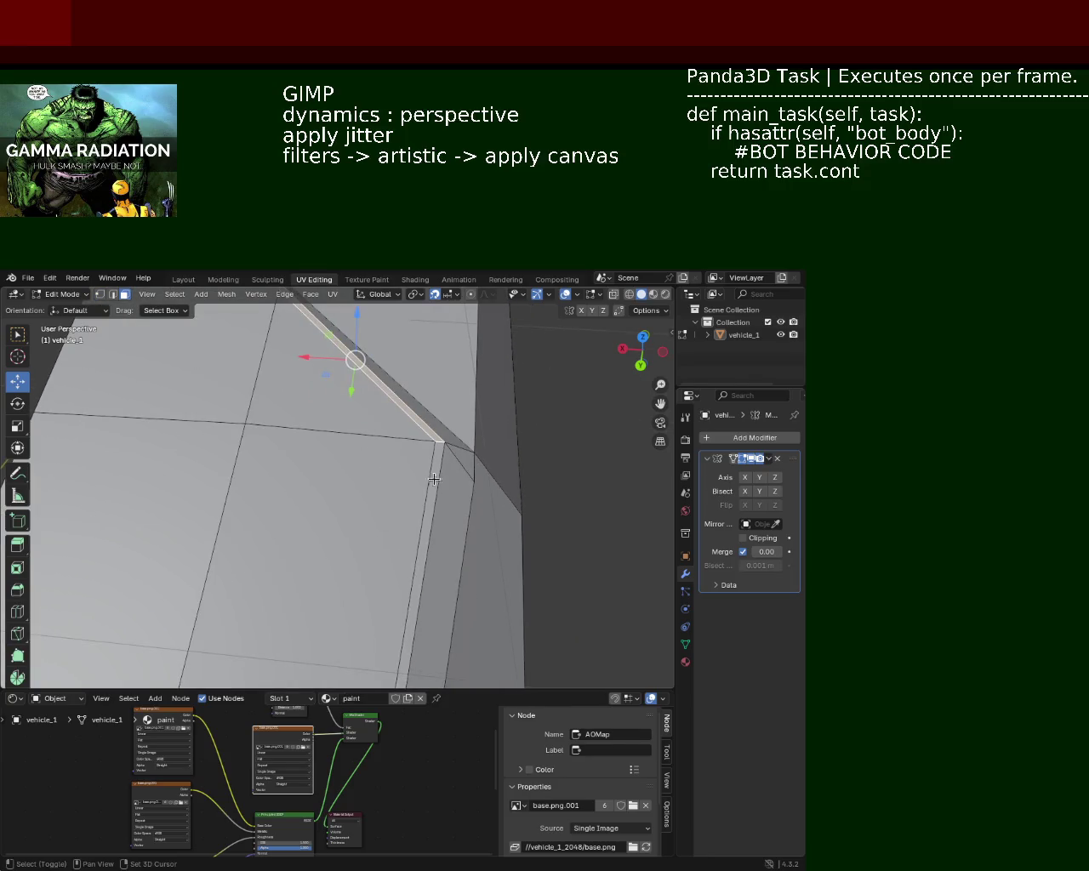
{"action": "left_click", "coordinate": [435, 479]}
{"action": "left_click_drag", "start_coordinate": [425, 539], "coordinate": [564, 457]}
{"action": "scroll", "scroll_direction": "up", "scroll_amount": 3}
{"action": "scroll", "scroll_direction": "up", "scroll_amount": 3}
{"action": "left_click", "coordinate": [566, 461]}
{"action": "left_click", "coordinate": [340, 573]}
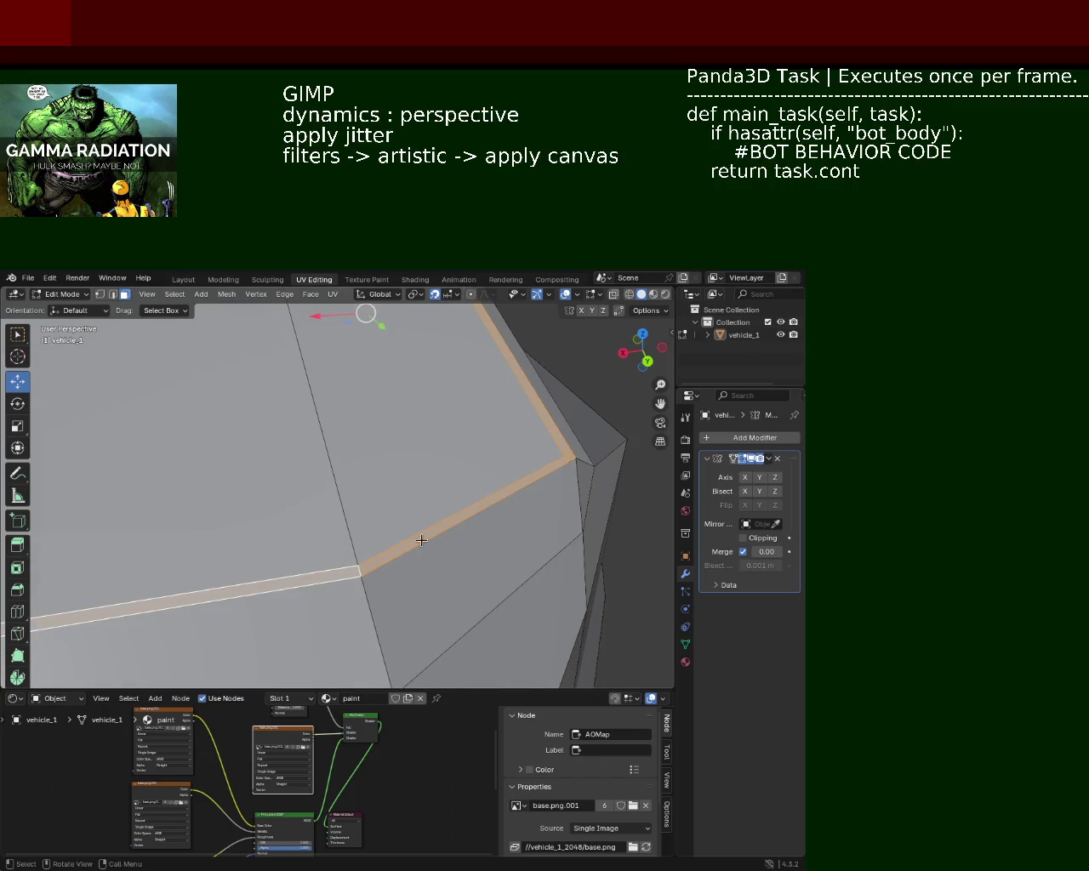
{"action": "key", "text": "x"}
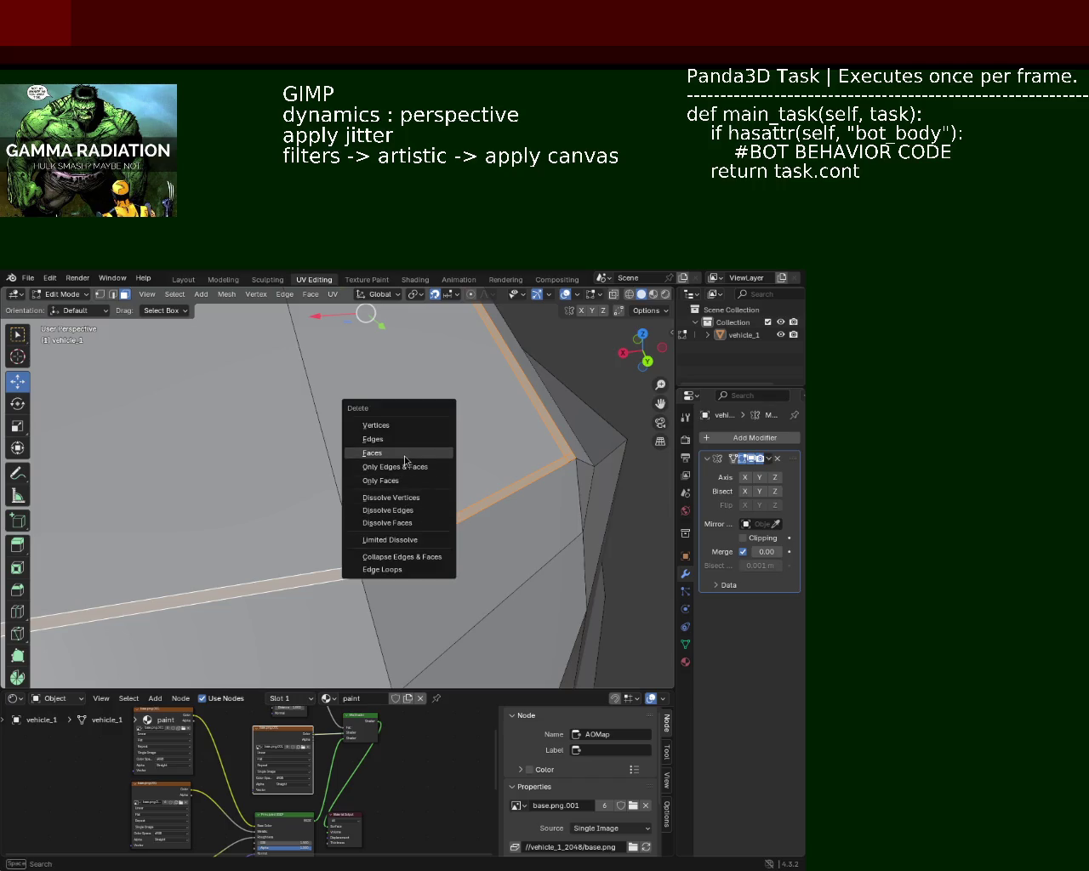
{"action": "left_click", "coordinate": [405, 453]}
Orbit around the opened gap and pick the vertex at the strip junction
{"action": "left_click_drag", "start_coordinate": [418, 445], "coordinate": [503, 524]}
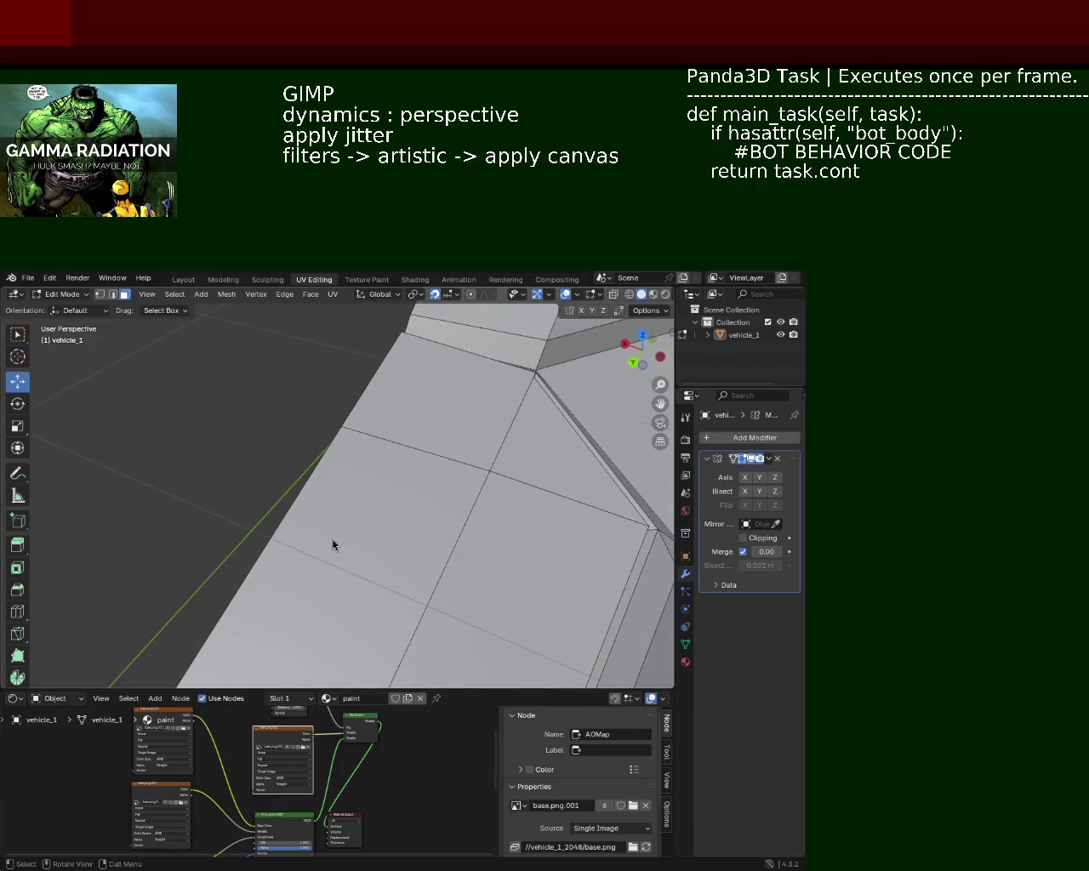
{"action": "left_click_drag", "start_coordinate": [580, 483], "coordinate": [213, 399]}
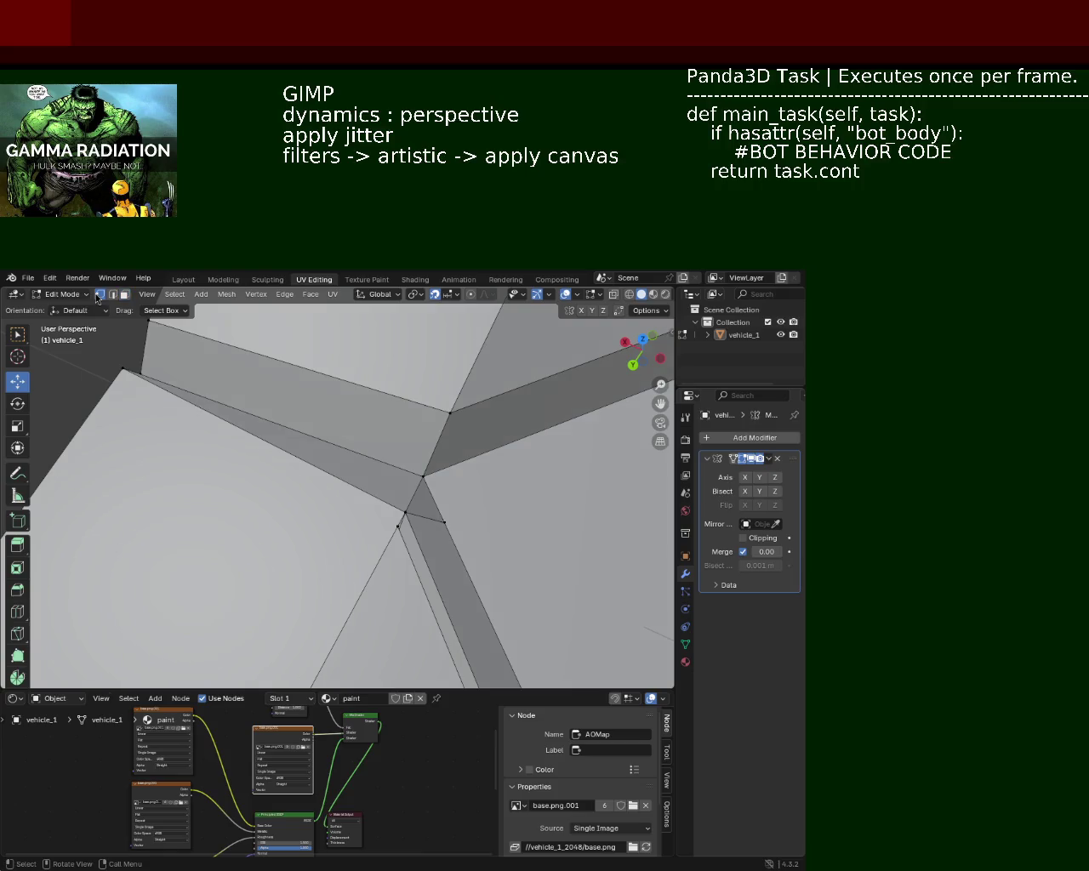
{"action": "left_click", "coordinate": [391, 524]}
Try merging the junction vertices, then undo the merge and deselect
{"action": "left_click_drag", "start_coordinate": [397, 522], "coordinate": [324, 450]}
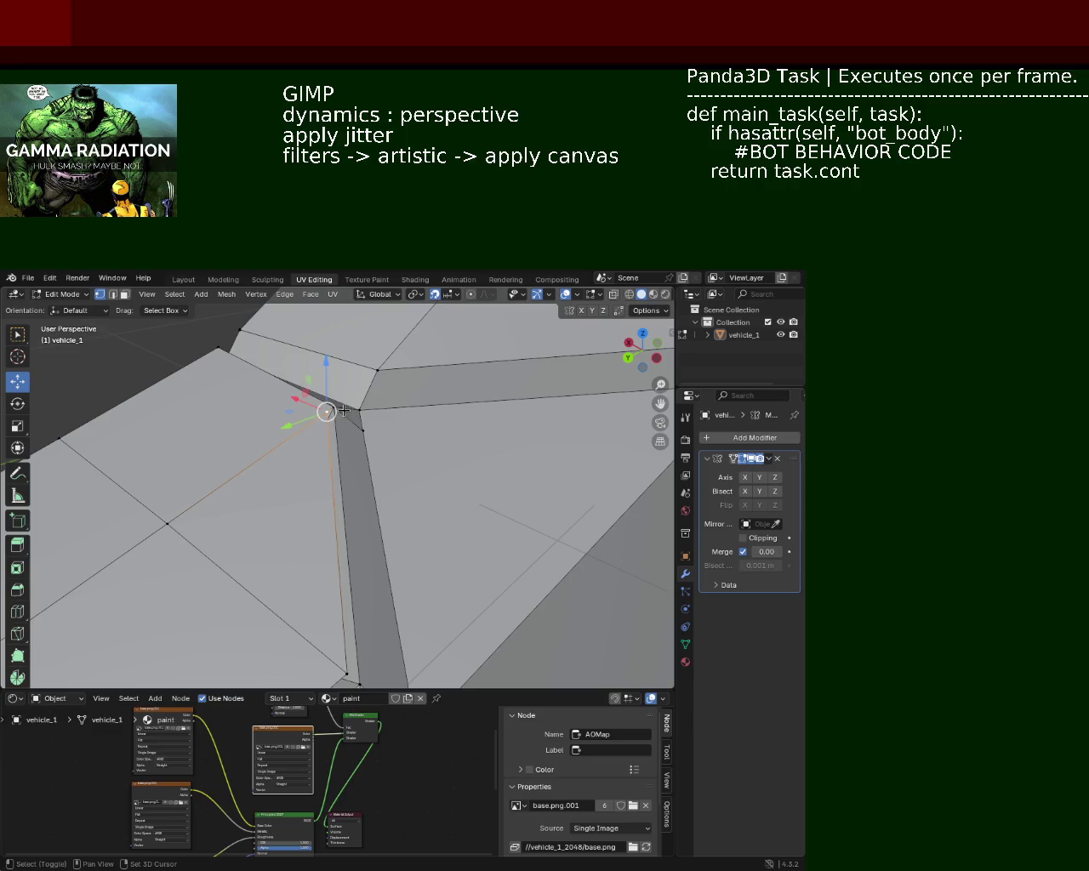
{"action": "key", "text": "m"}
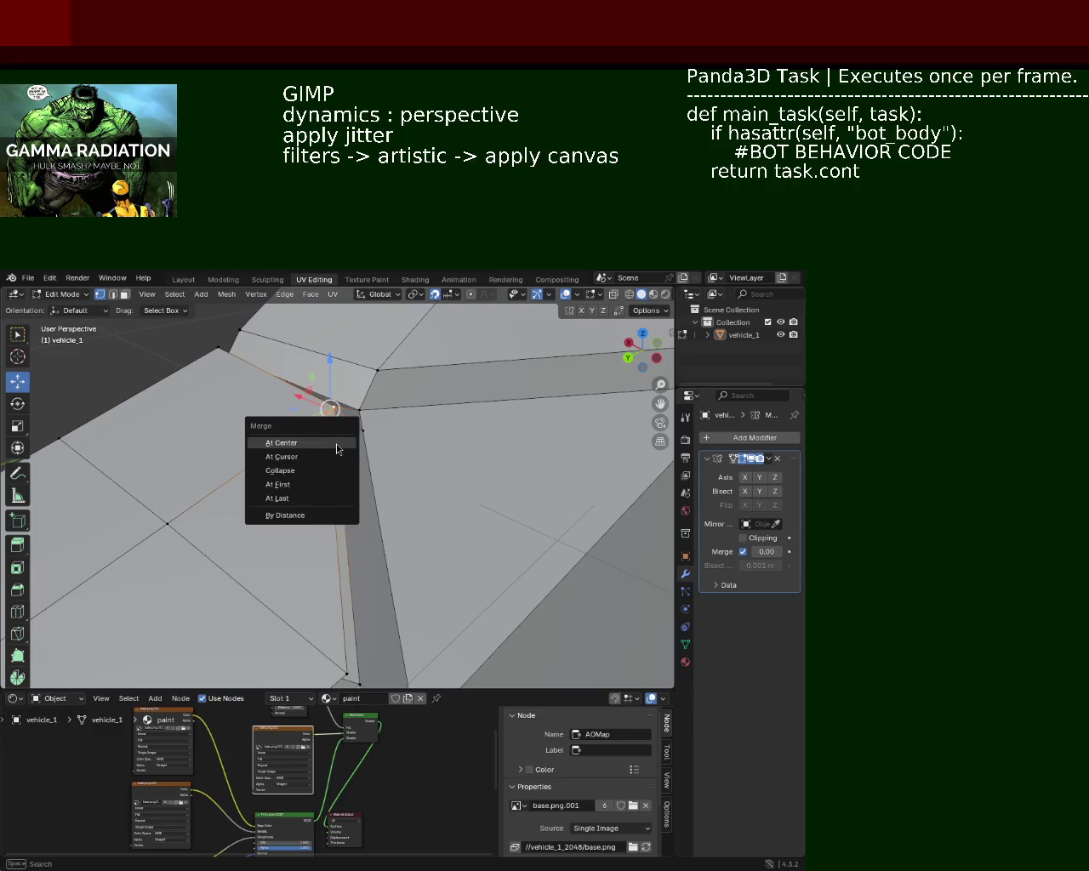
{"action": "left_click", "coordinate": [309, 481]}
{"action": "left_click_drag", "start_coordinate": [309, 474], "coordinate": [307, 541]}
{"action": "key", "text": "ctrl+z"}
{"action": "left_click", "coordinate": [433, 527]}
{"action": "left_click_drag", "start_coordinate": [361, 495], "coordinate": [381, 448]}
Nudge a top-edge vertex left, subdivide the top edge and slide the new vertex along it
{"action": "left_click", "coordinate": [376, 388]}
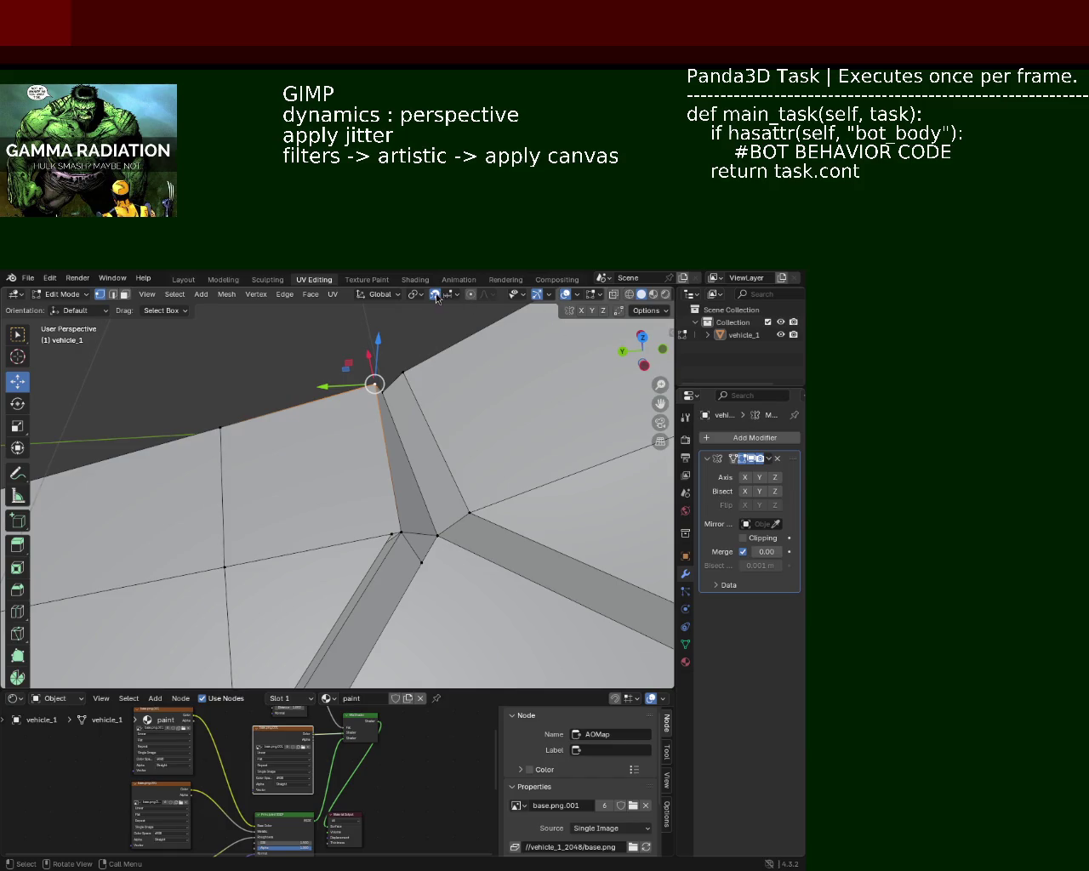
{"action": "left_click_drag", "start_coordinate": [340, 388], "coordinate": [320, 394]}
{"action": "left_click", "coordinate": [227, 419]}
{"action": "right_click", "coordinate": [356, 390]}
{"action": "left_click", "coordinate": [356, 390]}
{"action": "left_click", "coordinate": [285, 408]}
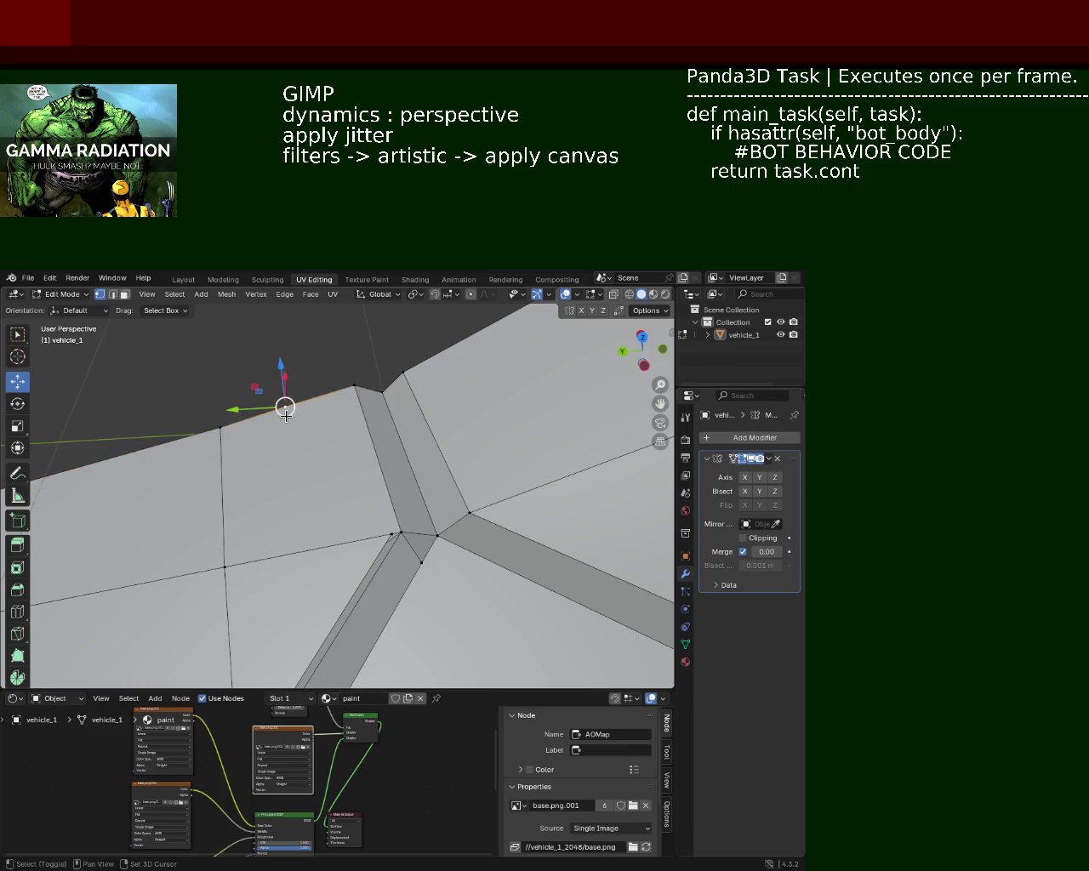
{"action": "key", "text": "shift+v"}
{"action": "left_click", "coordinate": [348, 395]}
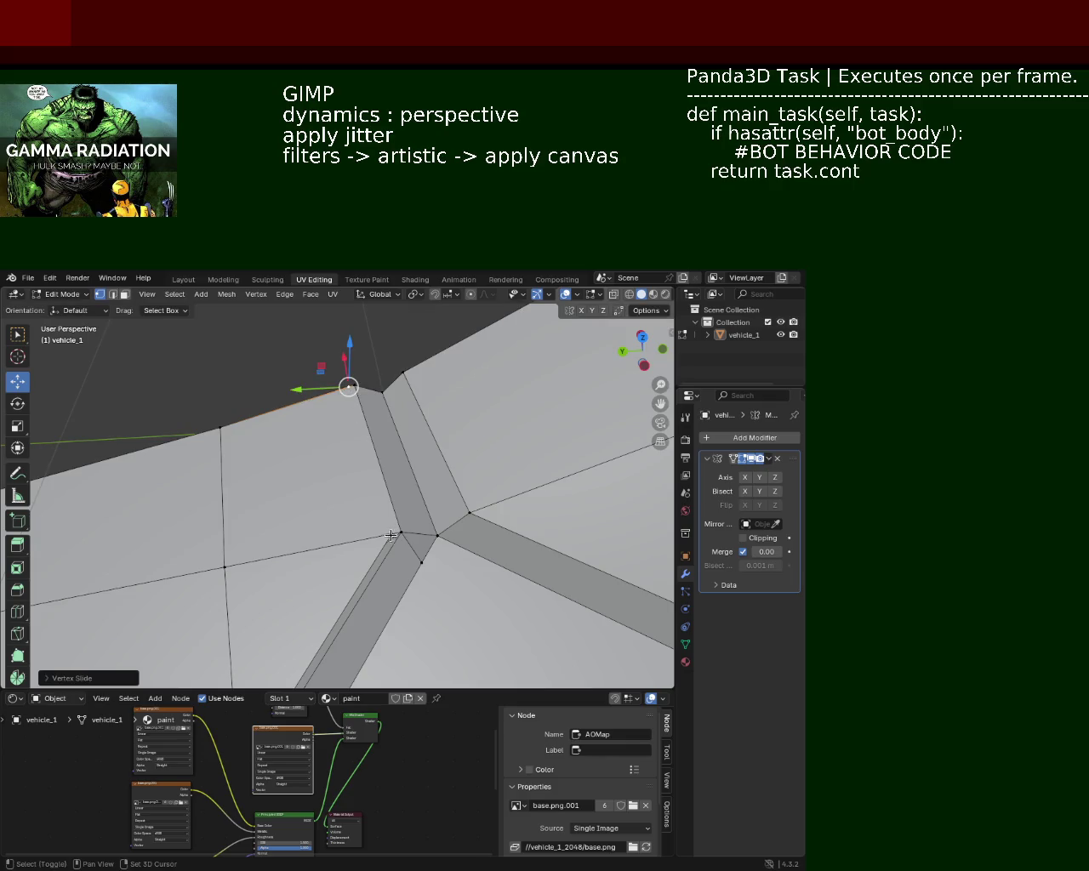
Move a vertex pair slightly along Y and dissolve the stray junction vertex
{"action": "left_click", "coordinate": [392, 534]}
{"action": "left_click_drag", "start_coordinate": [329, 499], "coordinate": [377, 479]}
{"action": "left_click_drag", "start_coordinate": [377, 479], "coordinate": [377, 478]}
{"action": "left_click_drag", "start_coordinate": [377, 479], "coordinate": [431, 471]}
{"action": "scroll", "scroll_direction": "up", "scroll_amount": 3}
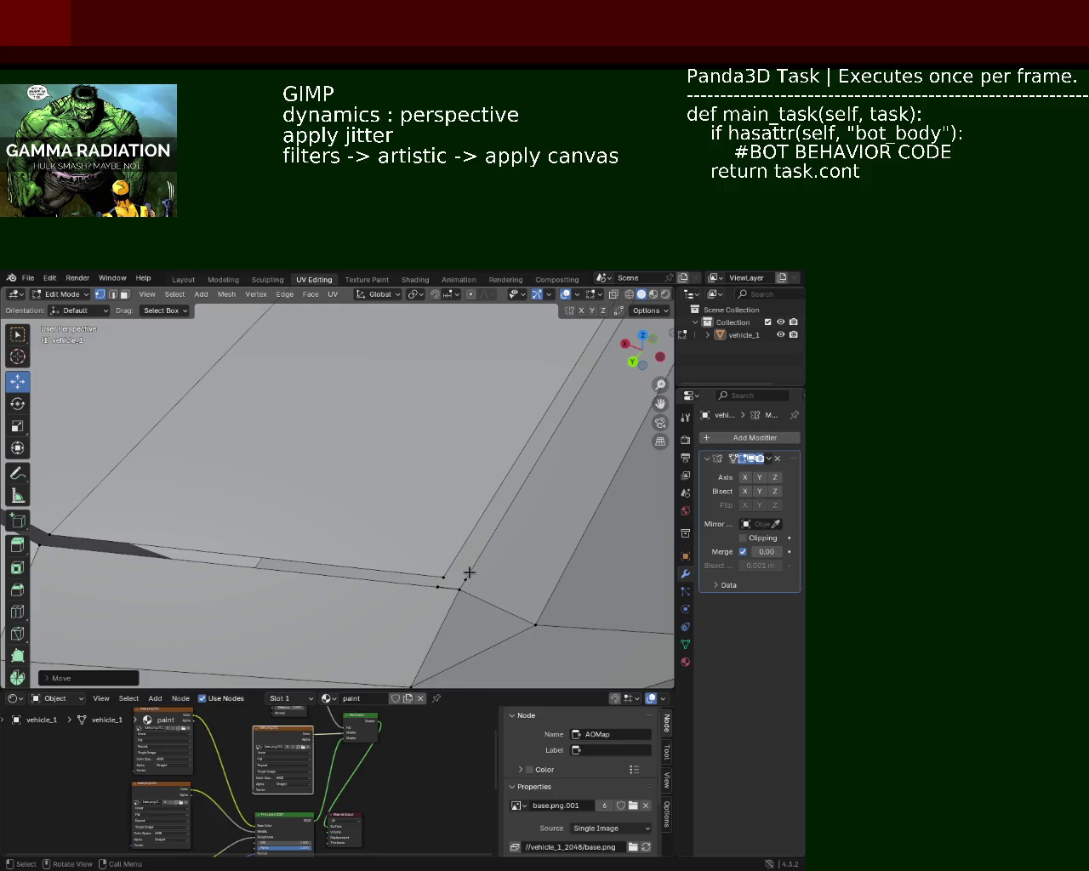
{"action": "key", "text": "x"}
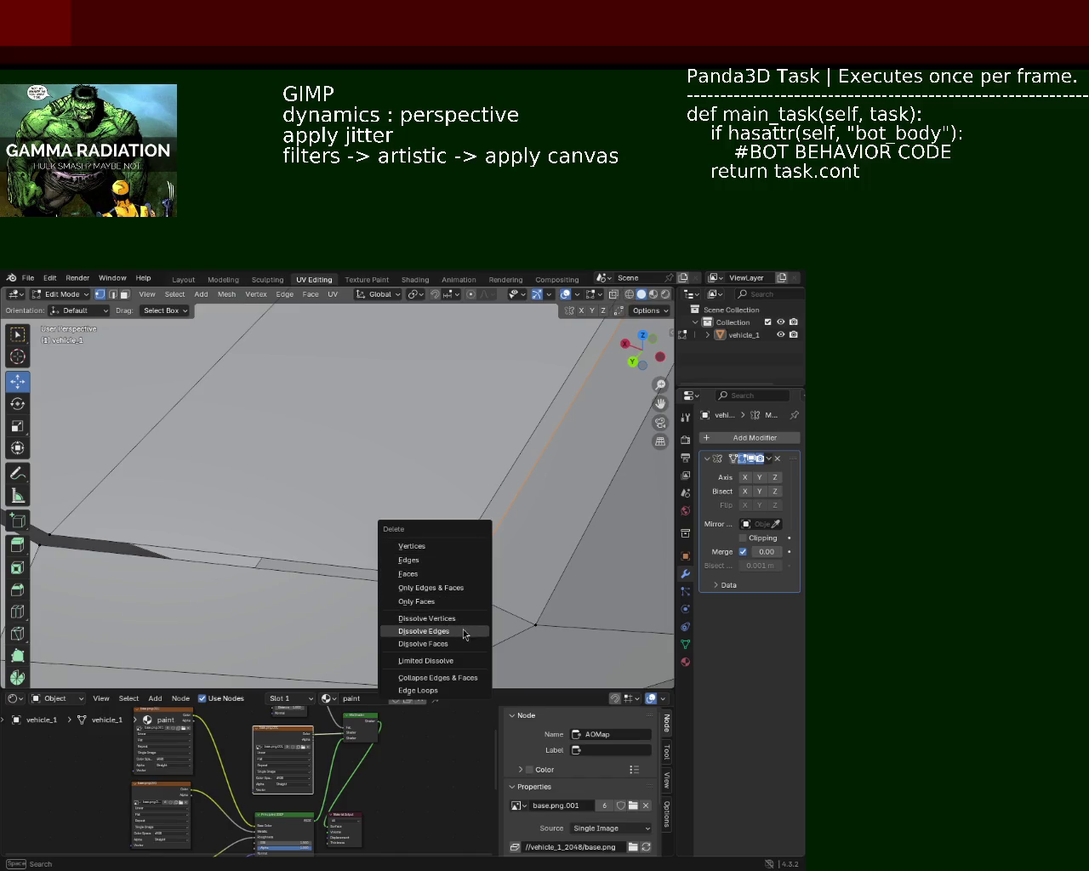
{"action": "left_click", "coordinate": [471, 624]}
Dissolve another stray vertex on the body panel
{"action": "left_click", "coordinate": [437, 587]}
{"action": "key", "text": "x"}
{"action": "left_click", "coordinate": [436, 596]}
{"action": "left_click_drag", "start_coordinate": [434, 596], "coordinate": [457, 584]}
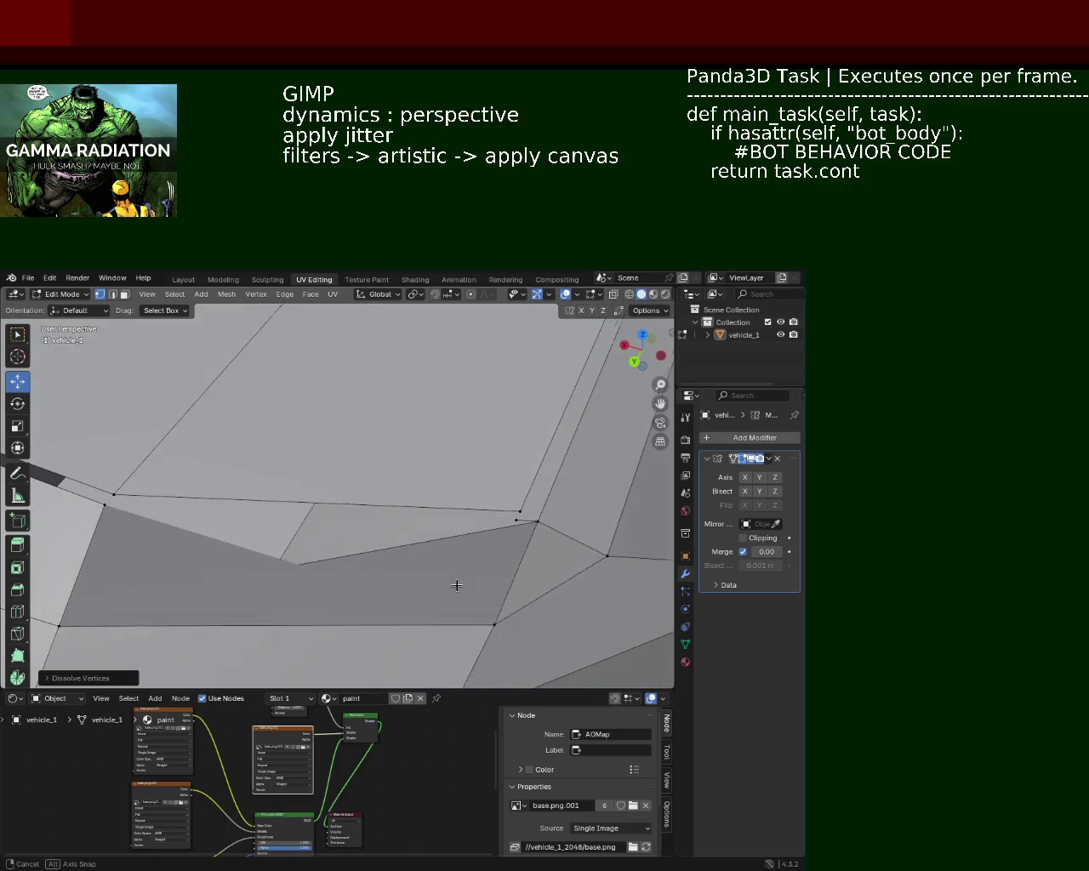
{"action": "left_click_drag", "start_coordinate": [508, 550], "coordinate": [439, 552]}
{"action": "scroll", "scroll_direction": "down", "scroll_amount": 3}
{"action": "left_click_drag", "start_coordinate": [413, 499], "coordinate": [395, 509]}
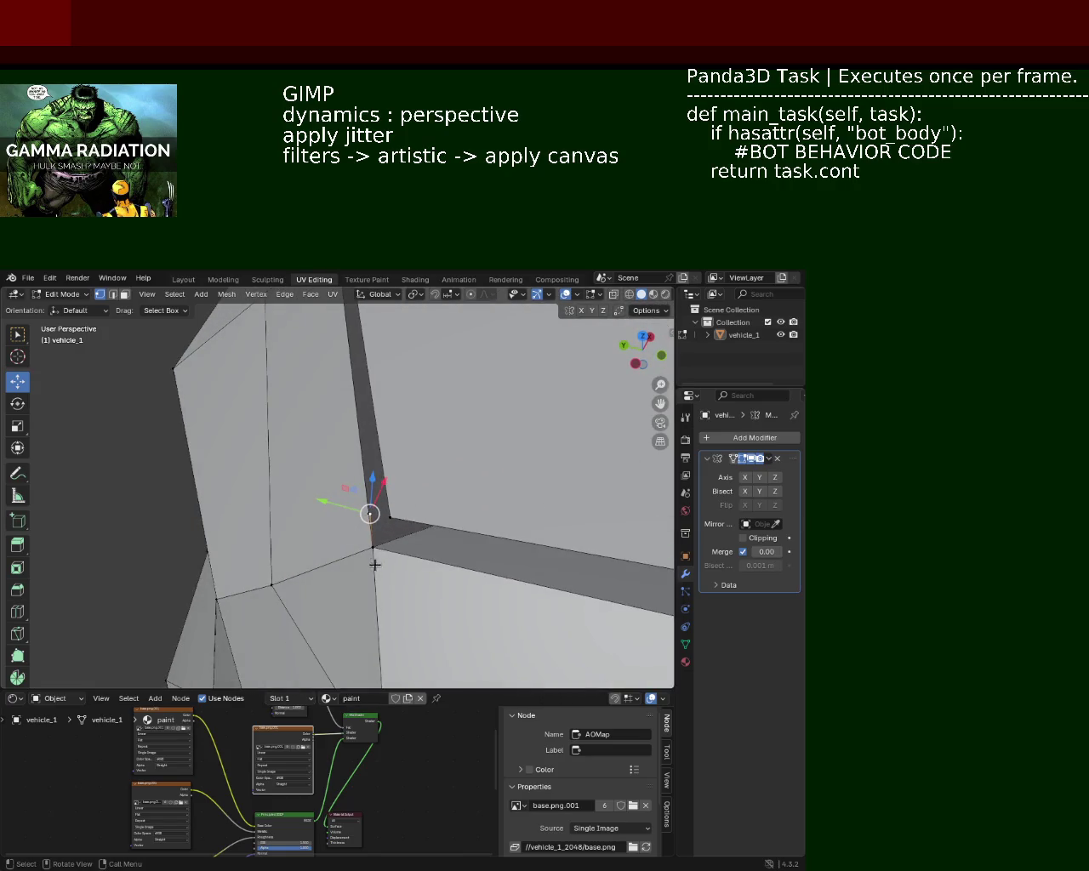
Shift the selection along Y and dissolve the selected seam-corner edges
{"action": "left_click_drag", "start_coordinate": [371, 503], "coordinate": [363, 515]}
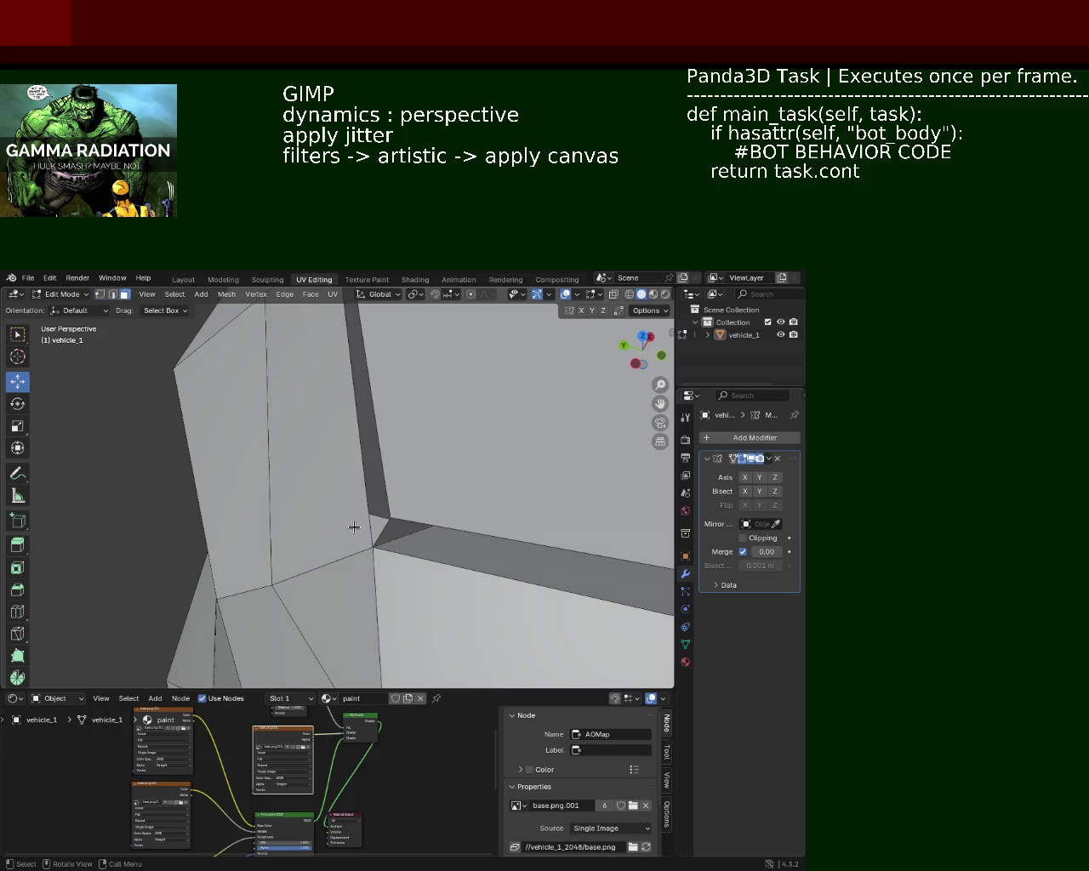
{"action": "key", "text": "x"}
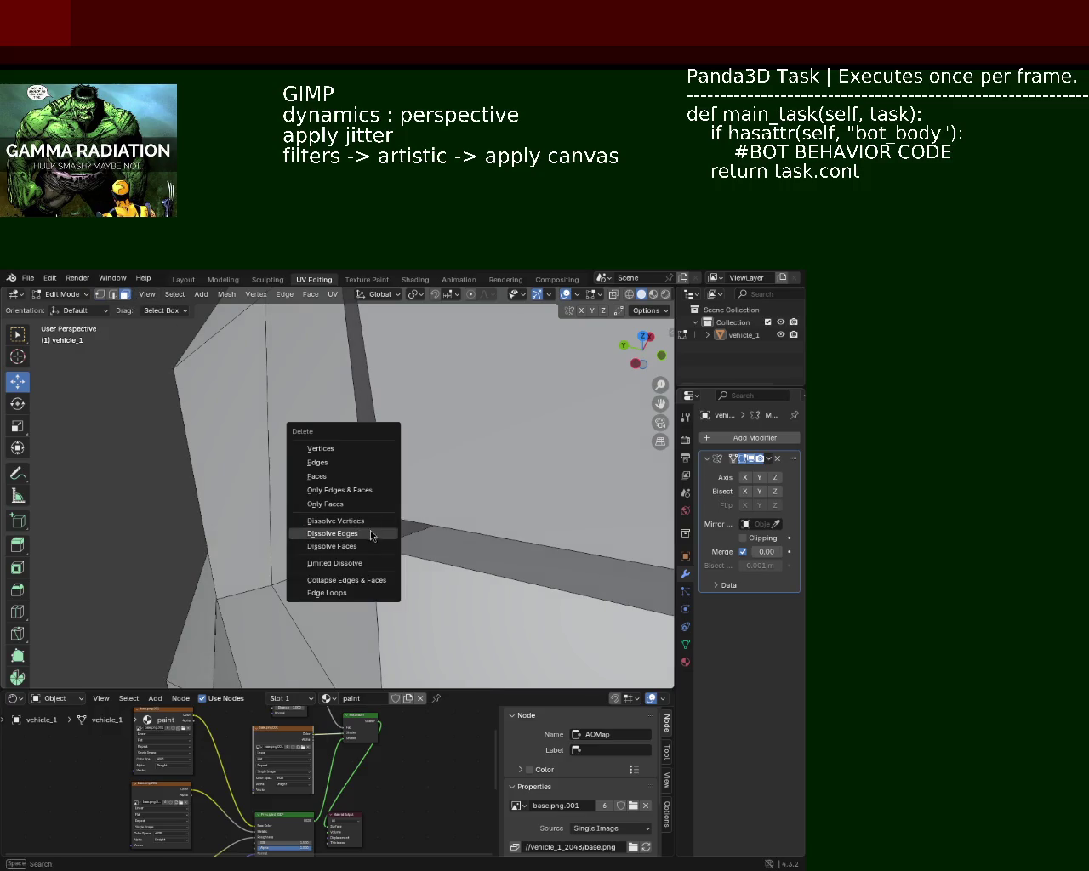
{"action": "left_click", "coordinate": [349, 477]}
{"action": "left_click_drag", "start_coordinate": [414, 579], "coordinate": [341, 482]}
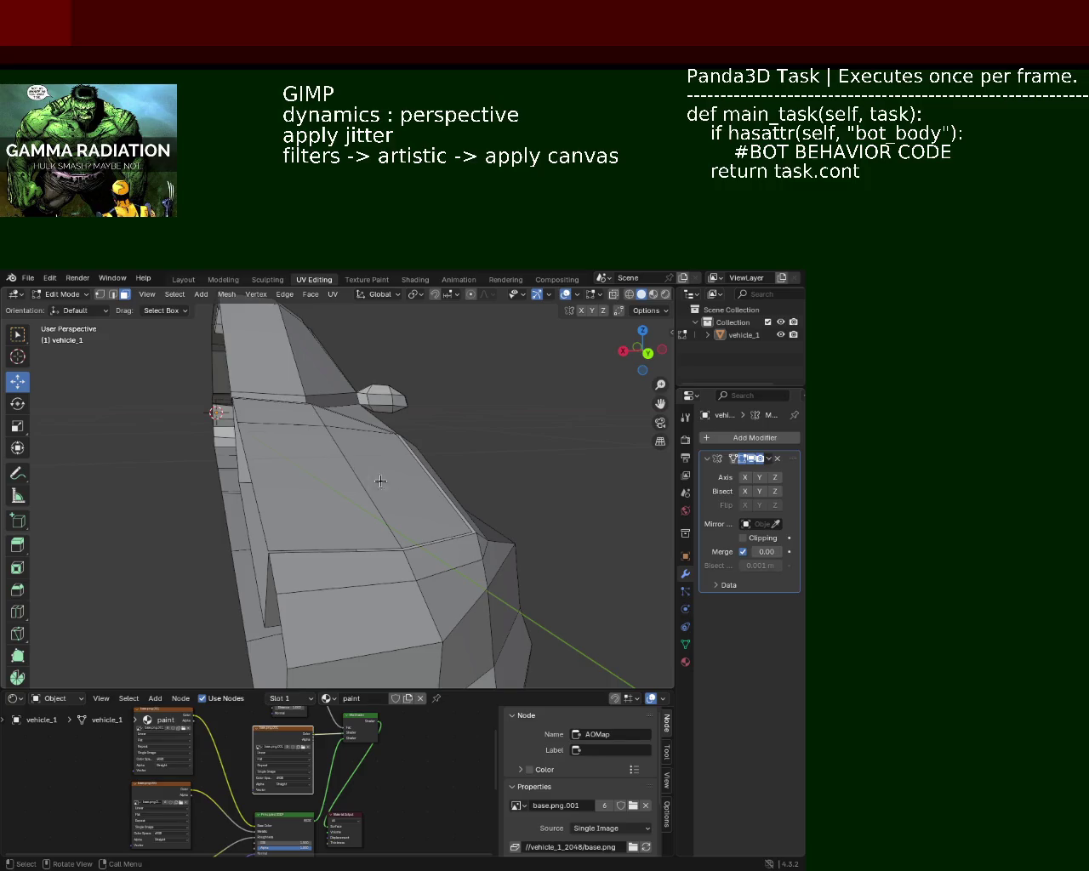
Raise two upper-body faces along Z after a cancelled trackball rotation
{"action": "left_click", "coordinate": [375, 482]}
{"action": "left_click", "coordinate": [319, 444]}
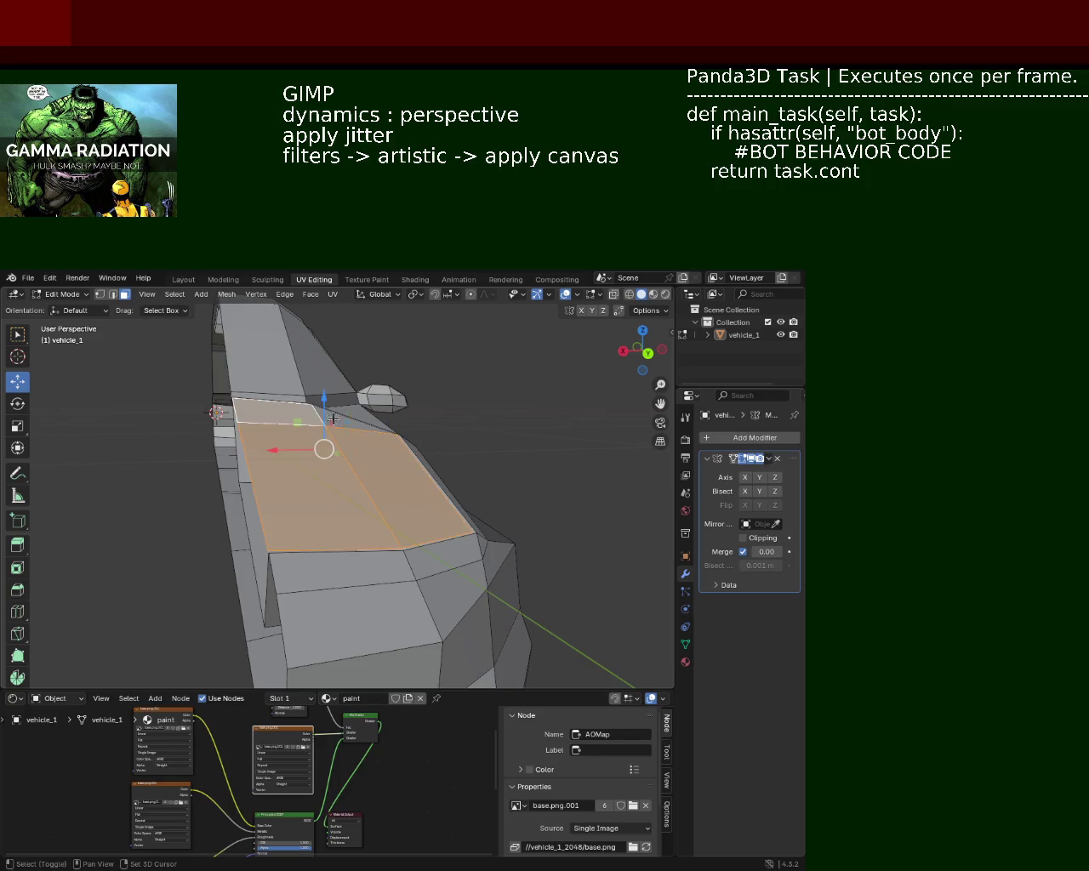
{"action": "left_click_drag", "start_coordinate": [349, 423], "coordinate": [34, 423]}
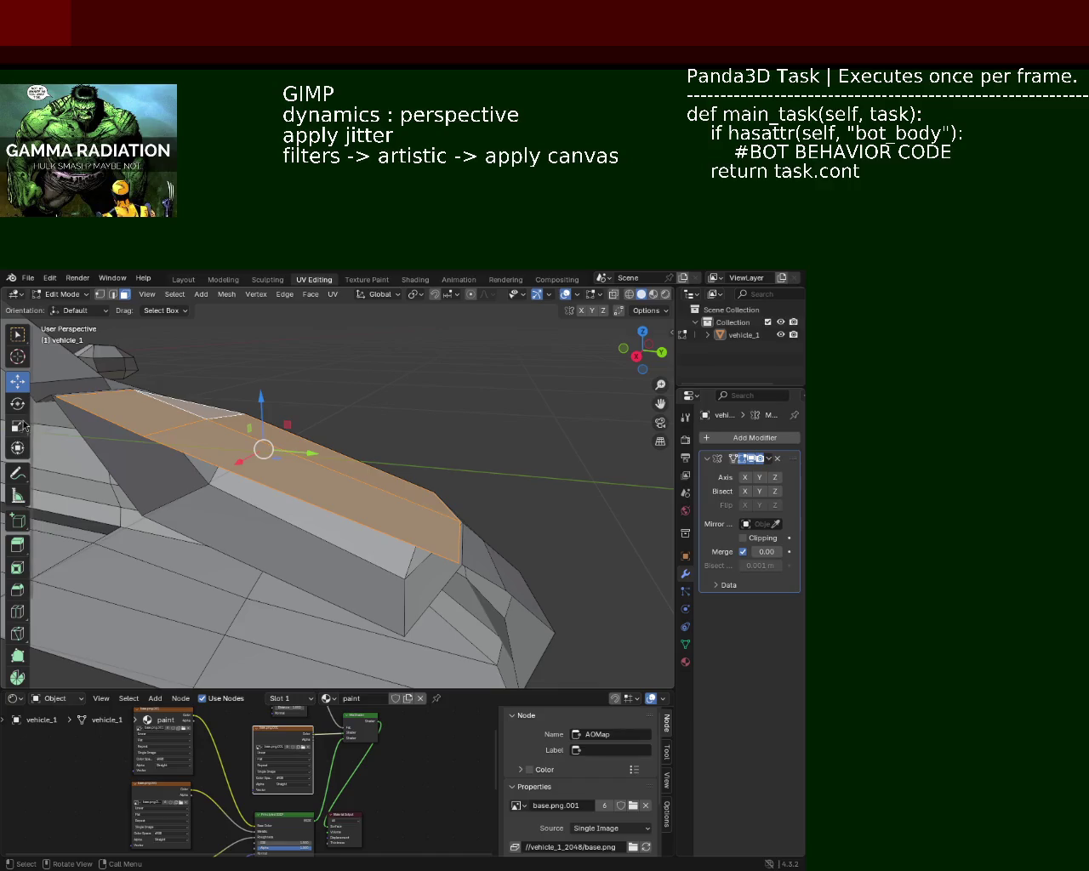
{"action": "left_click_drag", "start_coordinate": [283, 414], "coordinate": [194, 451]}
{"action": "right_click", "coordinate": [232, 415]}
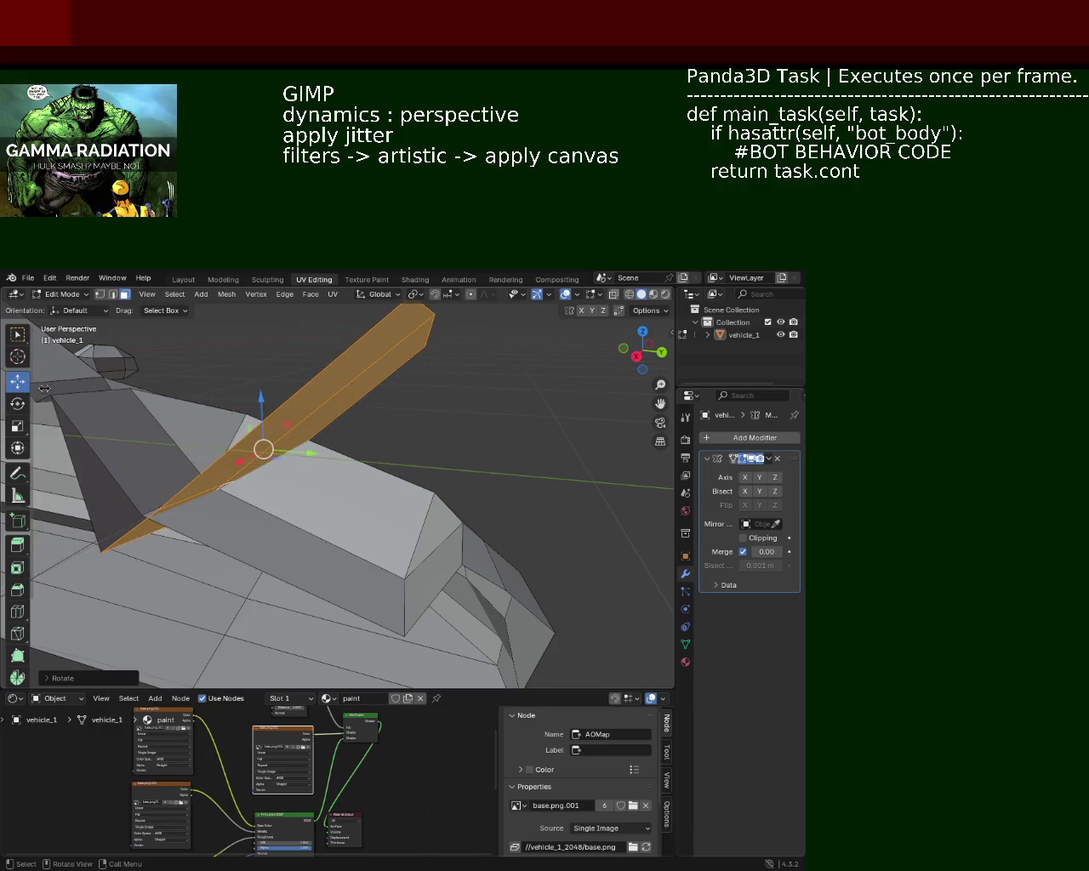
{"action": "left_click_drag", "start_coordinate": [260, 411], "coordinate": [268, 604]}
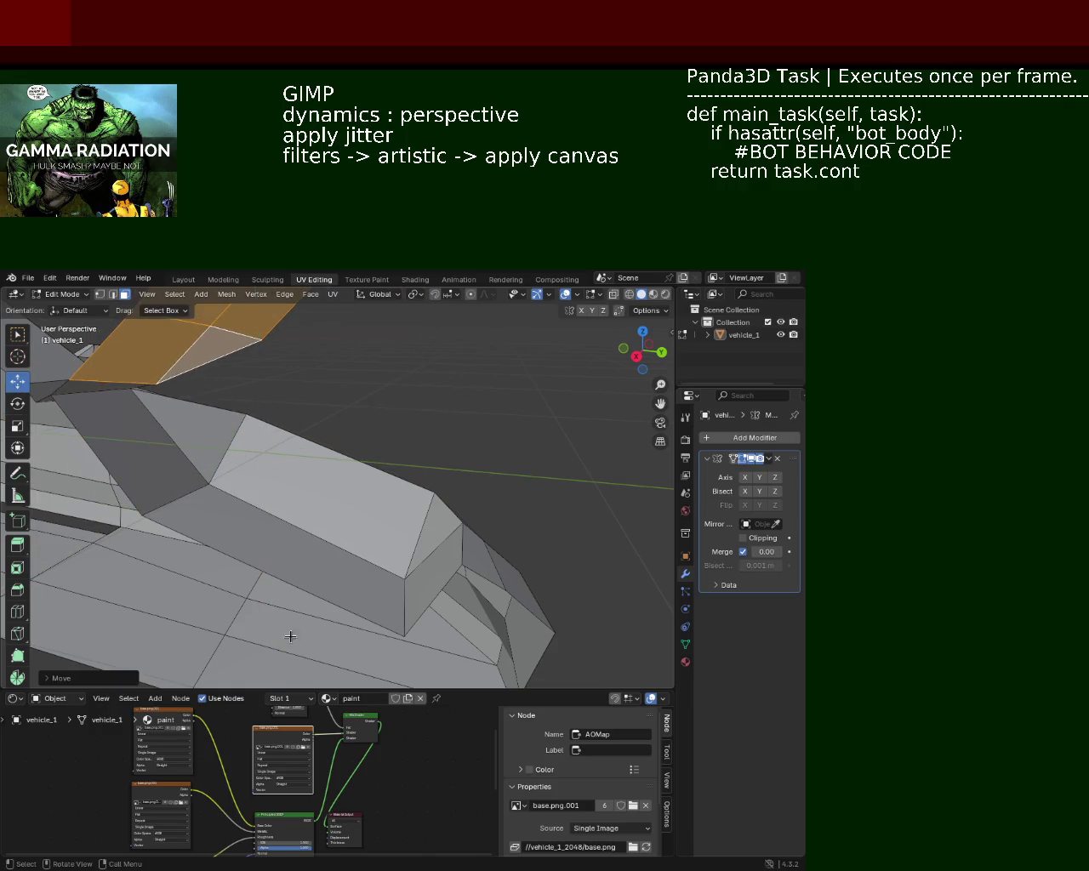
{"action": "scroll", "scroll_direction": "down", "scroll_amount": 3}
Orbit around vehicle_1 to inspect the car body from several sides
{"action": "left_click_drag", "start_coordinate": [474, 613], "coordinate": [398, 558]}
{"action": "left_click_drag", "start_coordinate": [300, 557], "coordinate": [330, 503]}
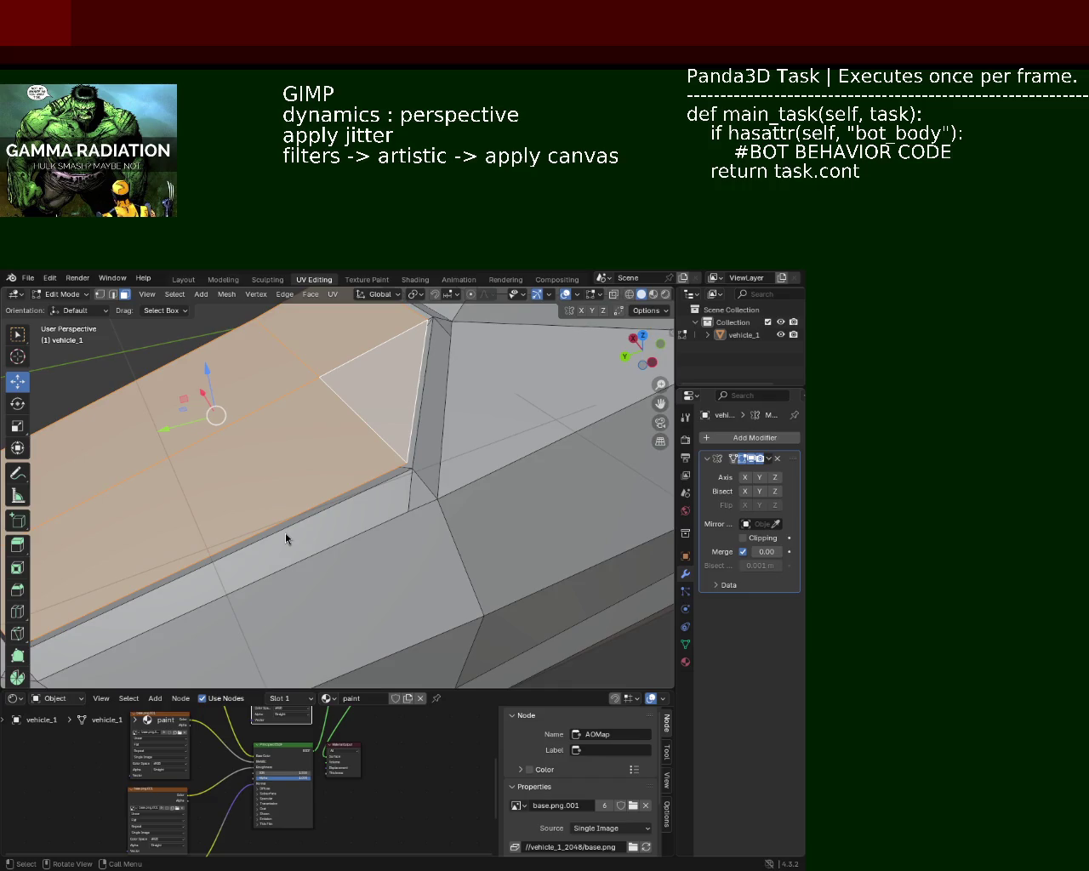
{"action": "left_click_drag", "start_coordinate": [371, 544], "coordinate": [317, 548]}
{"action": "left_click_drag", "start_coordinate": [483, 547], "coordinate": [528, 449]}
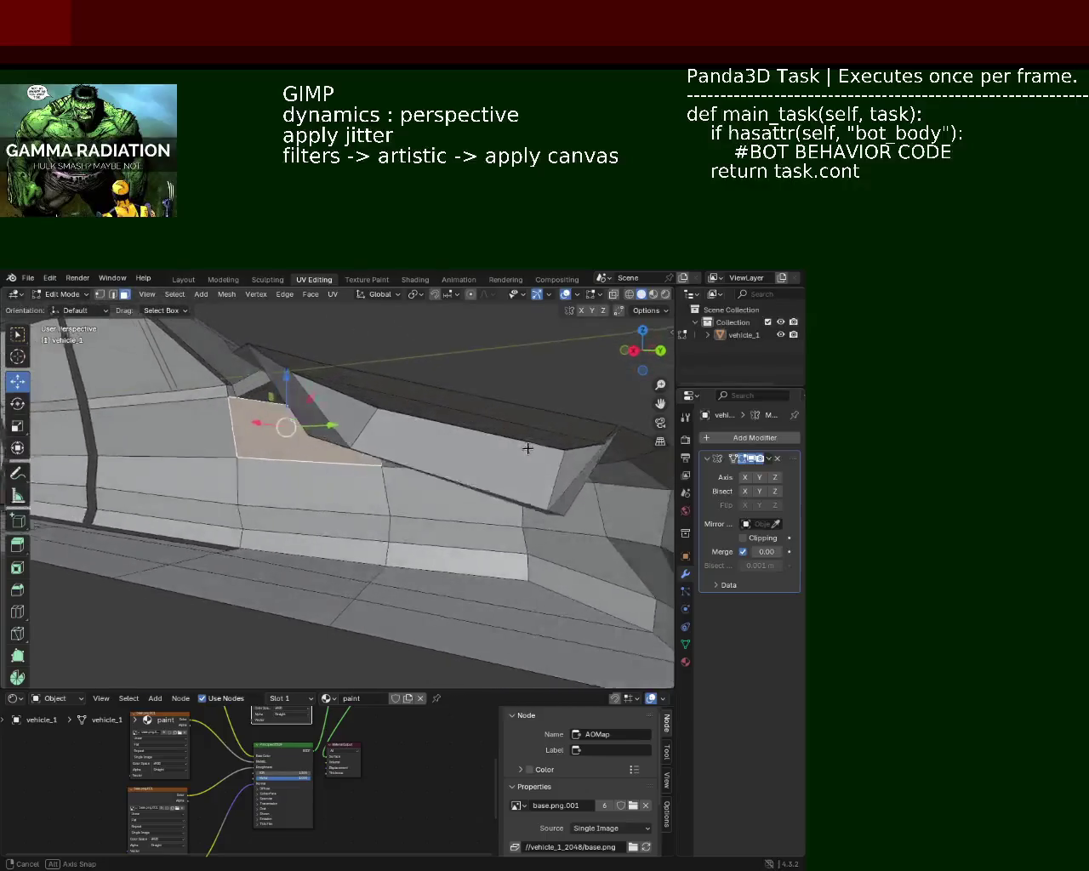
{"action": "left_click_drag", "start_coordinate": [339, 388], "coordinate": [353, 437]}
{"action": "left_click_drag", "start_coordinate": [326, 503], "coordinate": [457, 485]}
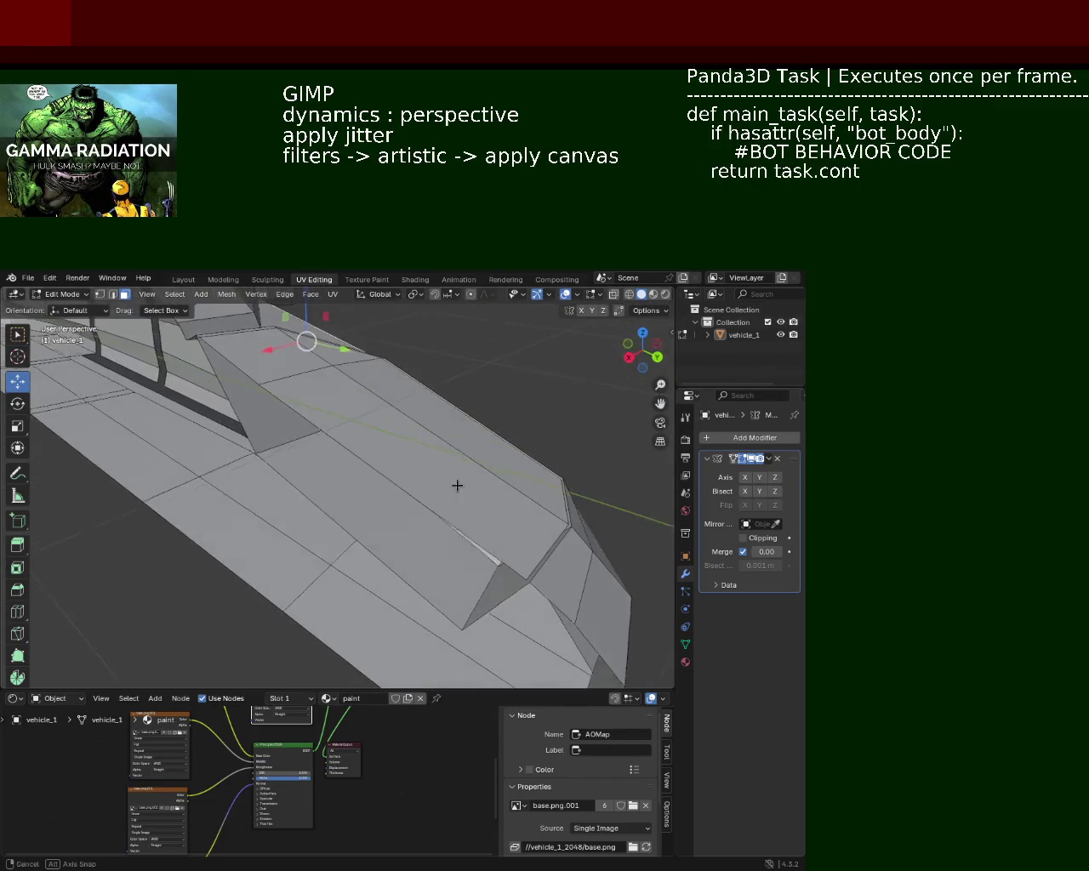
{"action": "left_click_drag", "start_coordinate": [506, 520], "coordinate": [557, 431]}
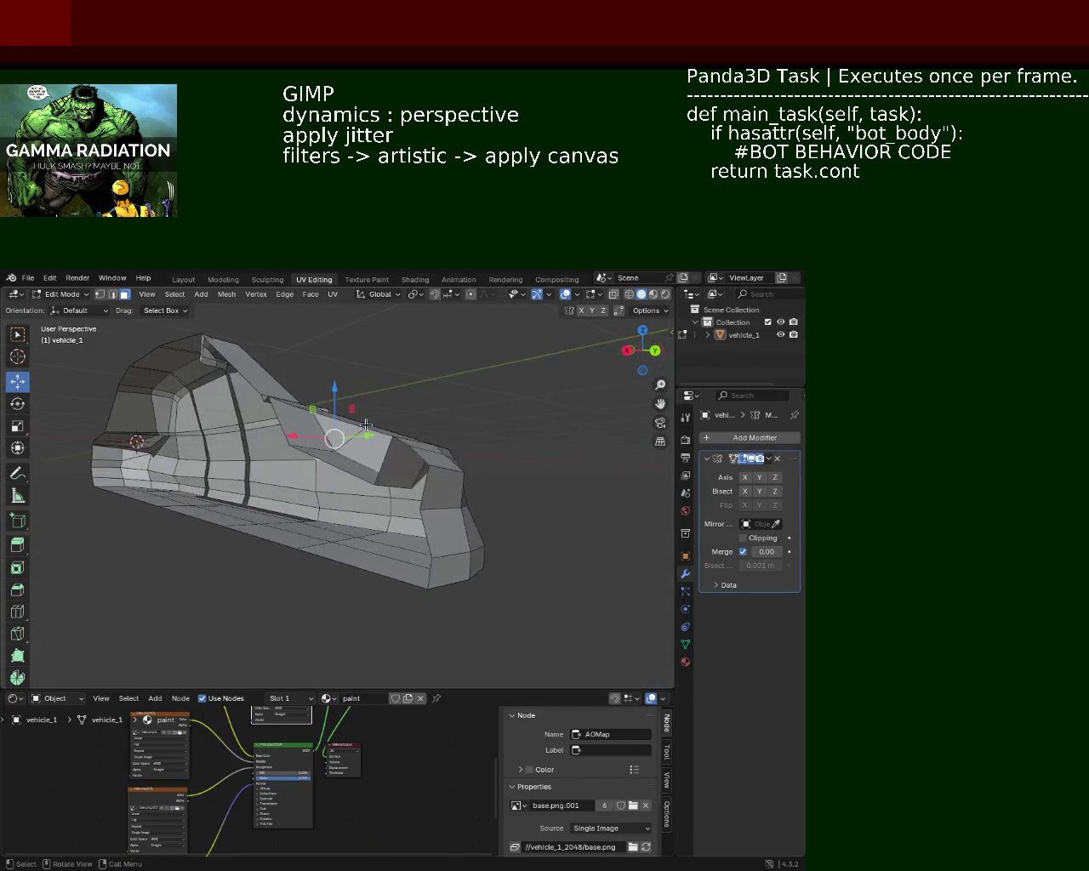
Slide a side-panel vertex along its edge with Vertex Slide
{"action": "scroll", "scroll_direction": "up", "scroll_amount": 3}
{"action": "left_click_drag", "start_coordinate": [408, 450], "coordinate": [216, 443]}
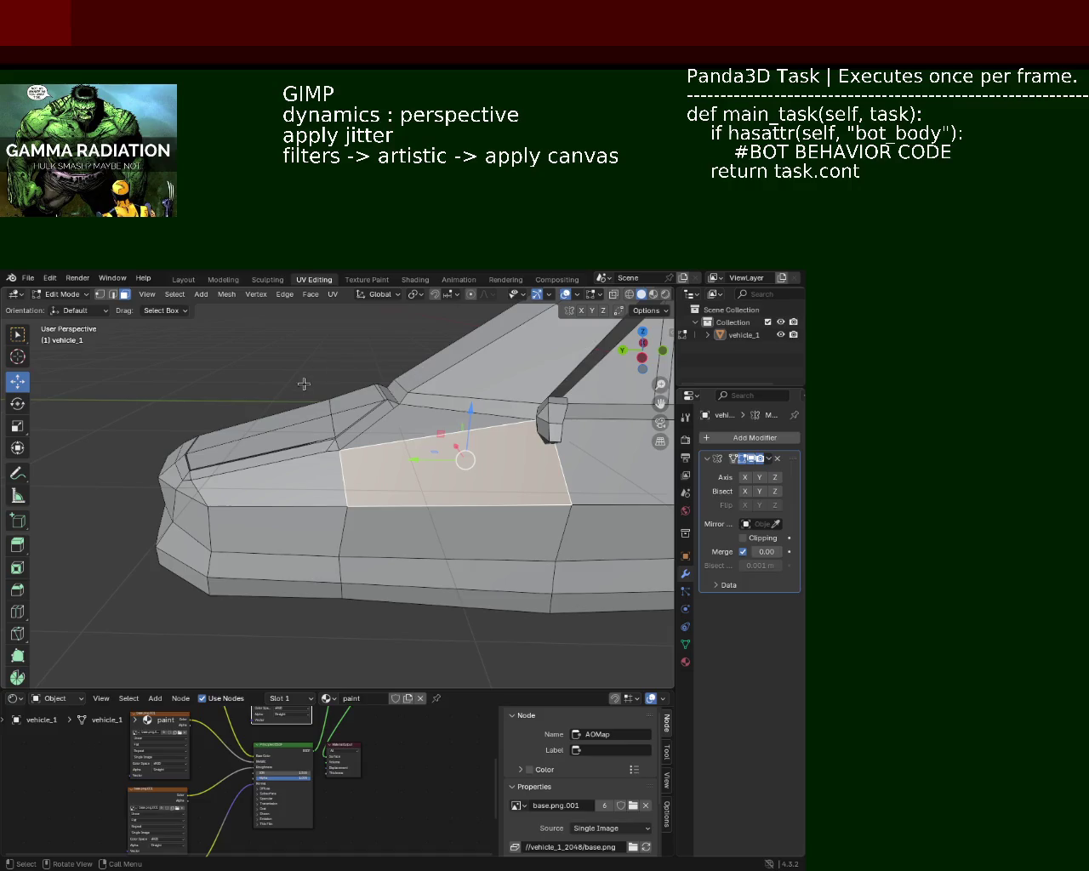
{"action": "left_click_drag", "start_coordinate": [249, 397], "coordinate": [406, 461]}
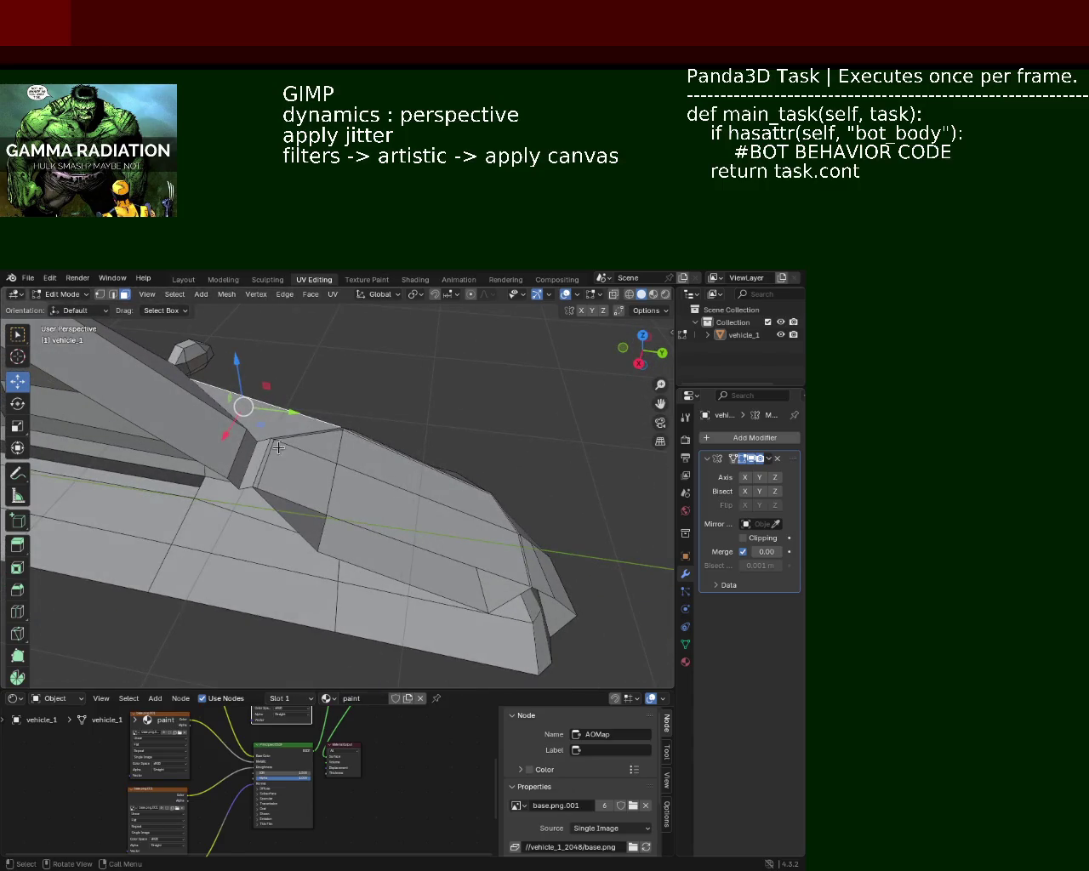
{"action": "left_click_drag", "start_coordinate": [381, 505], "coordinate": [350, 505]}
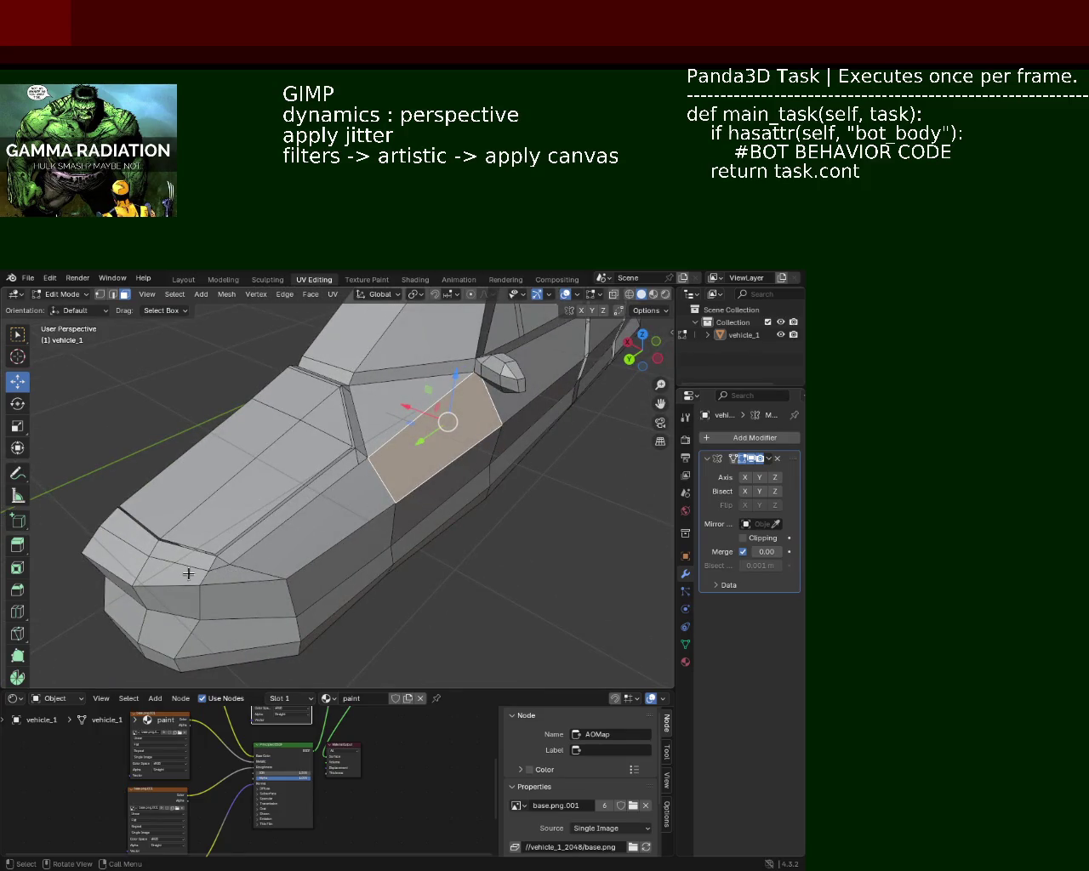
{"action": "left_click_drag", "start_coordinate": [142, 538], "coordinate": [352, 438]}
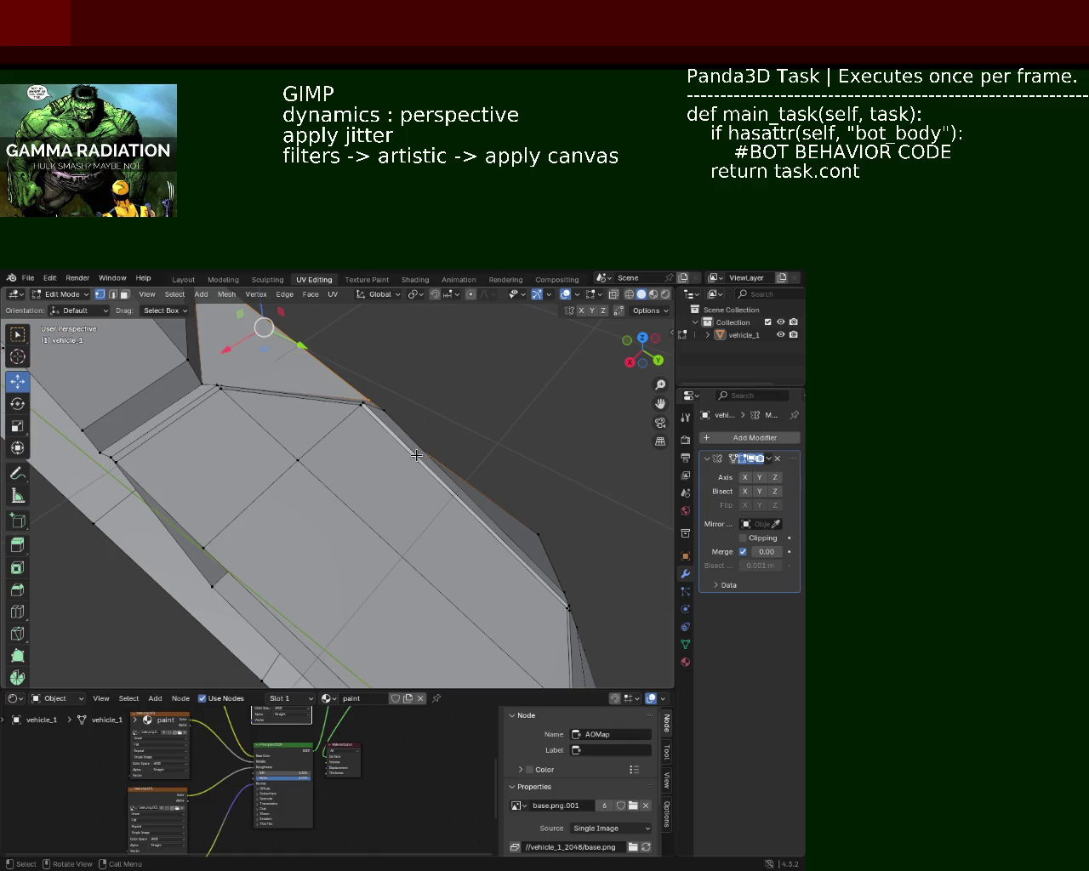
{"action": "left_click_drag", "start_coordinate": [395, 480], "coordinate": [380, 402]}
{"action": "left_click_drag", "start_coordinate": [358, 424], "coordinate": [255, 422]}
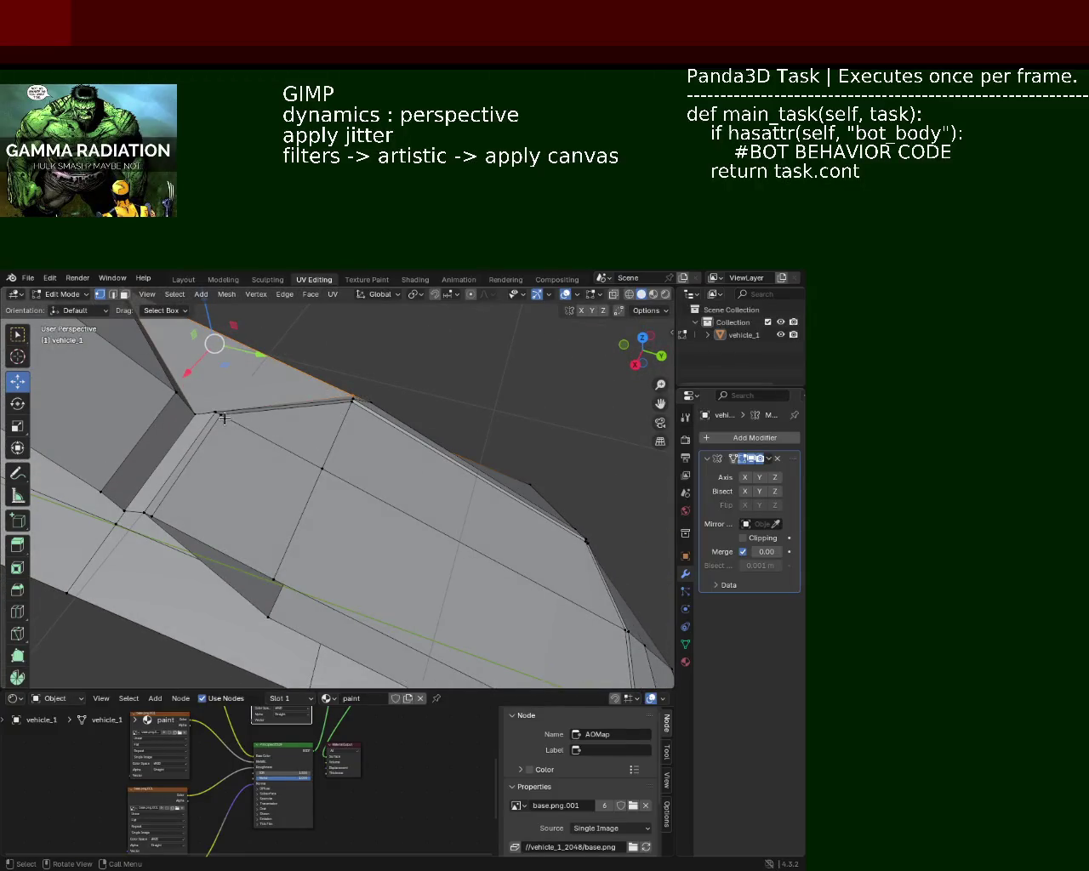
{"action": "left_click", "coordinate": [151, 518]}
{"action": "left_click", "coordinate": [278, 580]}
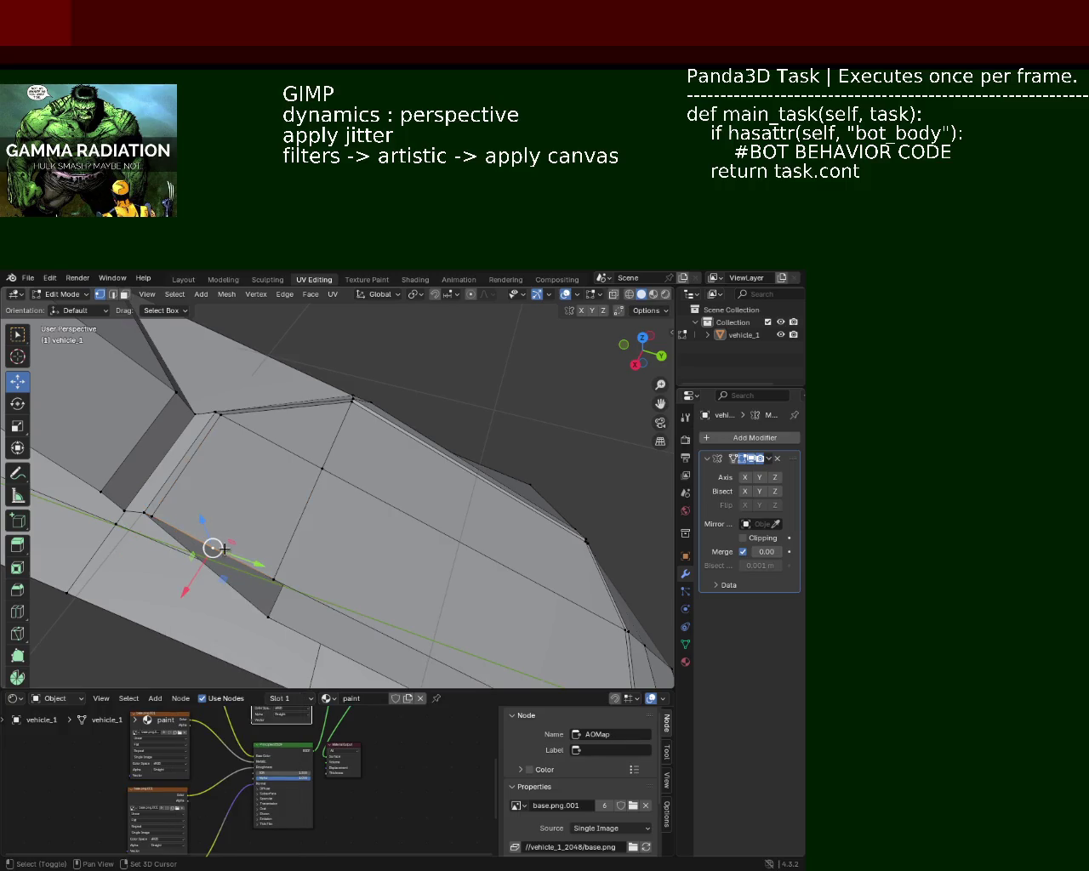
{"action": "key", "text": "shift+v"}
{"action": "left_click", "coordinate": [172, 531]}
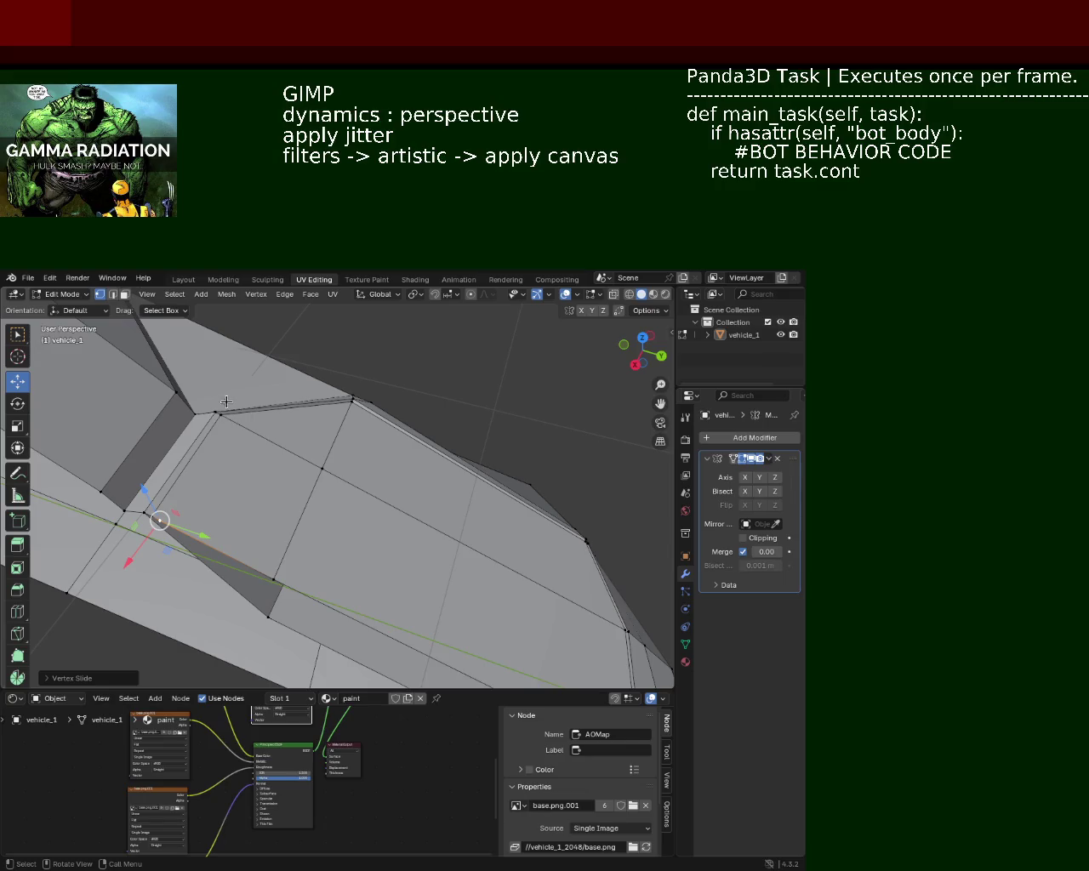
Subdivide a side-panel edge and slide the new vertex into place
{"action": "left_click", "coordinate": [222, 417]}
{"action": "right_click", "coordinate": [318, 467]}
{"action": "left_click", "coordinate": [272, 444]}
{"action": "key", "text": "shift+v"}
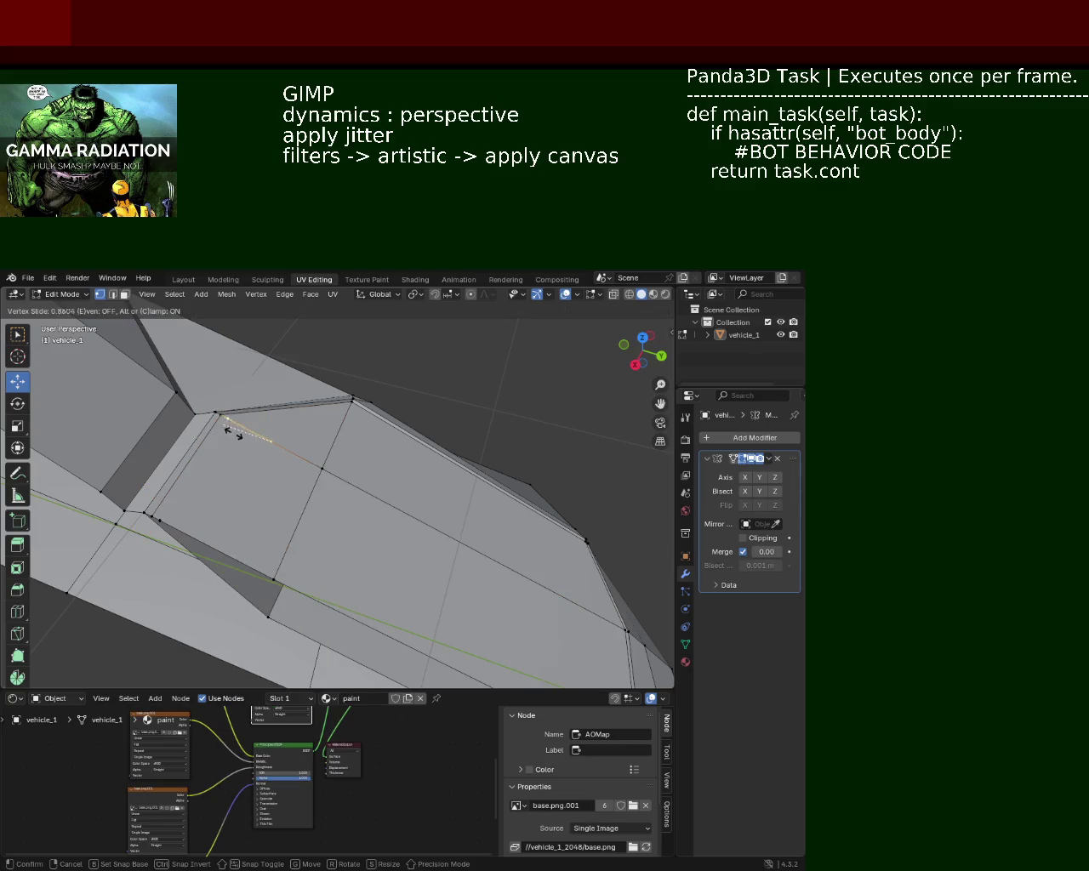
{"action": "left_click", "coordinate": [237, 434]}
{"action": "left_click", "coordinate": [160, 520]}
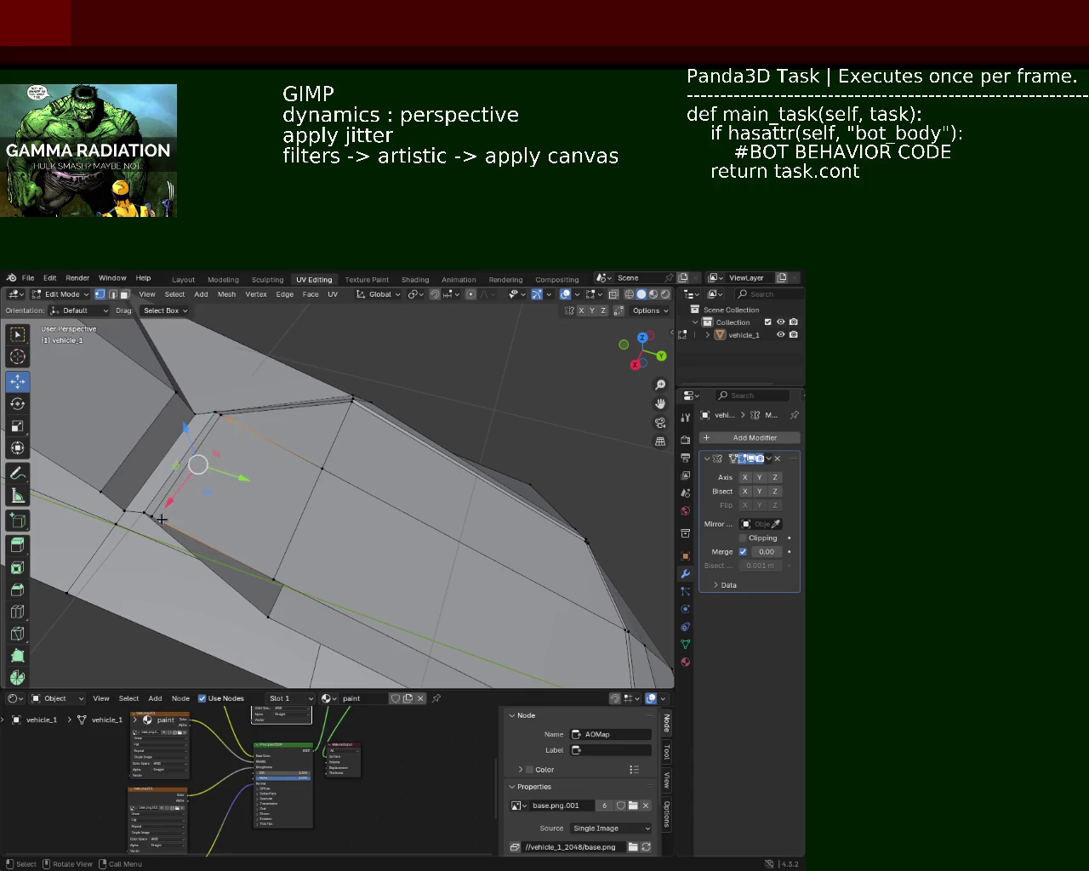
{"action": "left_click", "coordinate": [161, 519]}
Subdivide the panel's top edge and slide its new vertex along it
{"action": "left_click", "coordinate": [224, 421]}
{"action": "left_click", "coordinate": [351, 406]}
{"action": "right_click", "coordinate": [322, 463]}
{"action": "left_click", "coordinate": [323, 453]}
{"action": "key", "text": "shift+v"}
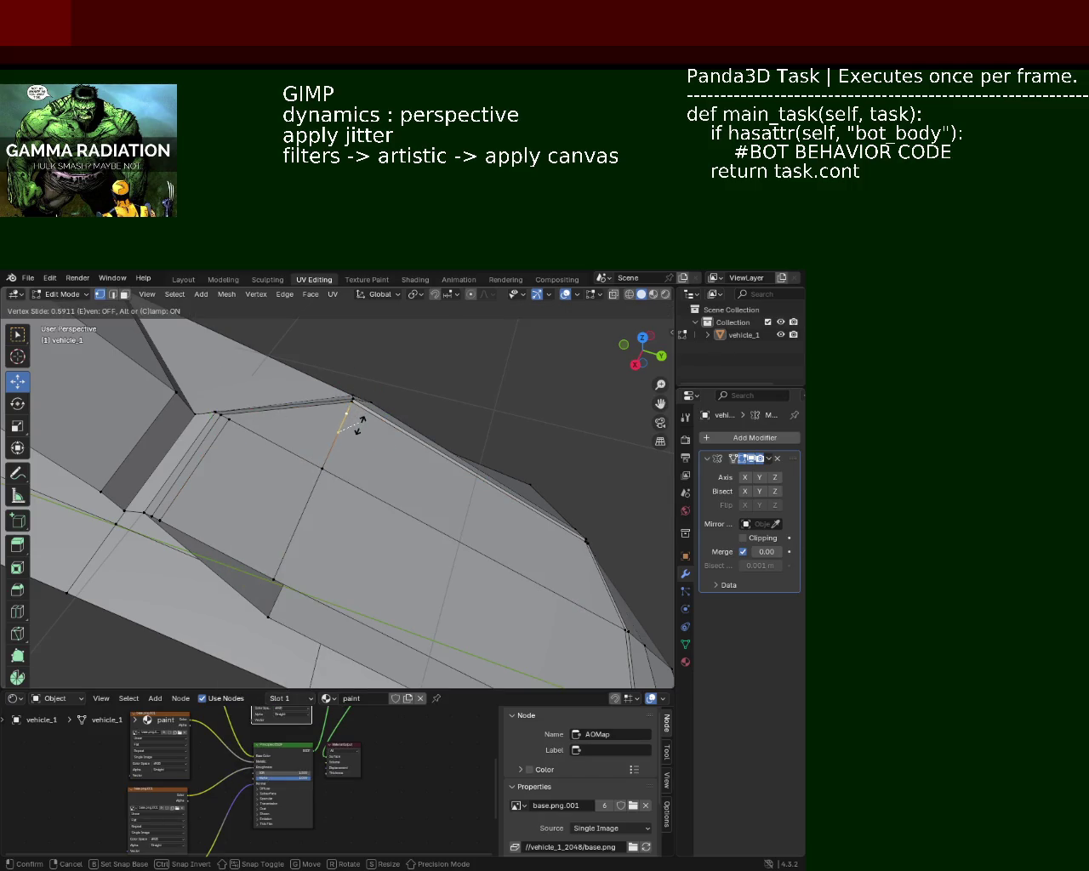
{"action": "left_click", "coordinate": [363, 421]}
{"action": "left_click", "coordinate": [235, 421]}
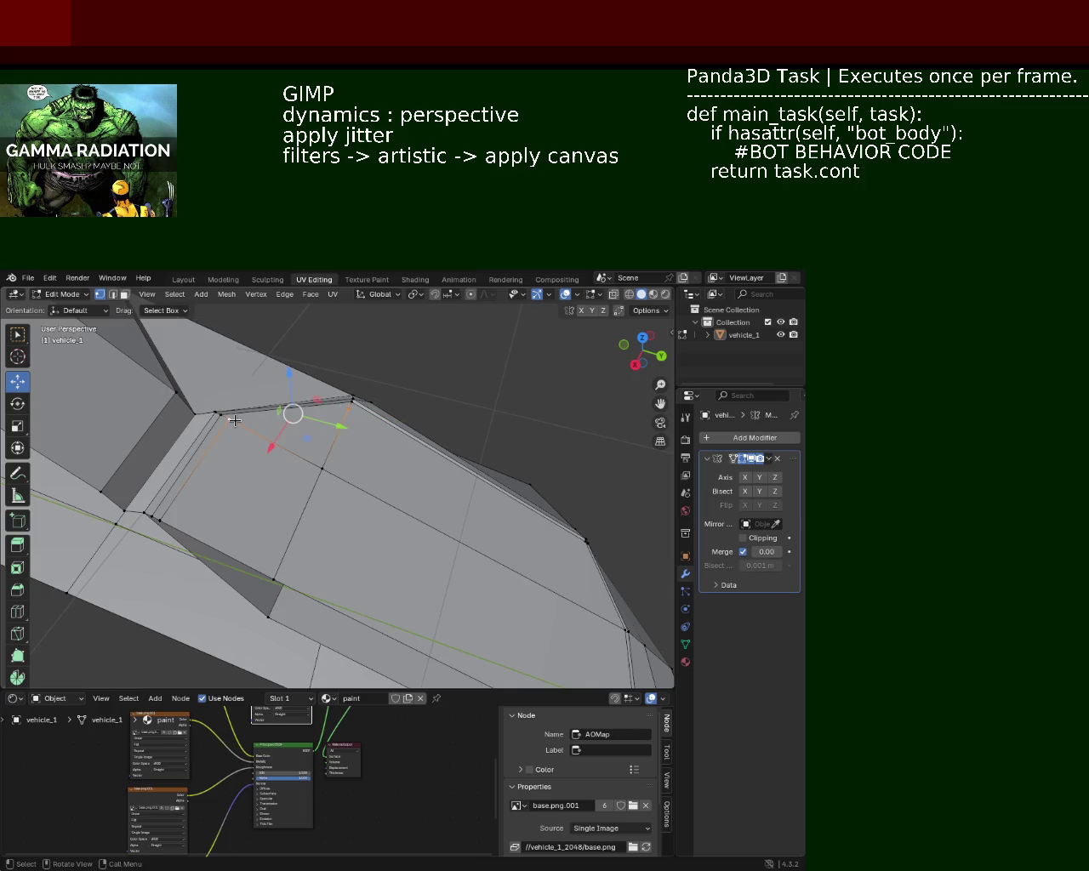
{"action": "left_click_drag", "start_coordinate": [360, 480], "coordinate": [335, 360]}
Subdivide the edge at the front of the body and slide the new vertex along it
{"action": "left_click", "coordinate": [337, 502]}
{"action": "key", "text": "ctrl+e"}
{"action": "left_click", "coordinate": [234, 523]}
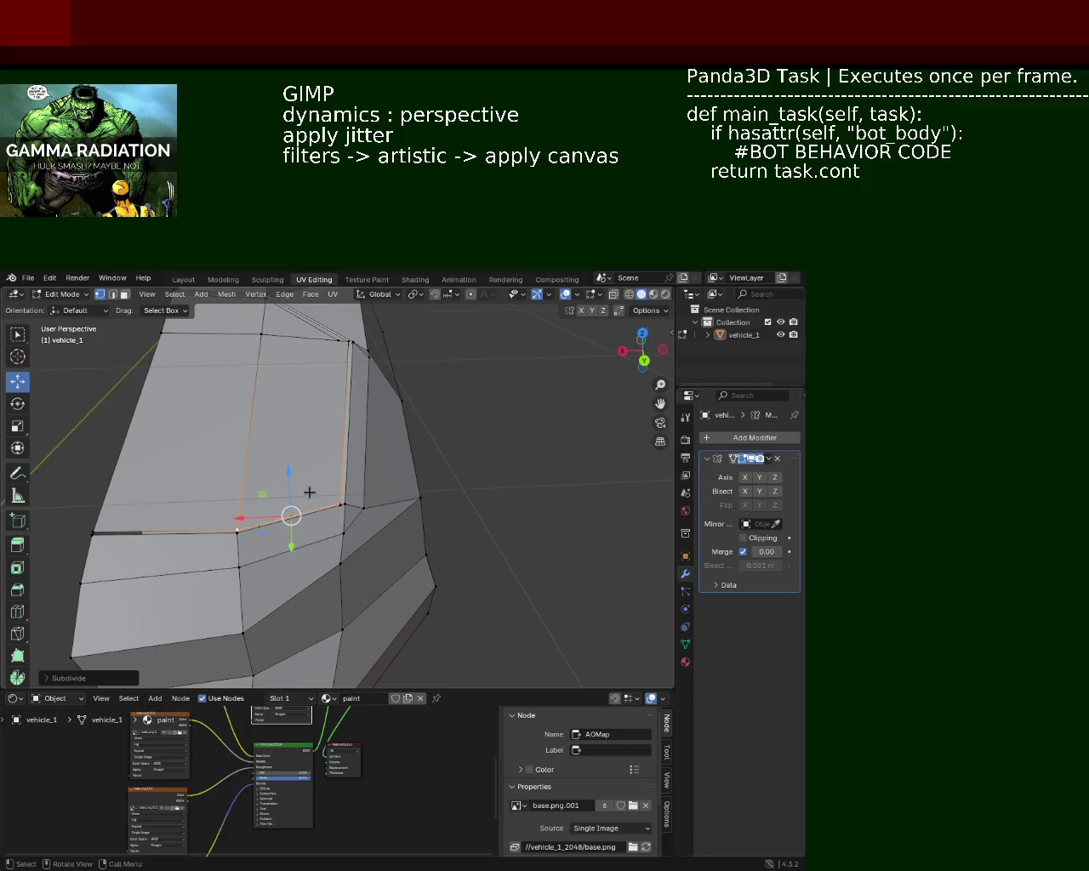
{"action": "left_click_drag", "start_coordinate": [311, 494], "coordinate": [315, 517]}
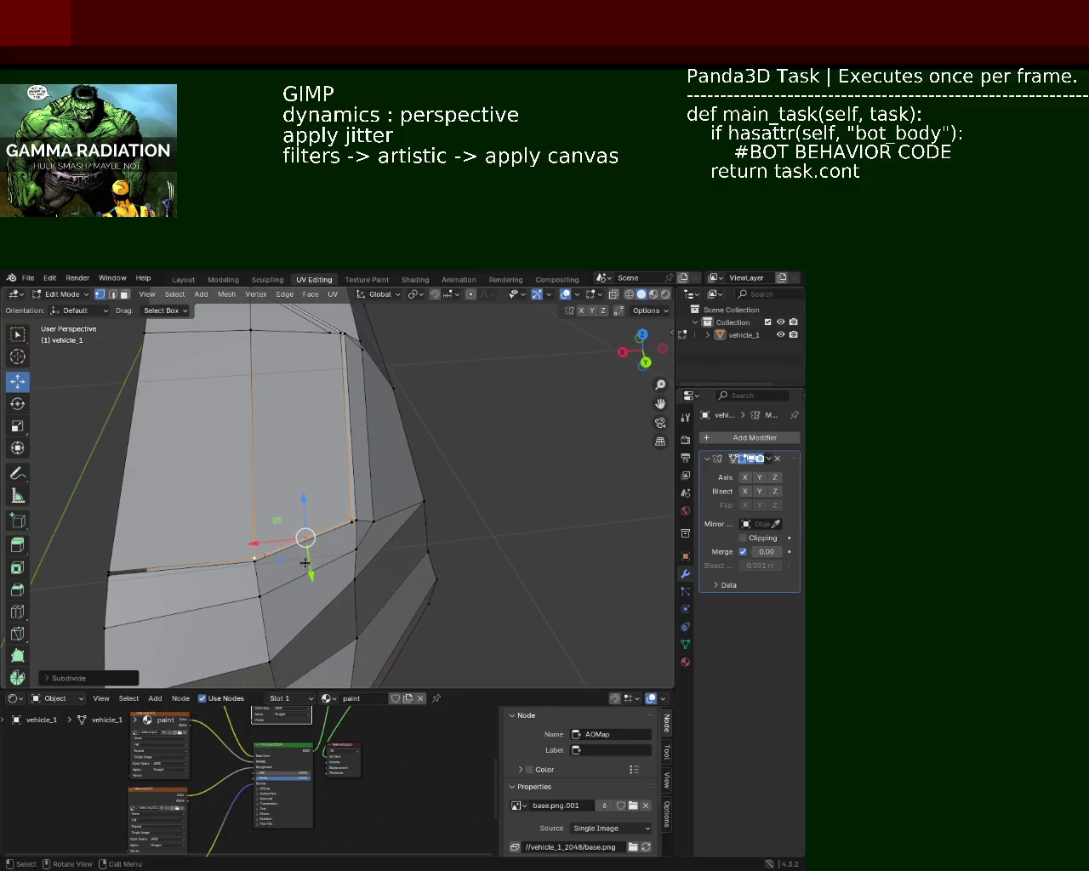
{"action": "key", "text": "g"}
{"action": "key", "text": "g"}
{"action": "key", "text": "Escape"}
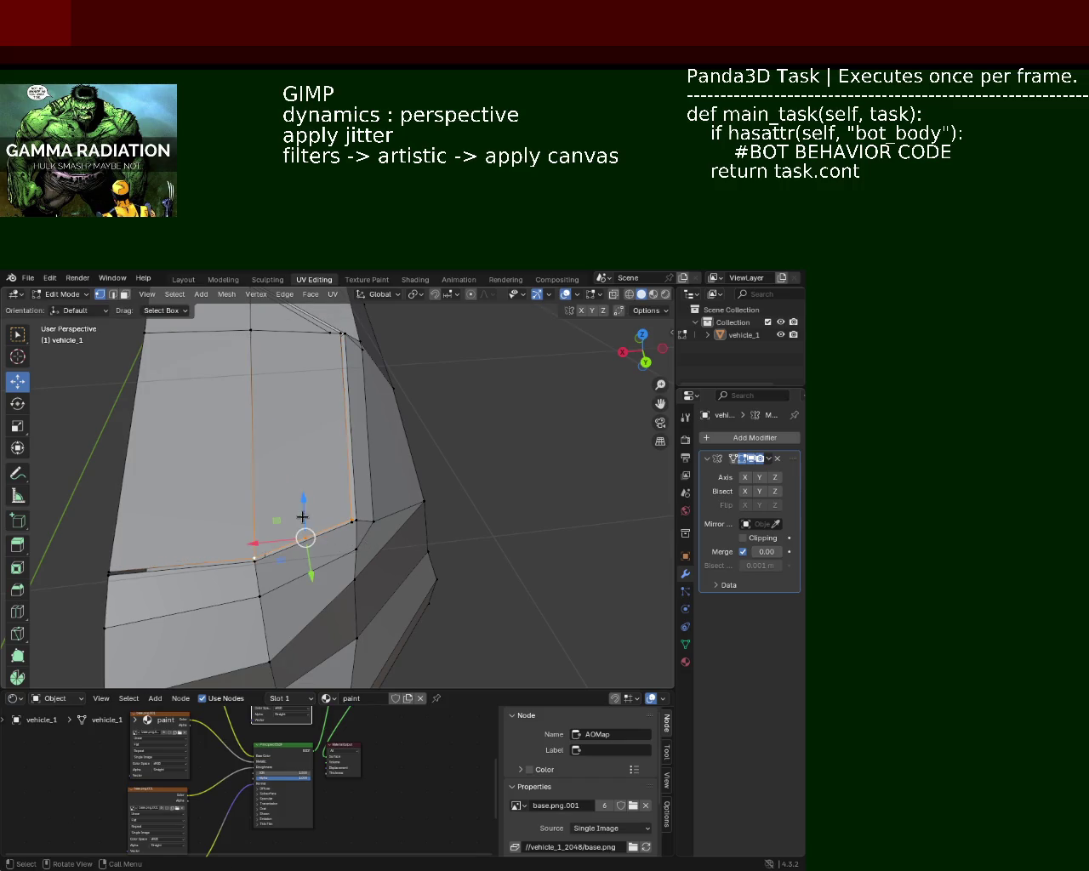
{"action": "key", "text": "g"}
{"action": "key", "text": "g"}
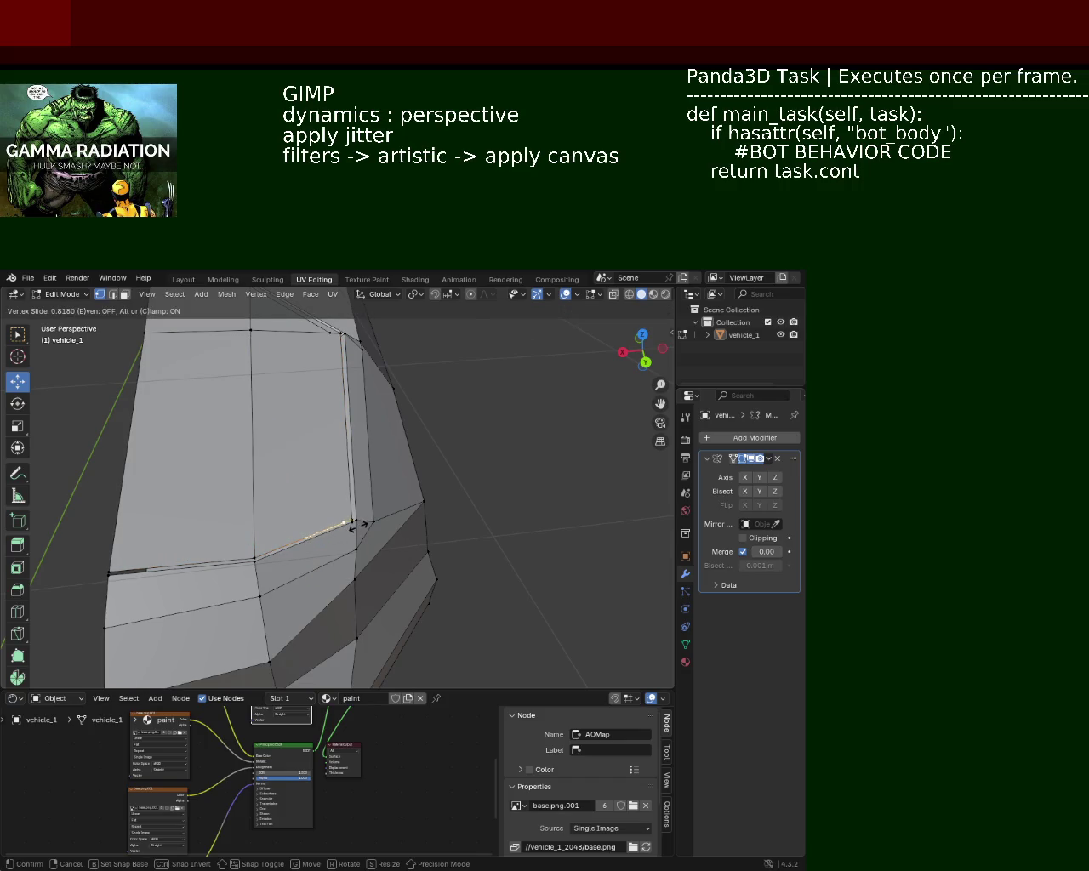
{"action": "left_click", "coordinate": [352, 523]}
Select the top vertex and a long edge loop on the body for subdividing
{"action": "left_click_drag", "start_coordinate": [320, 369], "coordinate": [328, 383]}
{"action": "left_click", "coordinate": [329, 376]}
{"action": "left_click", "coordinate": [330, 375]}
{"action": "left_click_drag", "start_coordinate": [303, 490], "coordinate": [327, 481]}
{"action": "left_click_drag", "start_coordinate": [200, 650], "coordinate": [272, 439]}
{"action": "left_click", "coordinate": [272, 438]}
{"action": "left_click_drag", "start_coordinate": [427, 488], "coordinate": [400, 489]}
{"action": "left_click", "coordinate": [394, 491]}
{"action": "right_click", "coordinate": [331, 476]}
{"action": "left_click", "coordinate": [340, 497]}
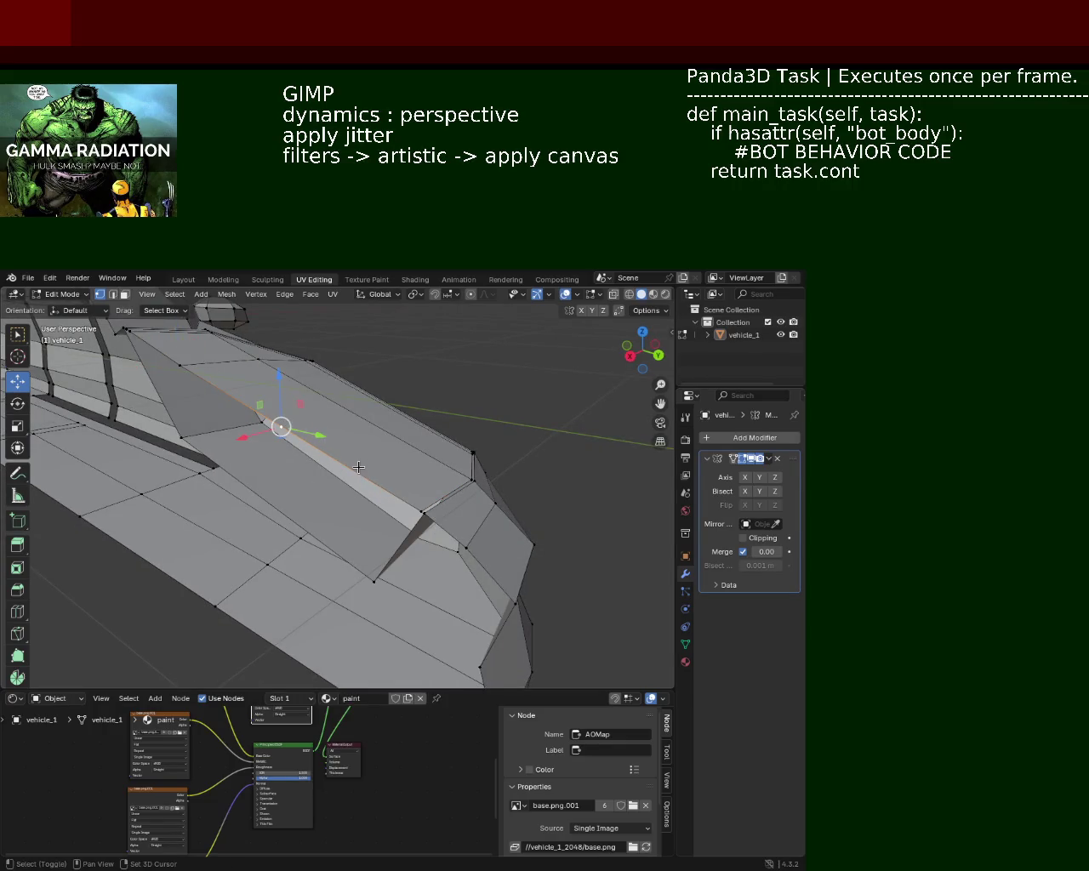
Slide two seam vertices along their edges on the car's side
{"action": "key", "text": "shift+v"}
{"action": "left_click", "coordinate": [483, 566]}
{"action": "left_click_drag", "start_coordinate": [450, 497], "coordinate": [309, 450]}
{"action": "left_click", "coordinate": [267, 383]}
{"action": "right_click", "coordinate": [267, 384]}
{"action": "left_click", "coordinate": [346, 465]}
{"action": "key", "text": "shift+v"}
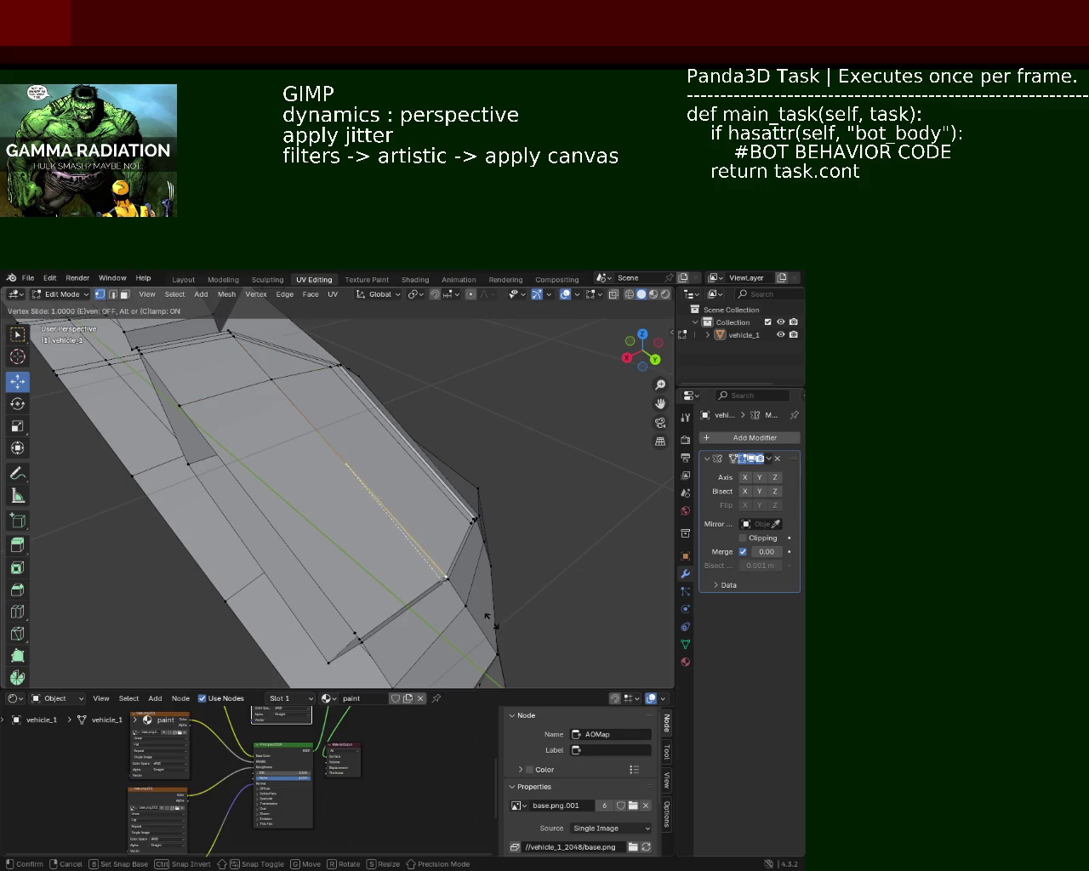
{"action": "left_click", "coordinate": [483, 617]}
Select a side seam edge, subdivide it, and slide the new vertex along the edge
{"action": "left_click", "coordinate": [354, 633]}
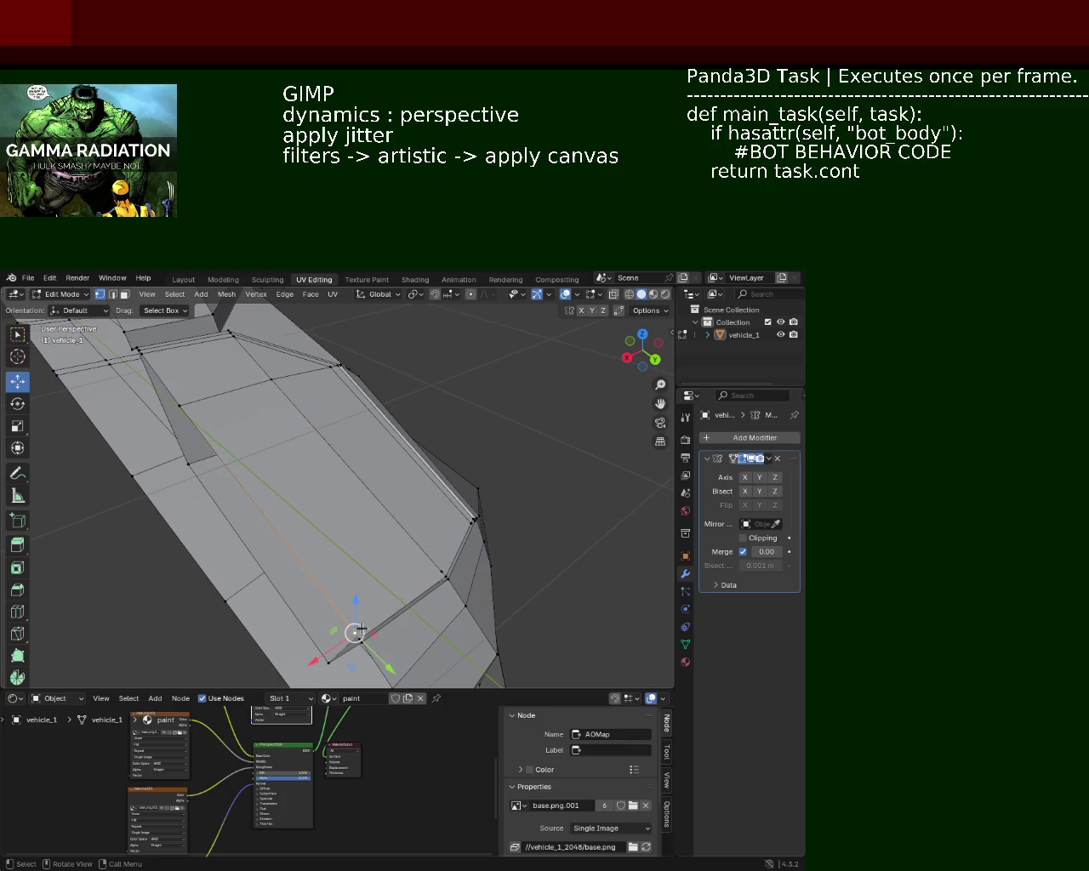
{"action": "left_click", "coordinate": [438, 574]}
{"action": "left_click_drag", "start_coordinate": [441, 567], "coordinate": [369, 524]}
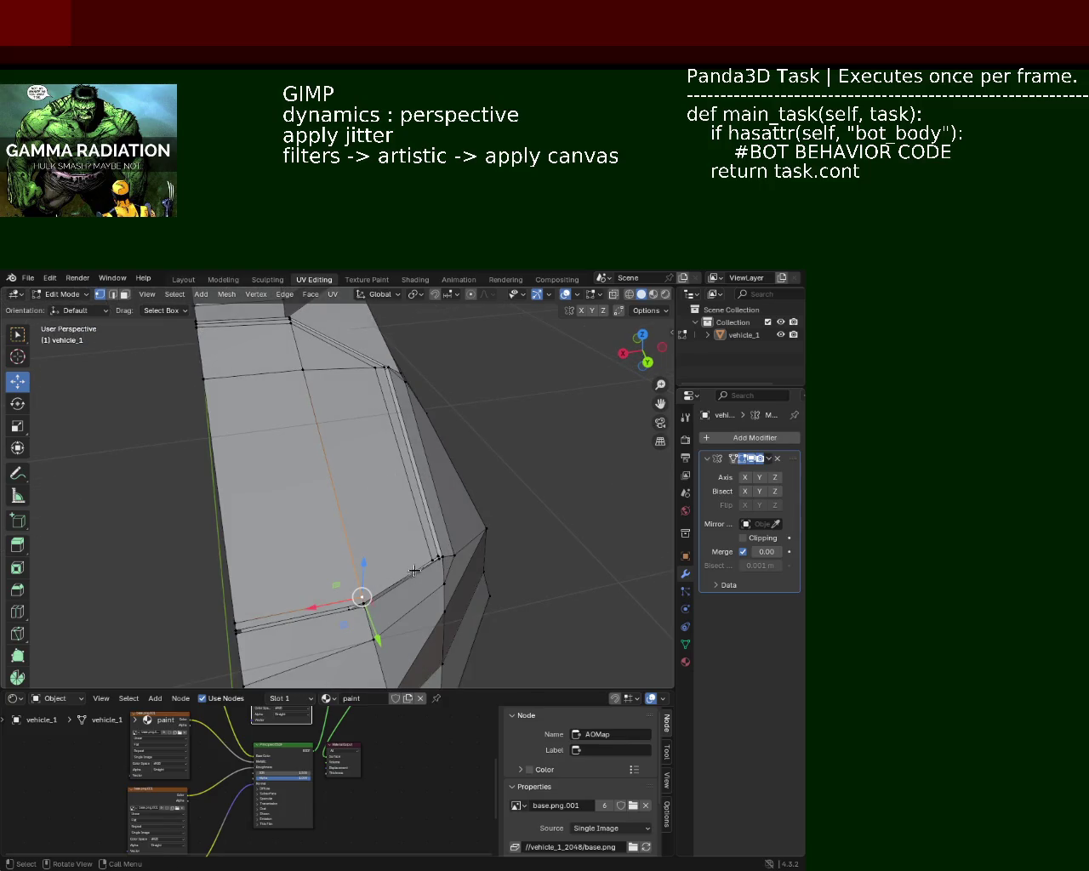
{"action": "left_click", "coordinate": [437, 556]}
{"action": "left_click", "coordinate": [388, 374]}
{"action": "right_click", "coordinate": [423, 461]}
{"action": "left_click", "coordinate": [423, 460]}
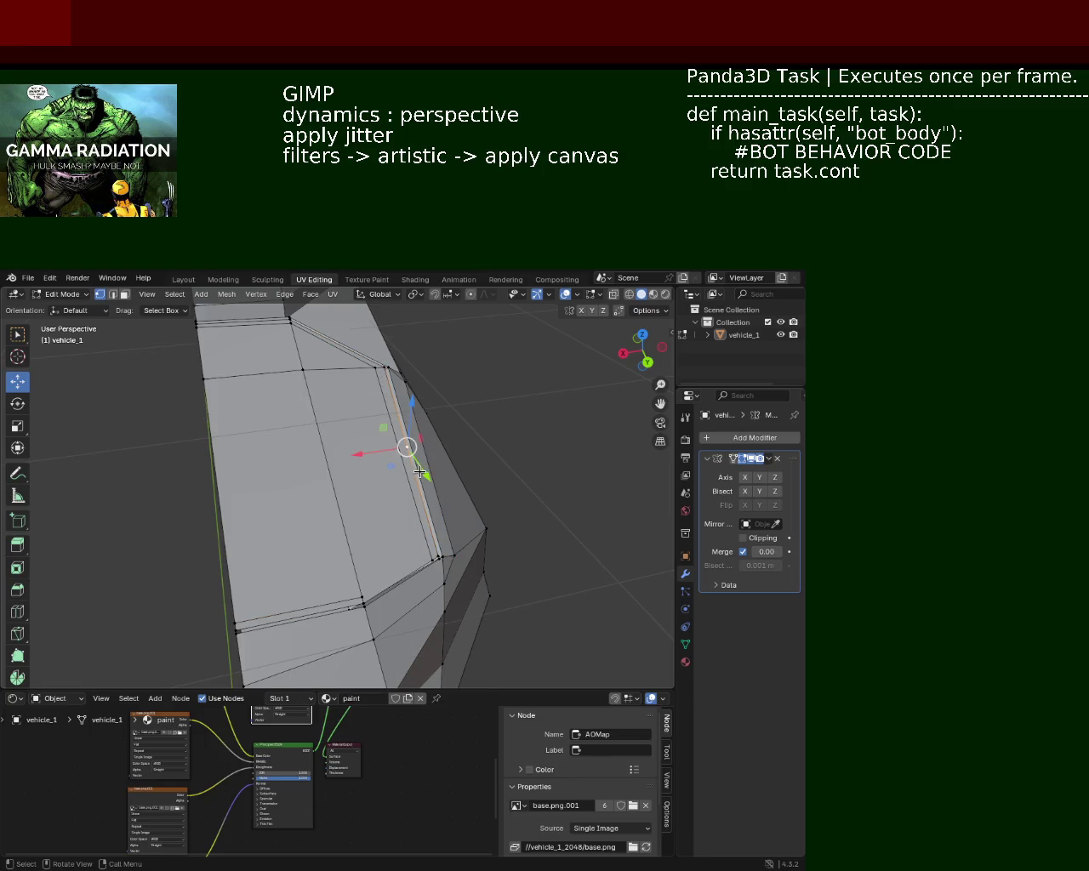
{"action": "key", "text": "shift+v"}
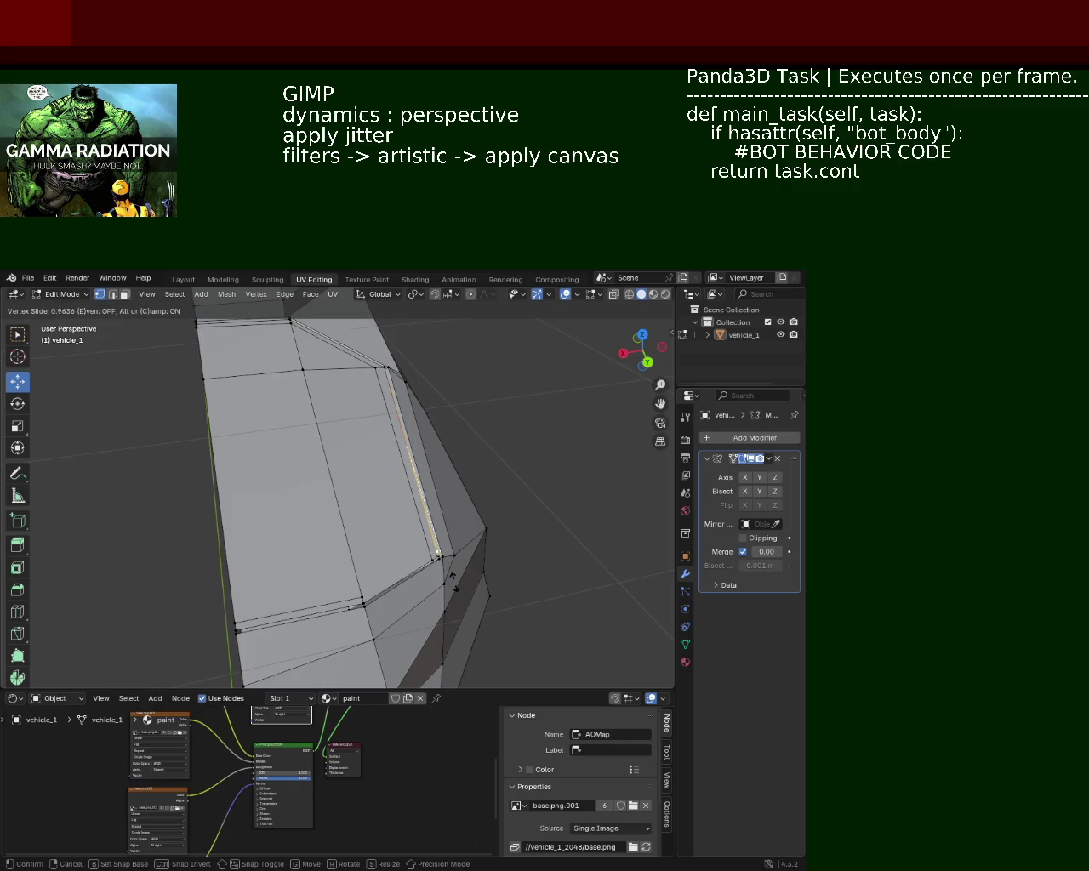
{"action": "left_click", "coordinate": [454, 585]}
Select the strip of hood faces in face select mode
{"action": "left_click", "coordinate": [365, 601]}
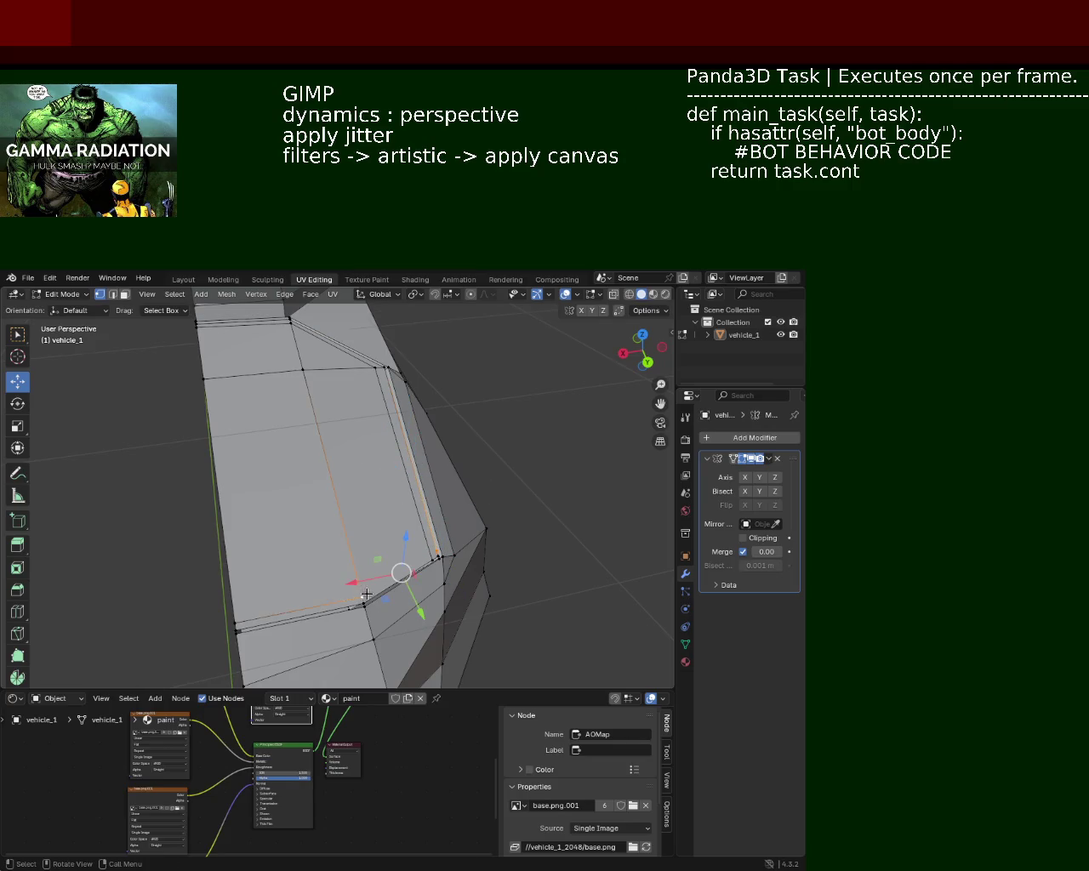
{"action": "left_click_drag", "start_coordinate": [373, 590], "coordinate": [153, 350]}
{"action": "left_click", "coordinate": [124, 295]}
{"action": "left_click", "coordinate": [230, 358]}
{"action": "left_click", "coordinate": [323, 355]}
{"action": "left_click", "coordinate": [318, 406]}
{"action": "left_click", "coordinate": [317, 516]}
Lift the selected hood faces slightly upward
{"action": "left_click_drag", "start_coordinate": [317, 516], "coordinate": [384, 459]}
{"action": "left_click_drag", "start_coordinate": [326, 380], "coordinate": [327, 375]}
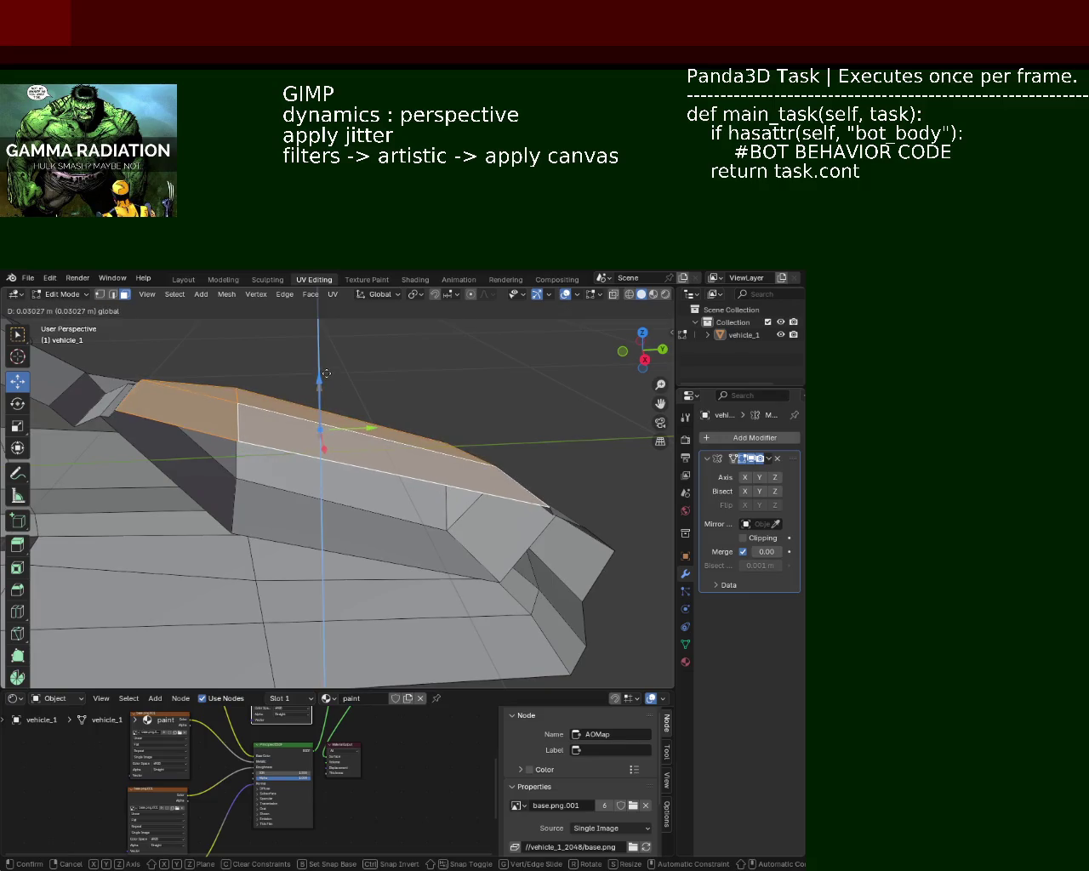
{"action": "left_click_drag", "start_coordinate": [327, 375], "coordinate": [369, 525]}
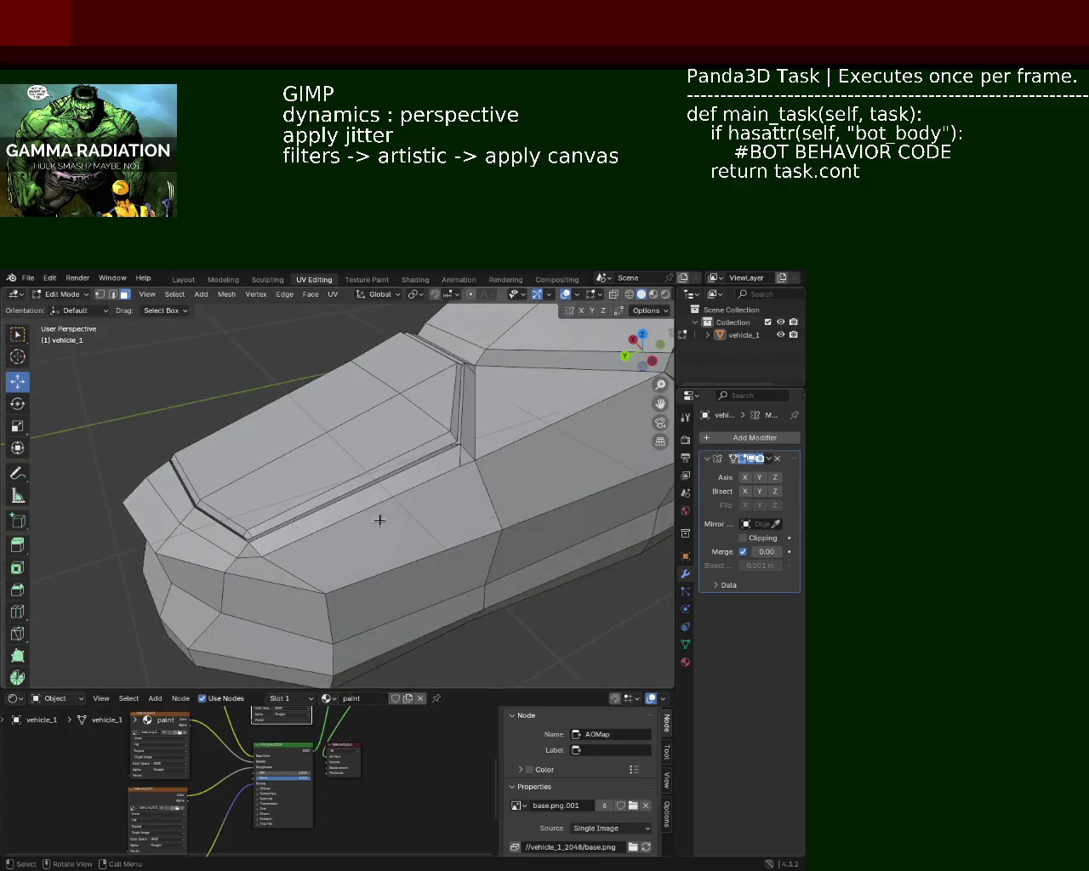
{"action": "left_click_drag", "start_coordinate": [424, 486], "coordinate": [374, 458]}
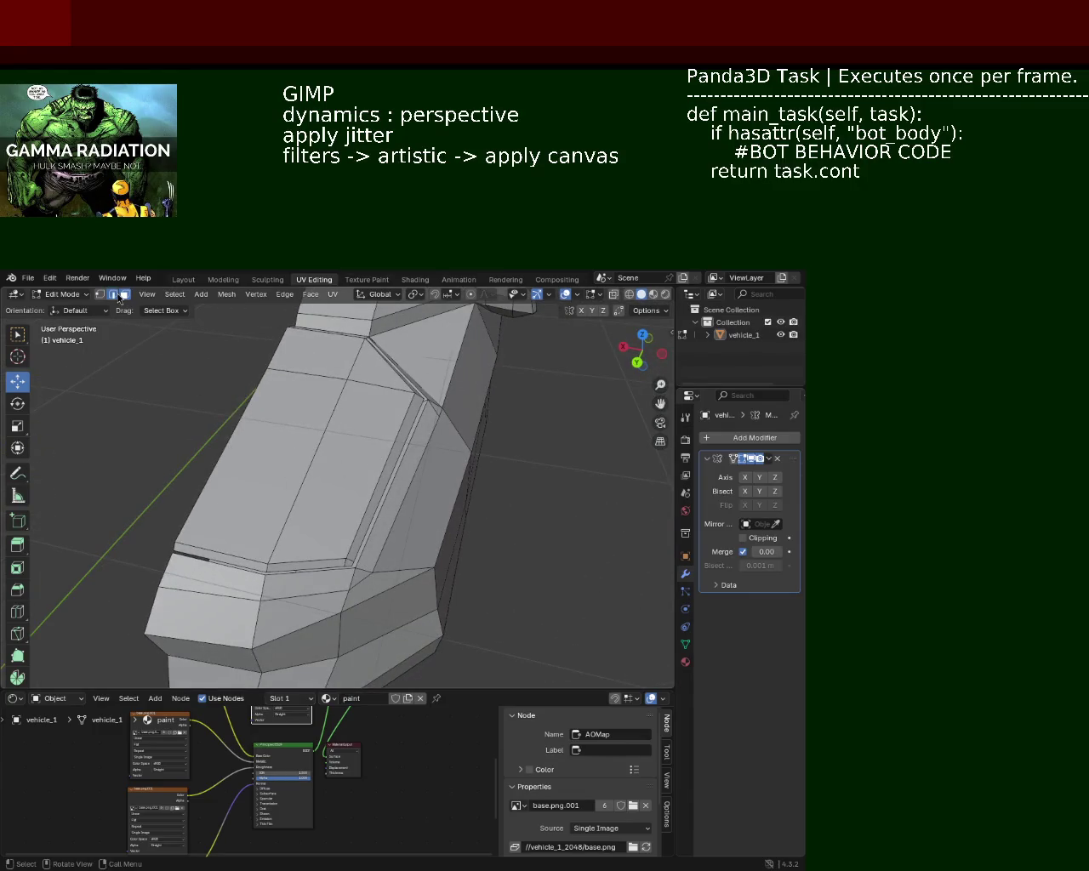
Nudge one edge along Y, then move the windshield-base edge along X
{"action": "left_click_drag", "start_coordinate": [188, 623], "coordinate": [185, 645]}
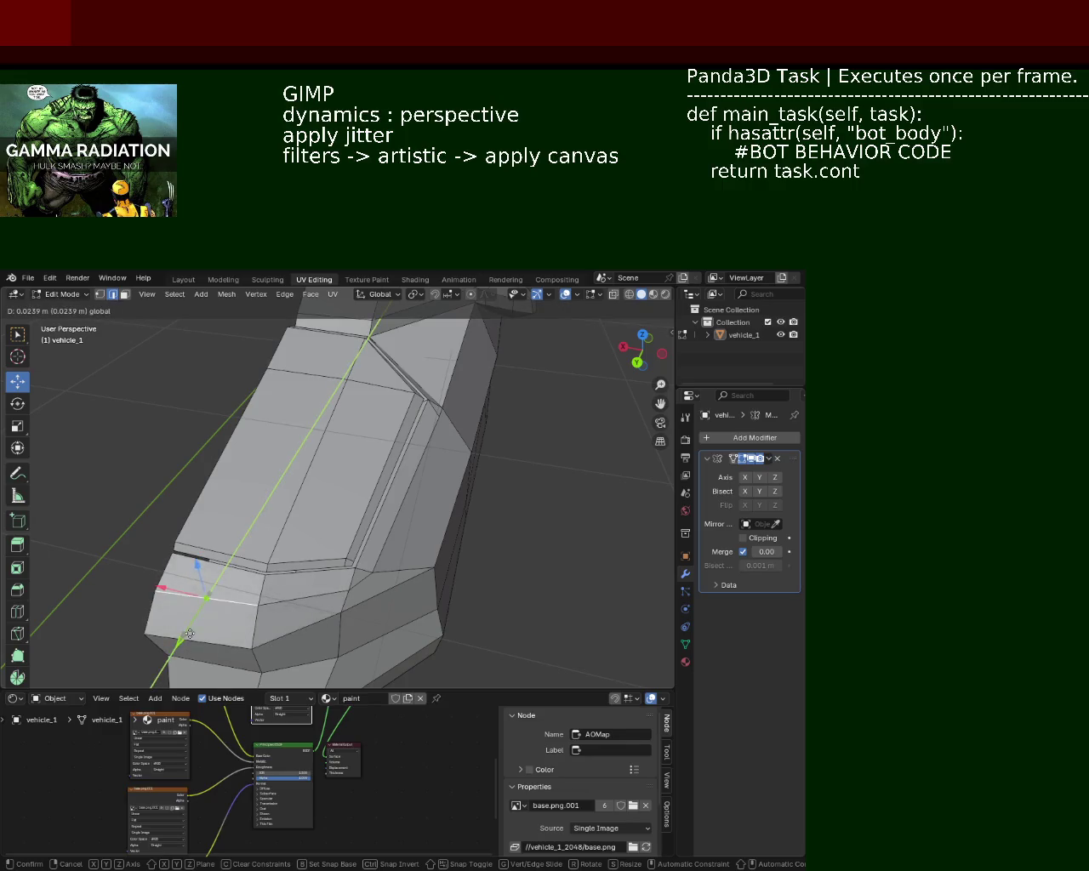
{"action": "left_click_drag", "start_coordinate": [187, 643], "coordinate": [187, 640]}
{"action": "left_click_drag", "start_coordinate": [187, 640], "coordinate": [392, 515]}
{"action": "left_click", "coordinate": [392, 515]}
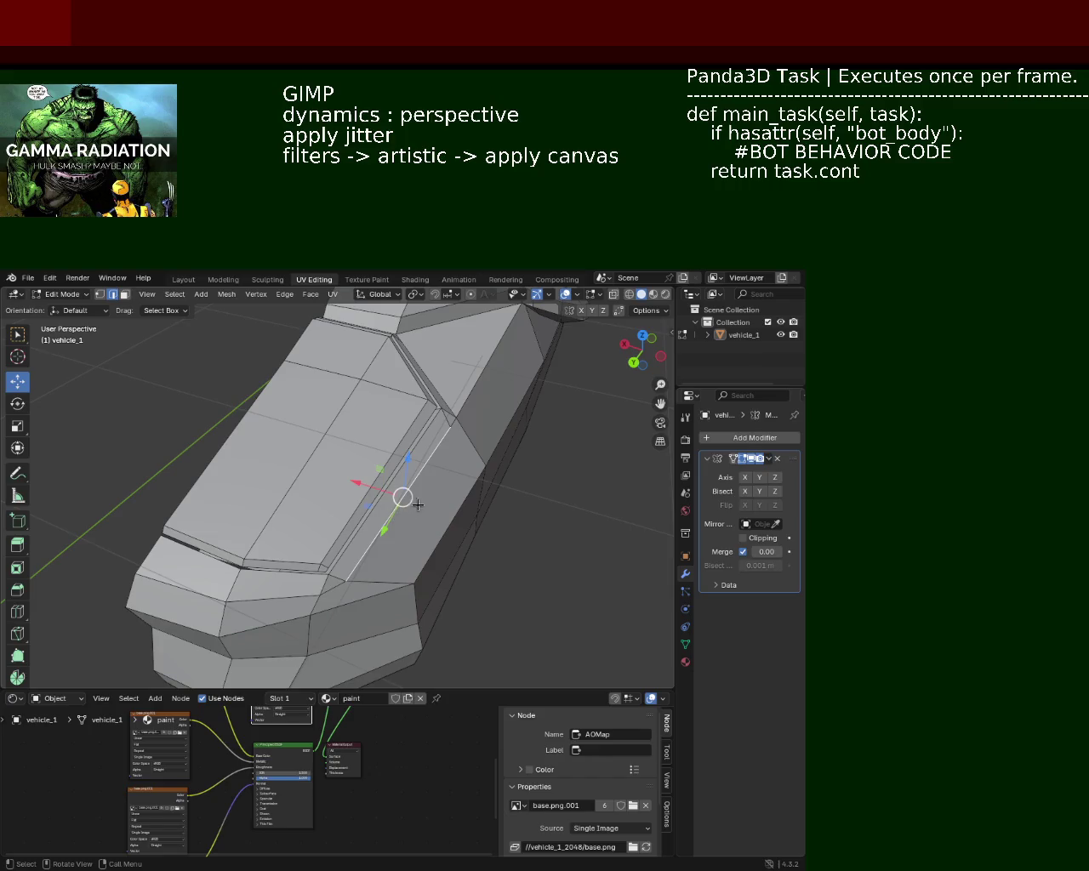
{"action": "key", "text": "g"}
{"action": "key", "text": "x"}
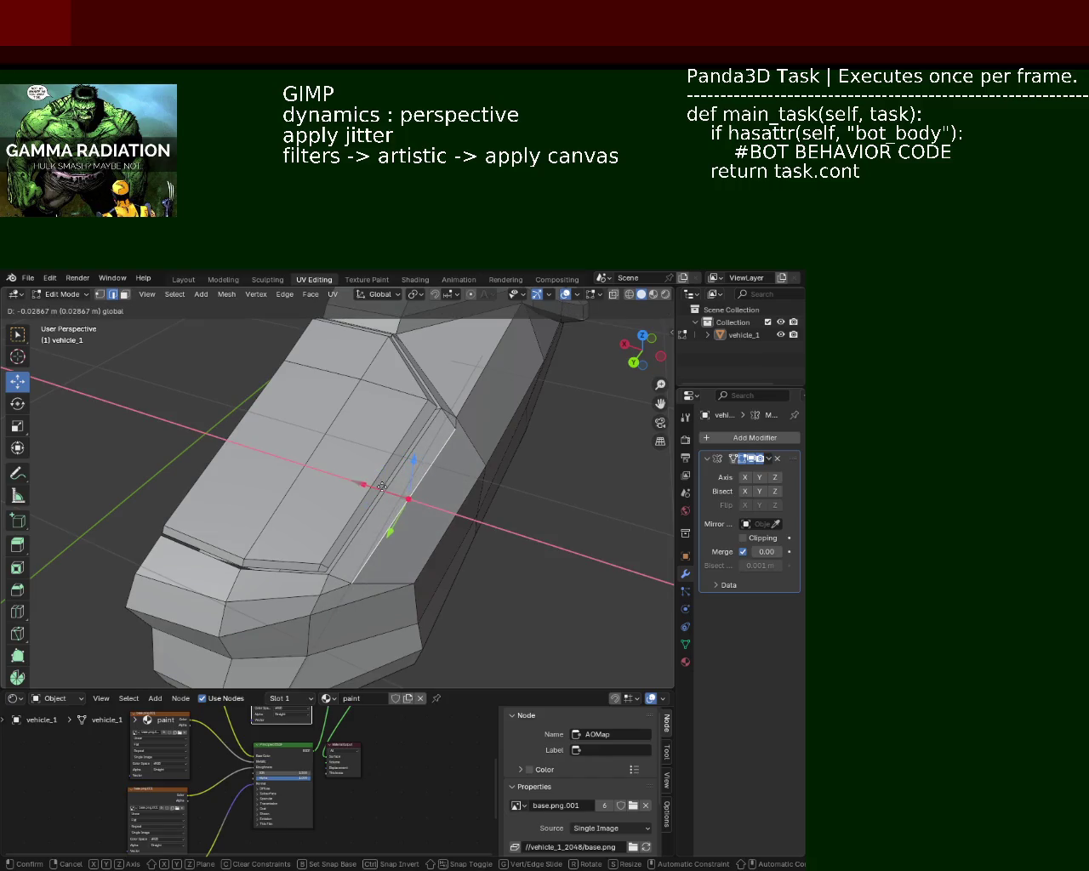
{"action": "left_click", "coordinate": [382, 487]}
Shift the windshield-base edge along Y and save vehicle_1.blend
{"action": "left_click_drag", "start_coordinate": [381, 487], "coordinate": [496, 445]}
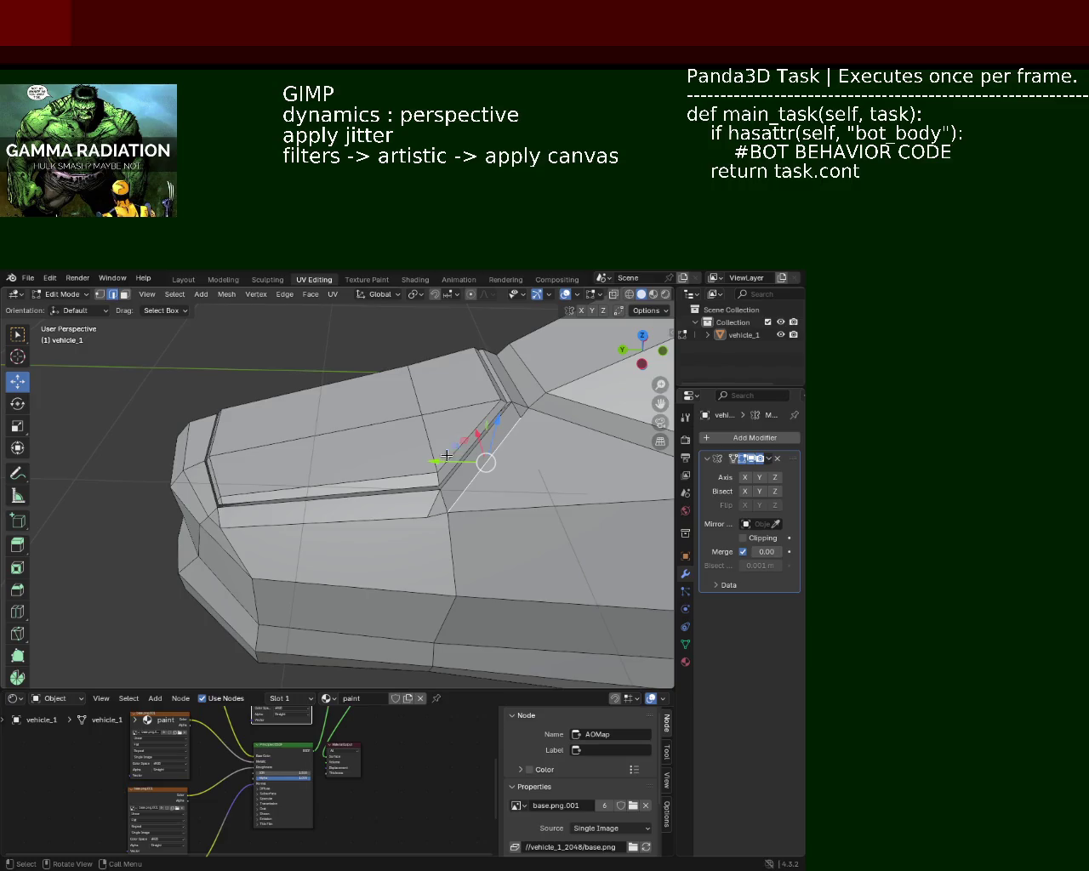
{"action": "key", "text": "g"}
{"action": "key", "text": "y"}
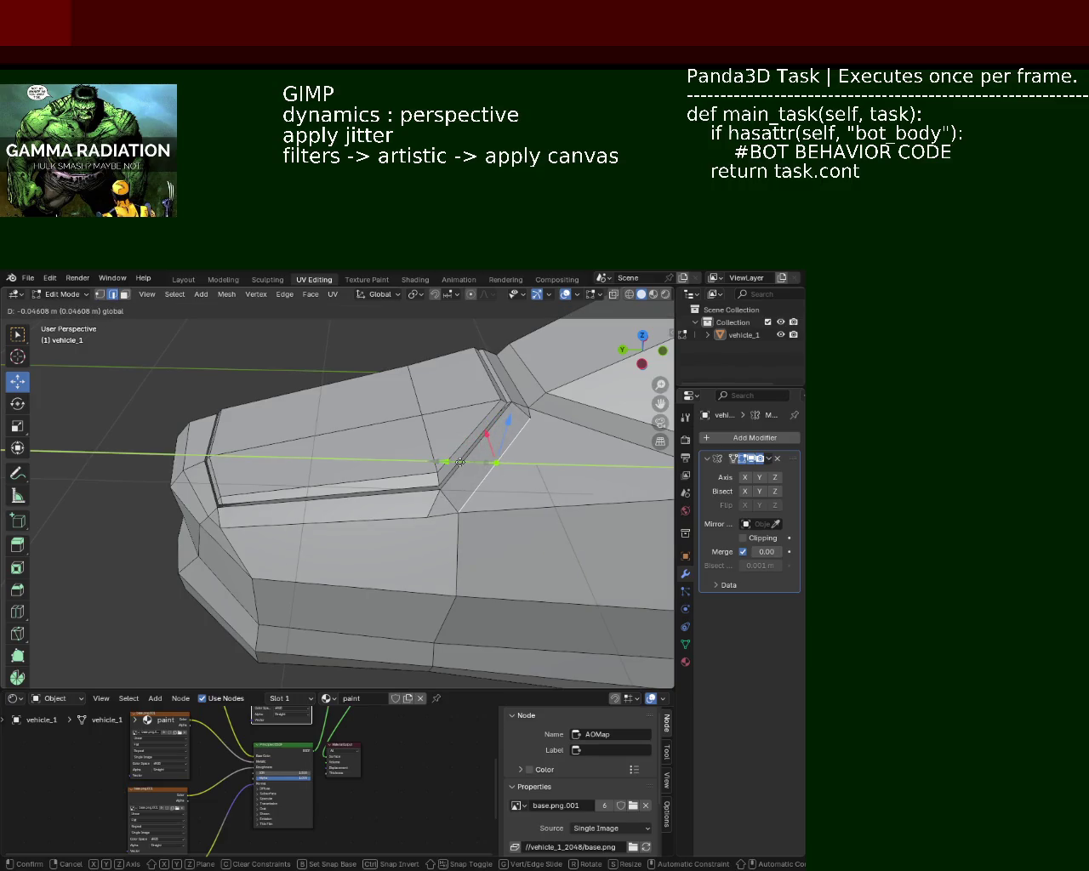
{"action": "left_click", "coordinate": [460, 462]}
{"action": "left_click_drag", "start_coordinate": [307, 458], "coordinate": [359, 441]}
{"action": "key", "text": "ctrl+s"}
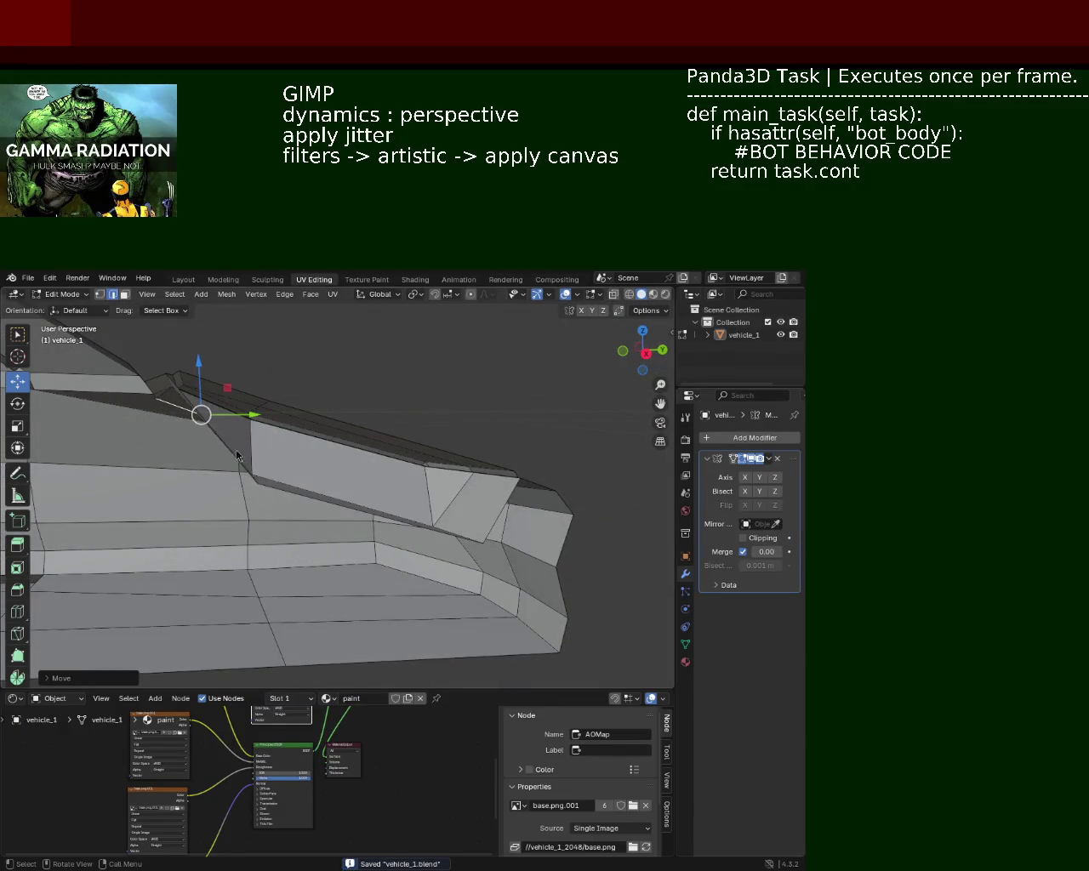
Orbit and zoom around the car to review the cabin and side from several angles
{"action": "left_click_drag", "start_coordinate": [504, 486], "coordinate": [314, 500]}
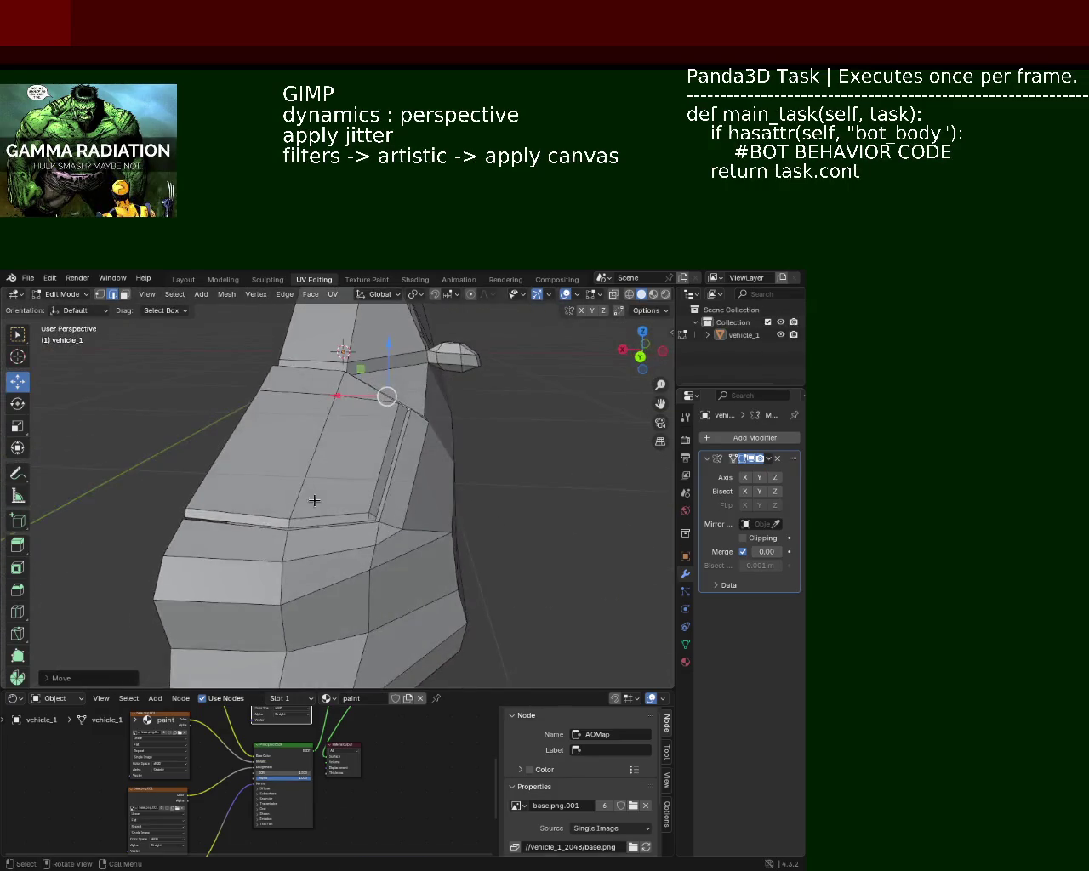
{"action": "left_click_drag", "start_coordinate": [400, 506], "coordinate": [406, 507]}
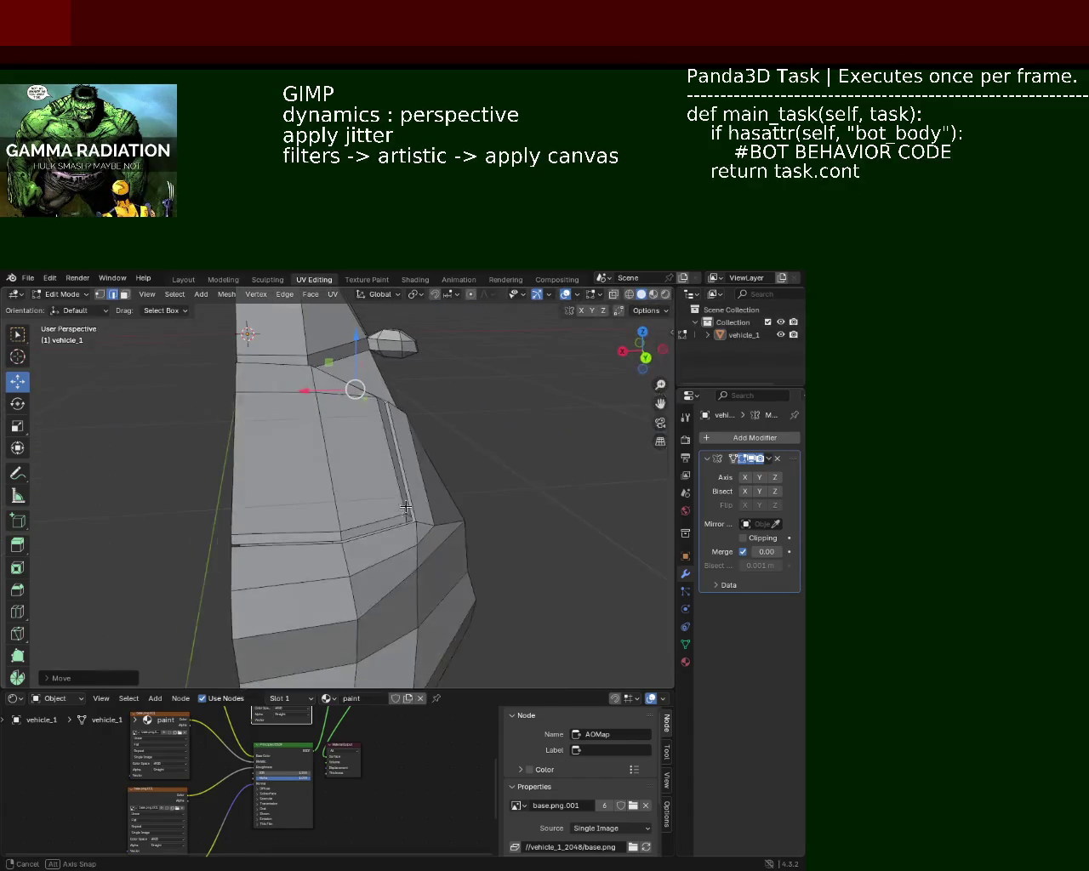
{"action": "left_click_drag", "start_coordinate": [408, 447], "coordinate": [369, 491]}
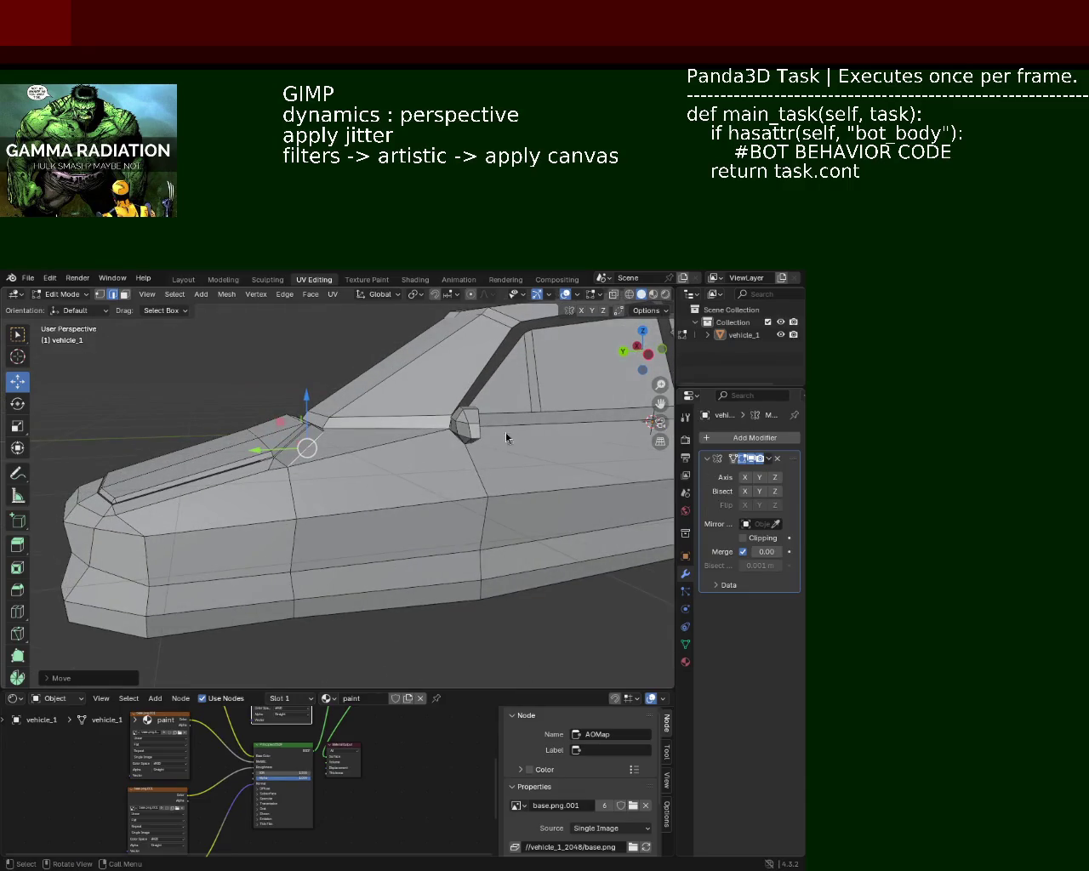
{"action": "left_click_drag", "start_coordinate": [289, 460], "coordinate": [365, 517]}
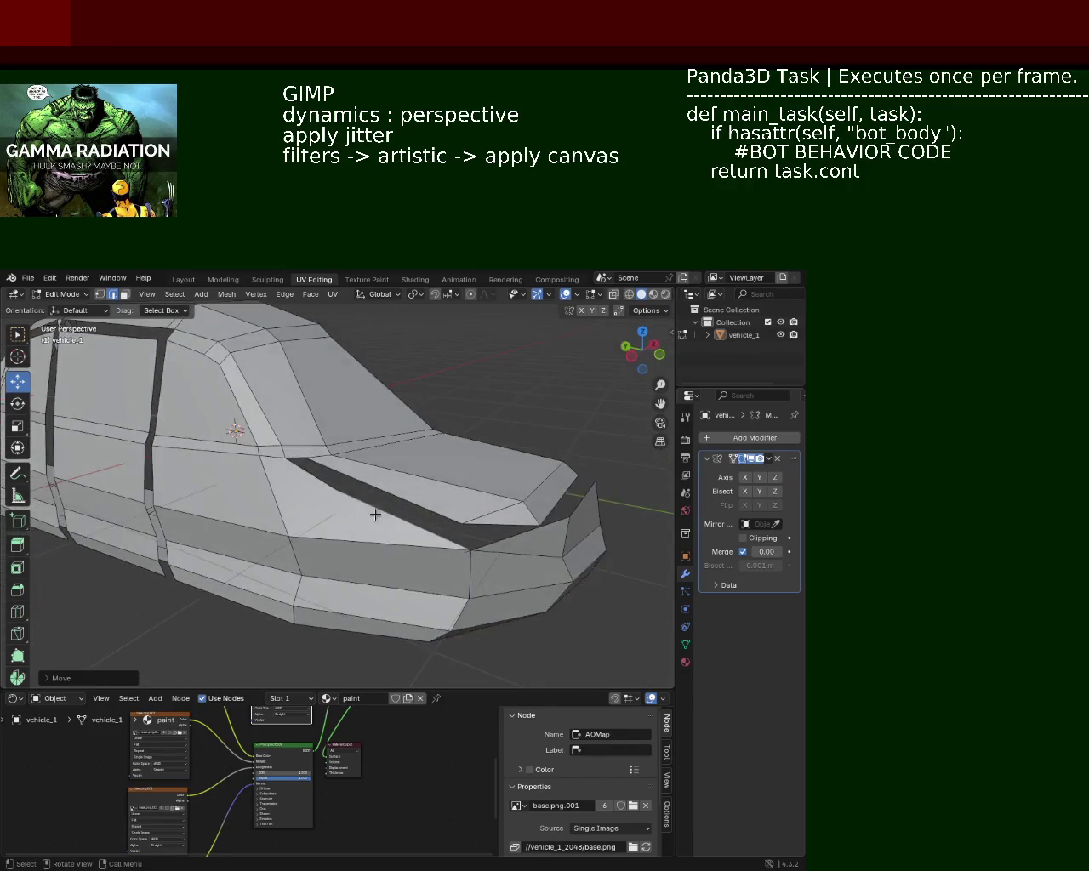
{"action": "left_click_drag", "start_coordinate": [272, 476], "coordinate": [377, 478]}
{"action": "left_click_drag", "start_coordinate": [255, 473], "coordinate": [446, 457]}
{"action": "scroll", "scroll_direction": "down", "scroll_amount": 3}
{"action": "scroll", "scroll_direction": "down", "scroll_amount": 3}
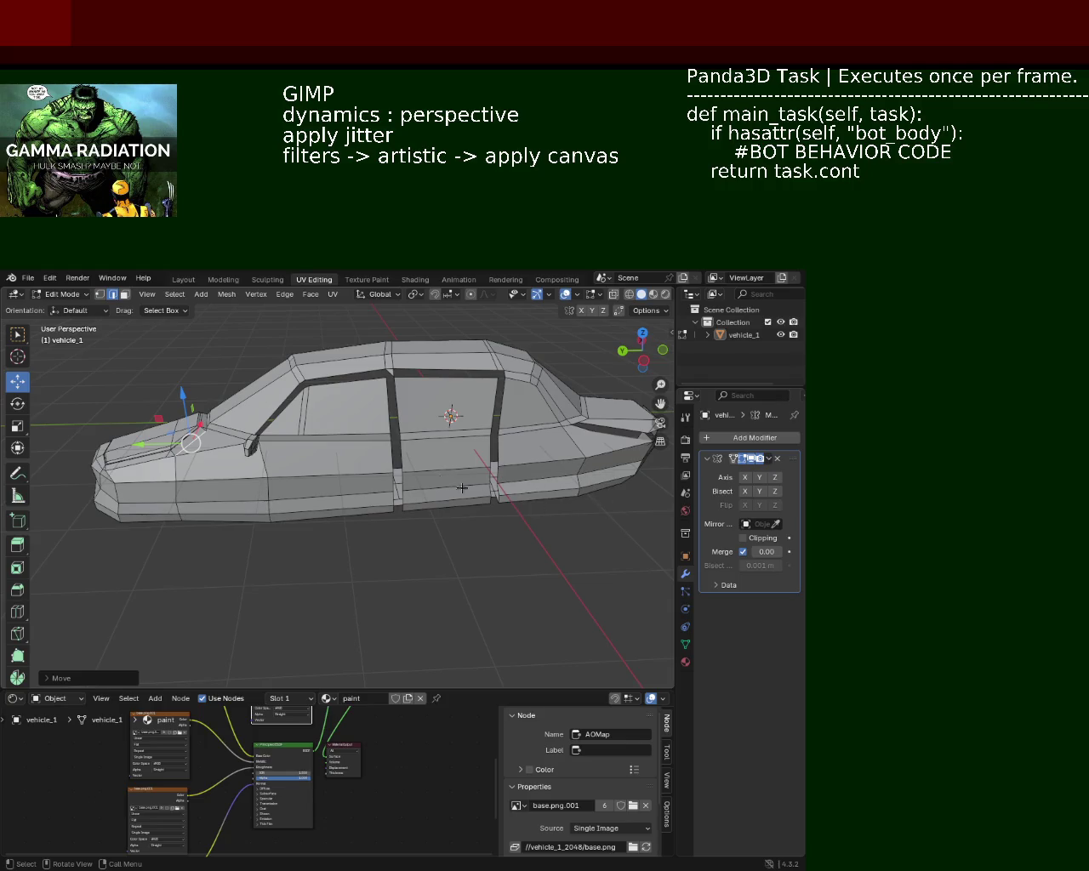
{"action": "left_click_drag", "start_coordinate": [190, 444], "coordinate": [418, 456]}
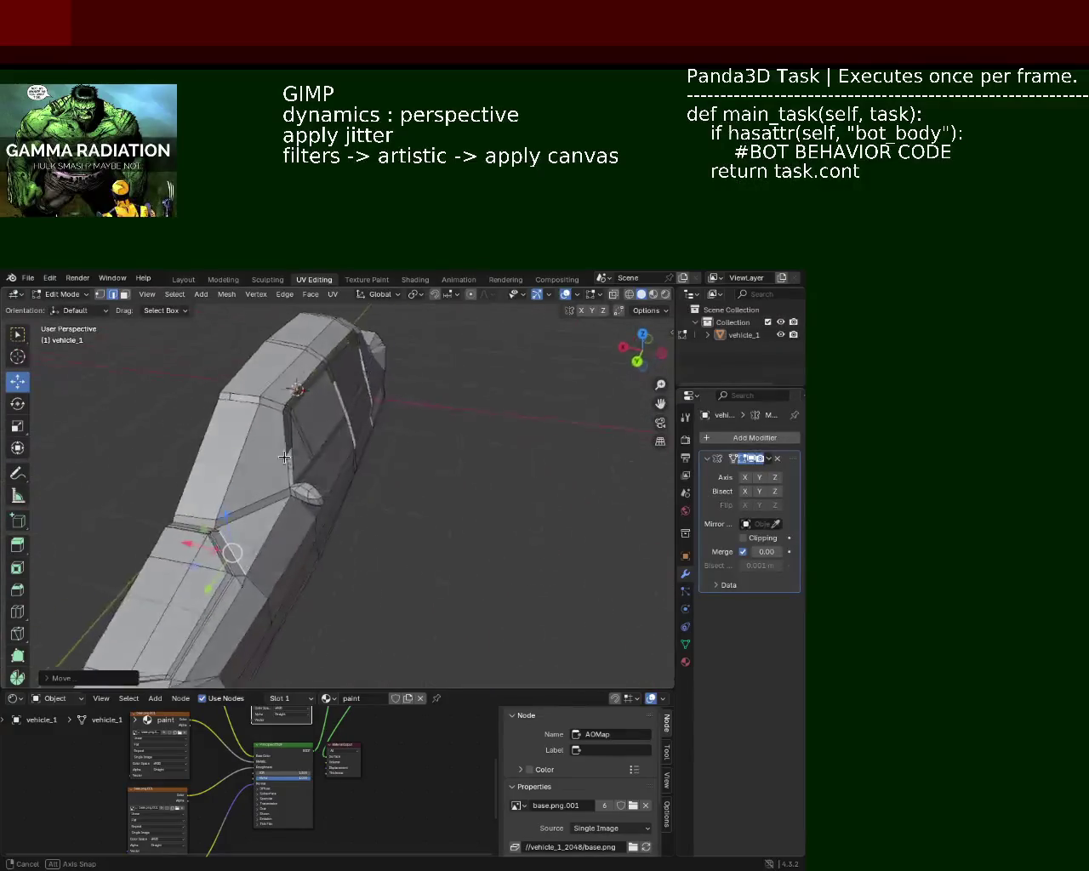
{"action": "left_click_drag", "start_coordinate": [419, 457], "coordinate": [426, 356]}
{"action": "left_click_drag", "start_coordinate": [412, 435], "coordinate": [396, 509]}
{"action": "scroll", "scroll_direction": "up", "scroll_amount": 3}
{"action": "scroll", "scroll_direction": "up", "scroll_amount": 3}
{"action": "left_click_drag", "start_coordinate": [421, 576], "coordinate": [383, 464]}
{"action": "left_click_drag", "start_coordinate": [359, 490], "coordinate": [354, 484]}
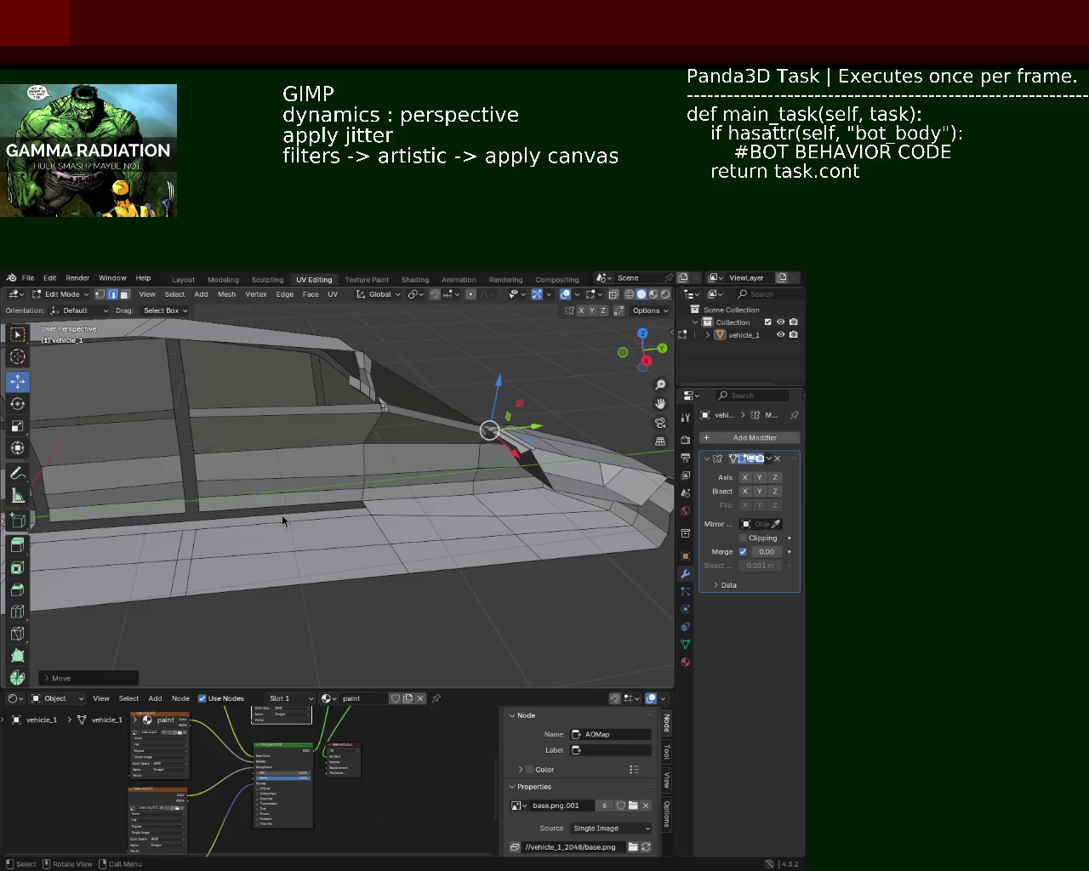
{"action": "left_click_drag", "start_coordinate": [476, 503], "coordinate": [333, 385]}
{"action": "scroll", "scroll_direction": "up", "scroll_amount": 3}
{"action": "left_click_drag", "start_coordinate": [485, 492], "coordinate": [444, 533]}
{"action": "scroll", "scroll_direction": "down", "scroll_amount": 3}
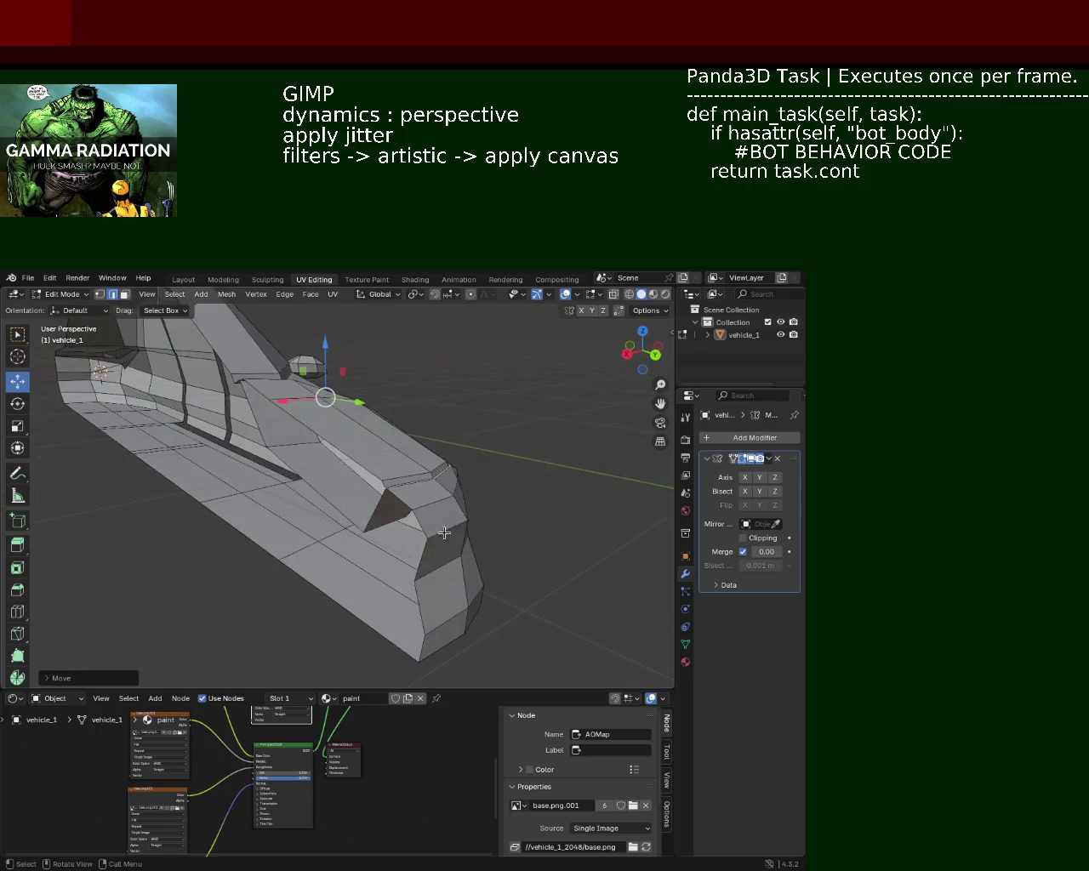
{"action": "left_click_drag", "start_coordinate": [444, 560], "coordinate": [194, 433]}
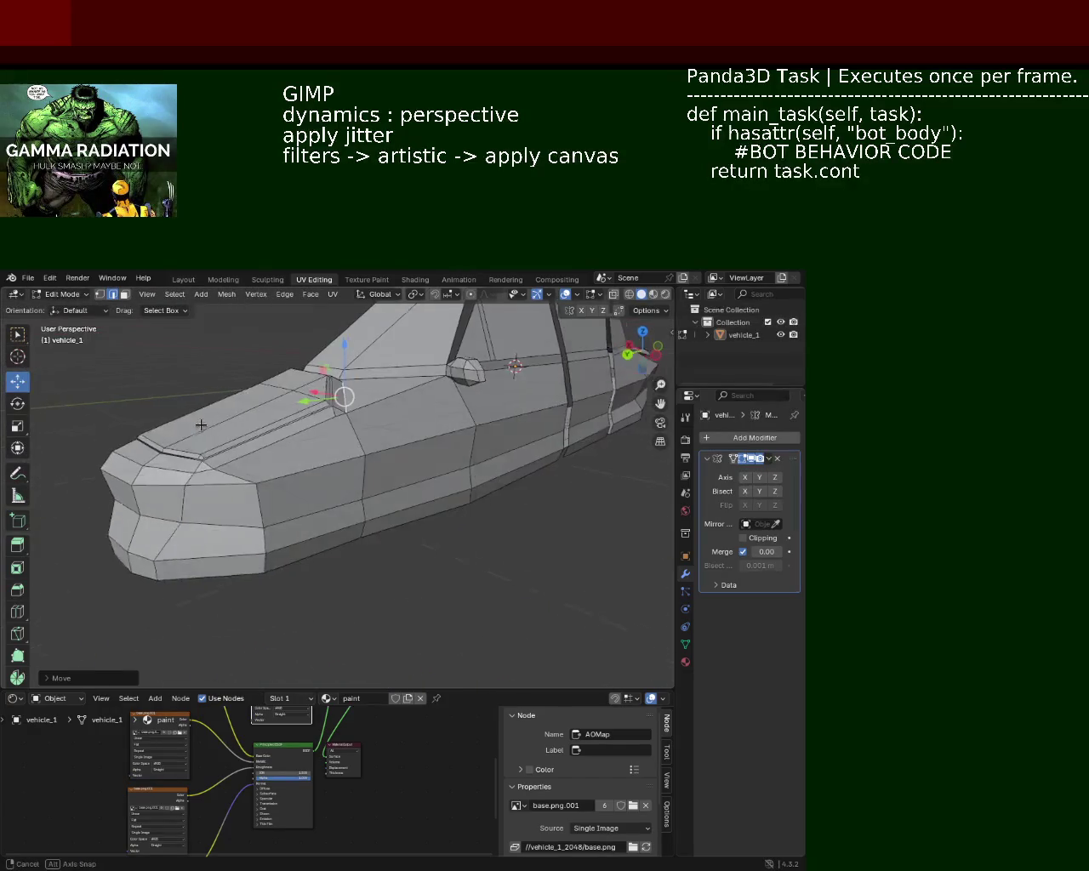
{"action": "left_click_drag", "start_coordinate": [193, 433], "coordinate": [411, 442]}
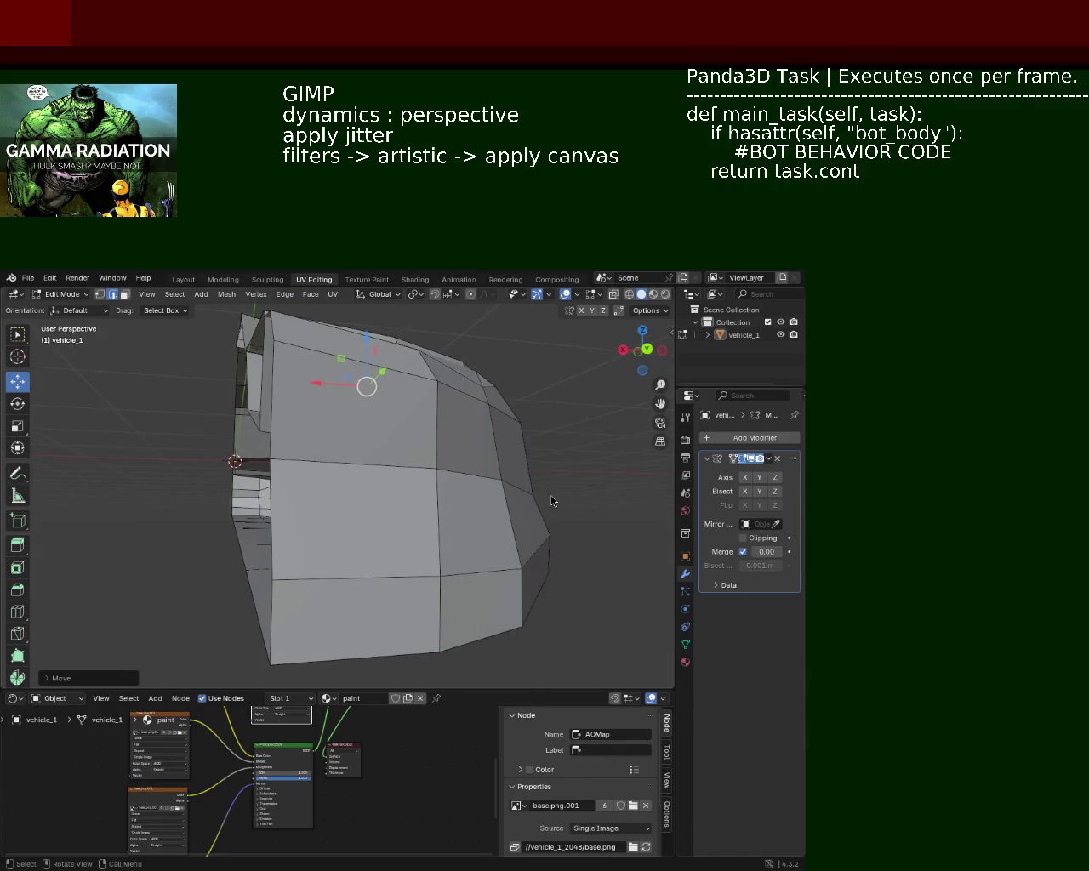
{"action": "left_click_drag", "start_coordinate": [551, 496], "coordinate": [474, 523]}
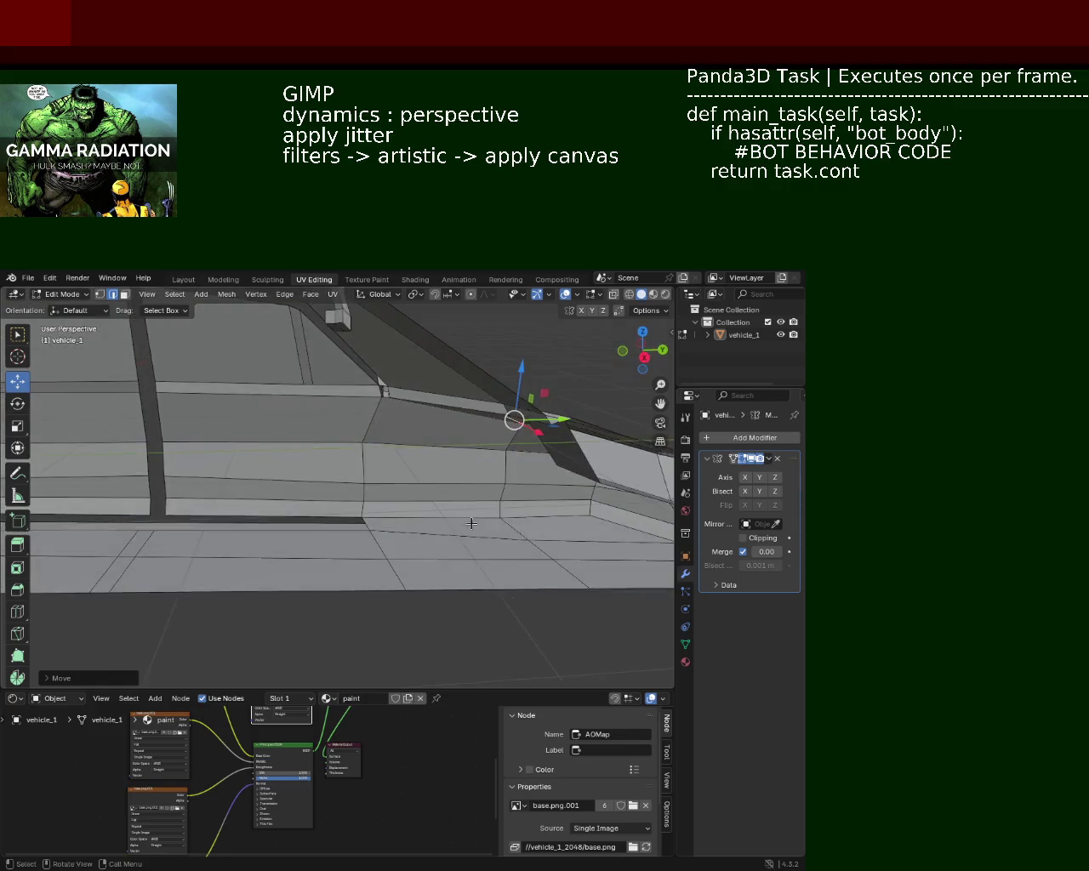
{"action": "scroll", "scroll_direction": "down", "scroll_amount": 3}
{"action": "scroll", "scroll_direction": "down", "scroll_amount": 3}
{"action": "left_click_drag", "start_coordinate": [454, 543], "coordinate": [250, 460]}
{"action": "scroll", "scroll_direction": "up", "scroll_amount": 3}
{"action": "scroll", "scroll_direction": "up", "scroll_amount": 3}
{"action": "scroll", "scroll_direction": "down", "scroll_amount": 3}
{"action": "left_click_drag", "start_coordinate": [396, 462], "coordinate": [356, 487]}
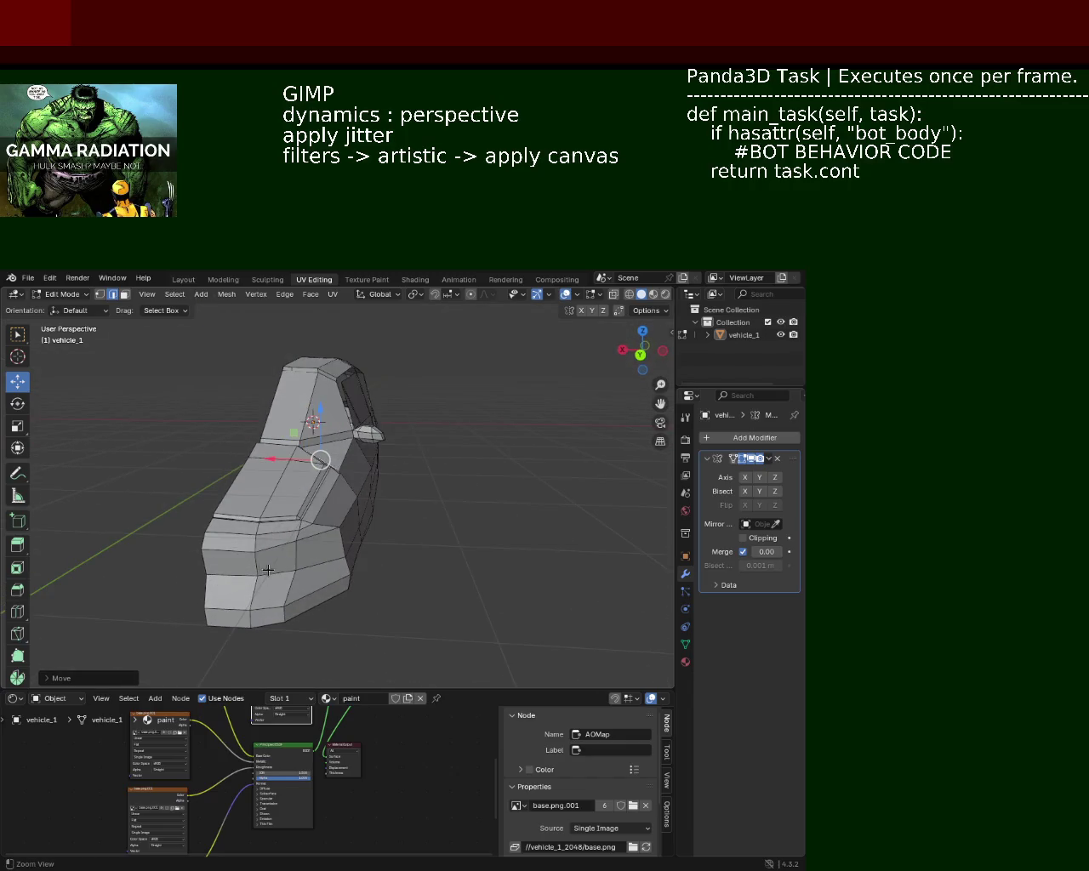
{"action": "left_click_drag", "start_coordinate": [280, 565], "coordinate": [340, 433]}
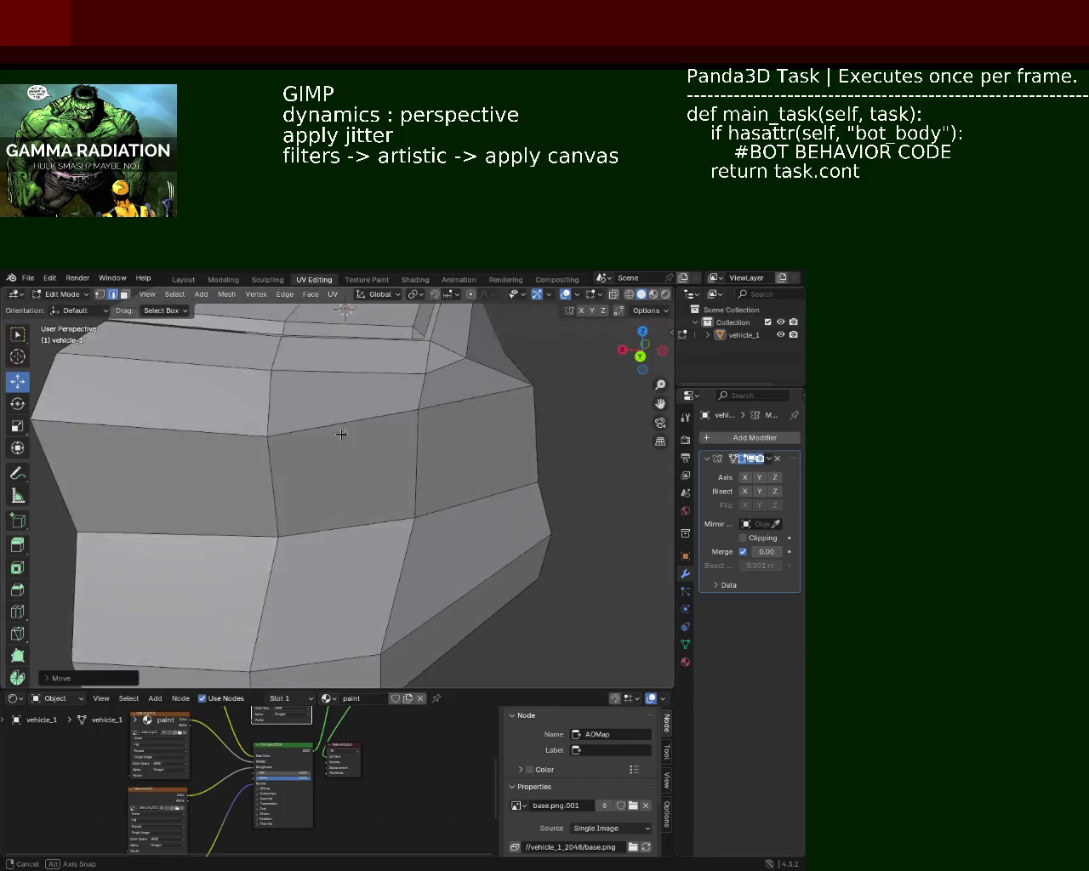
Select the upper side-panel edge's two vertices and subdivide it
{"action": "left_click", "coordinate": [100, 295]}
{"action": "left_click", "coordinate": [417, 429]}
{"action": "left_click", "coordinate": [267, 461]}
{"action": "right_click", "coordinate": [269, 459]}
{"action": "left_click", "coordinate": [276, 467]}
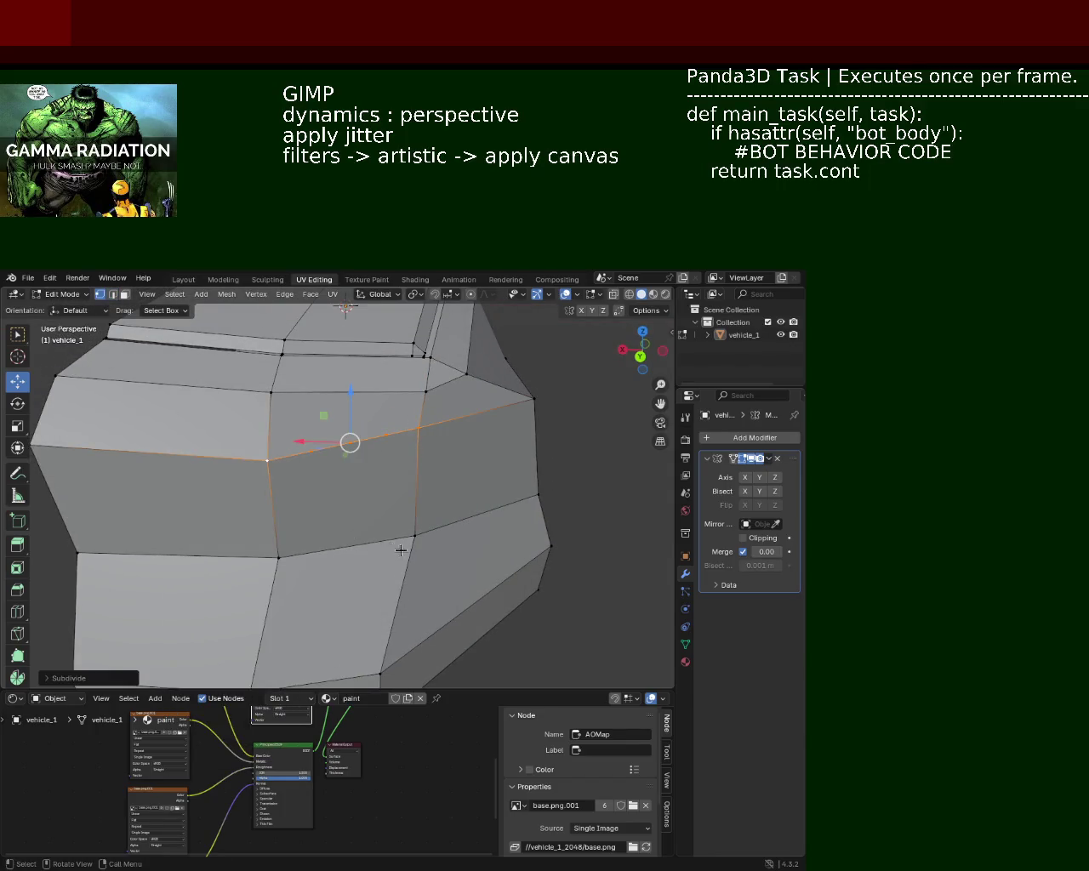
Select the outline's lower, left and right edges and the upper-right corner vertices
{"action": "left_click", "coordinate": [414, 536]}
{"action": "left_click", "coordinate": [279, 559]}
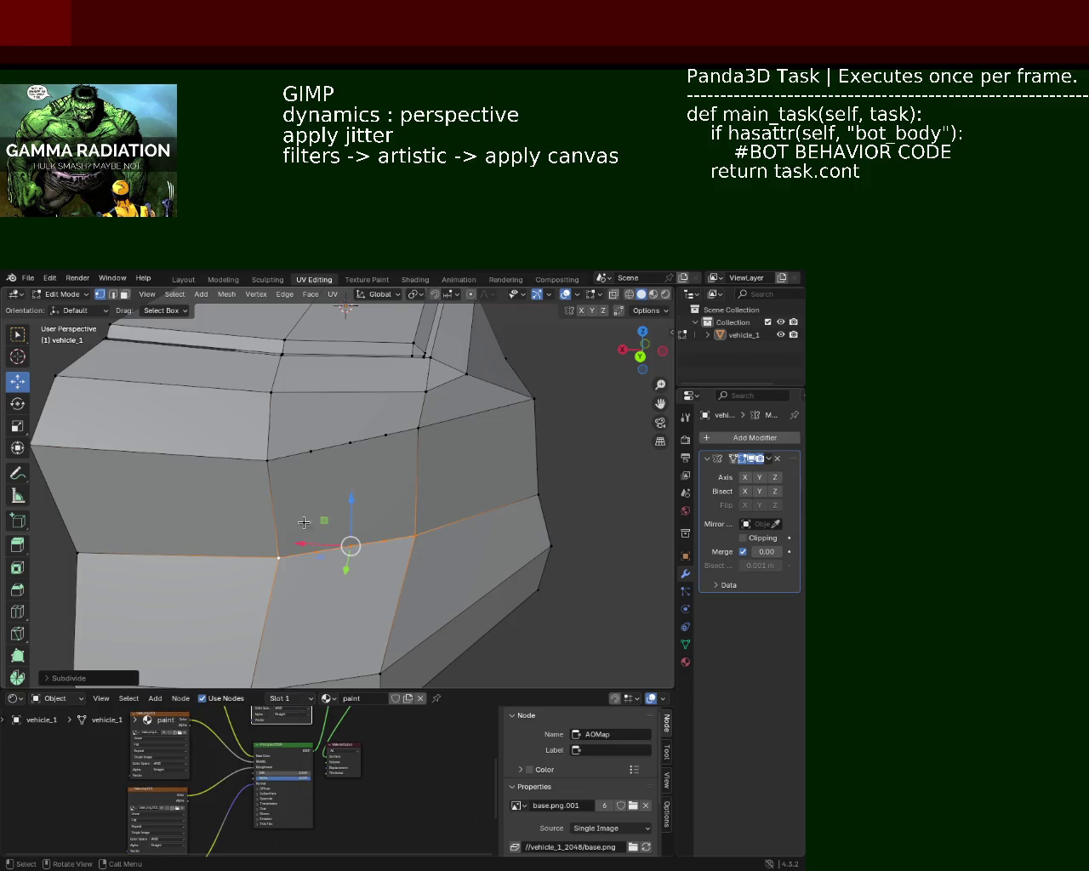
{"action": "left_click", "coordinate": [271, 463]}
{"action": "left_click", "coordinate": [278, 558]}
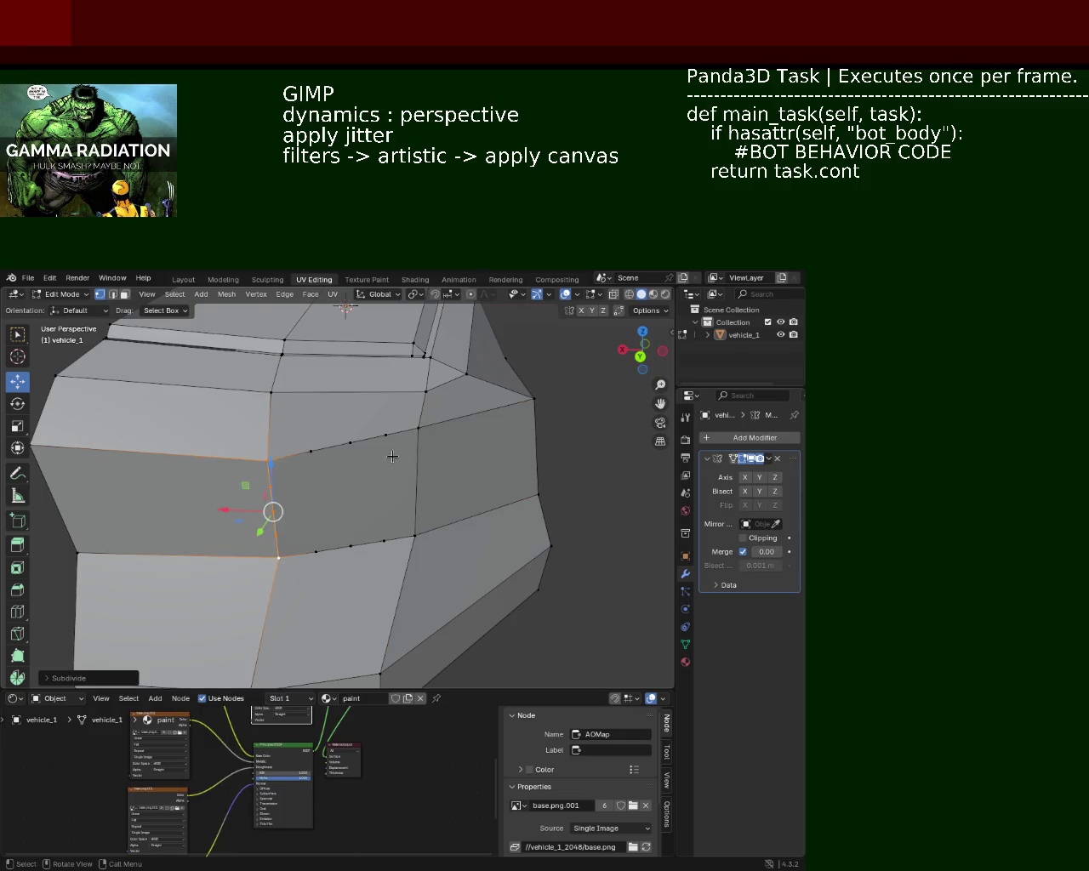
{"action": "left_click", "coordinate": [419, 428]}
{"action": "left_click", "coordinate": [414, 536]}
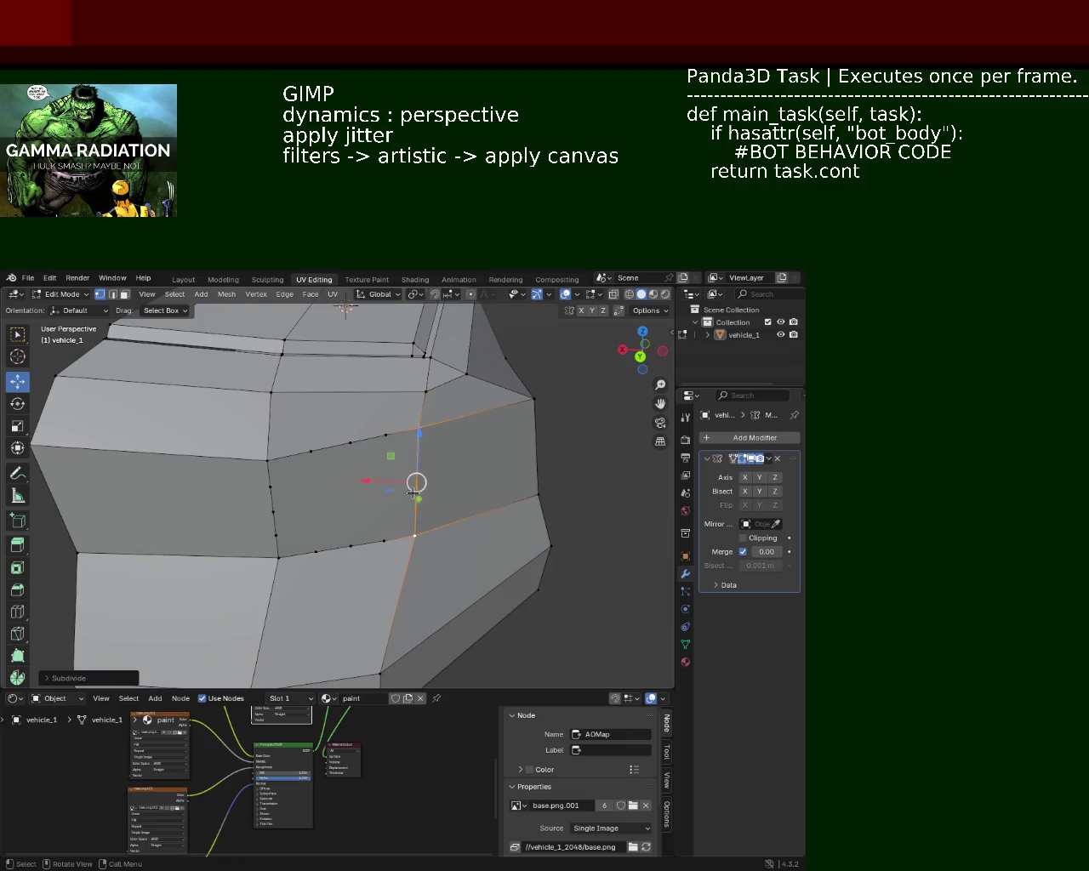
{"action": "left_click", "coordinate": [418, 428]}
{"action": "left_click", "coordinate": [416, 482]}
{"action": "left_click", "coordinate": [386, 435]}
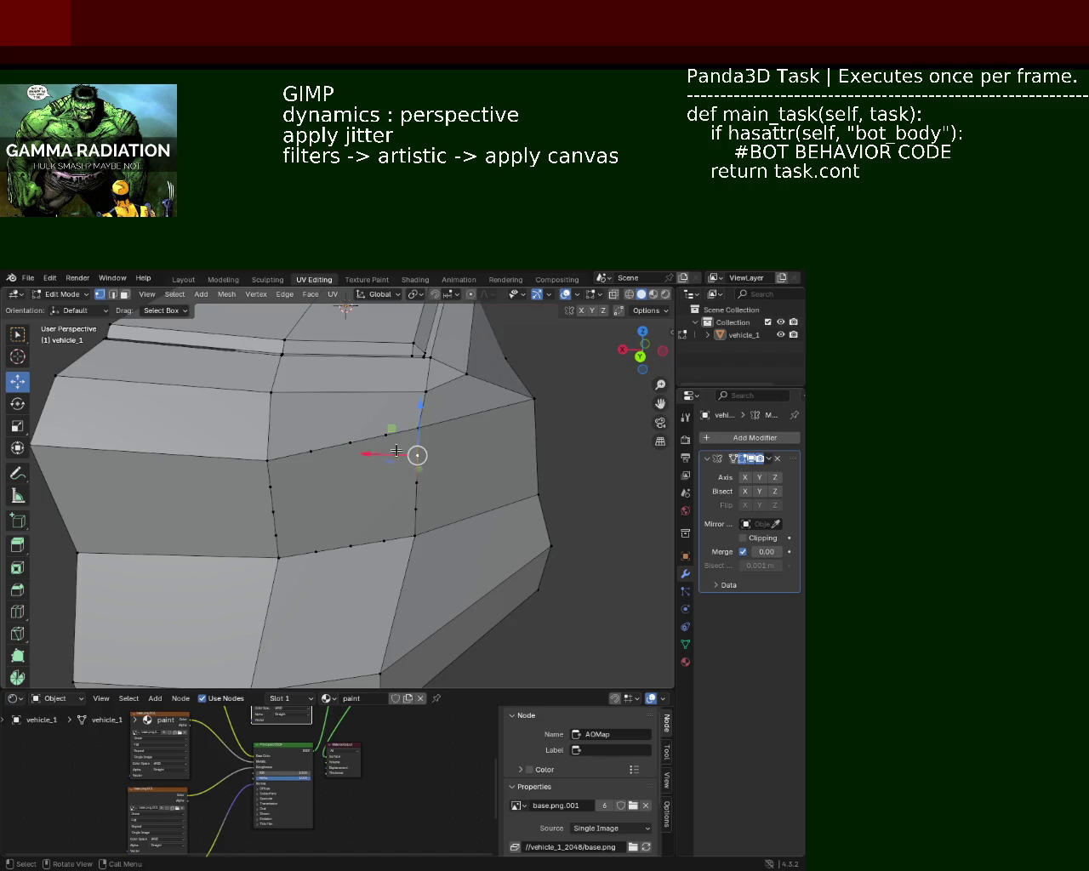
{"action": "left_click", "coordinate": [354, 443]}
{"action": "left_click", "coordinate": [416, 532]}
Pick the inner outline's corner vertices, then switch to face select mode
{"action": "left_click", "coordinate": [292, 507]}
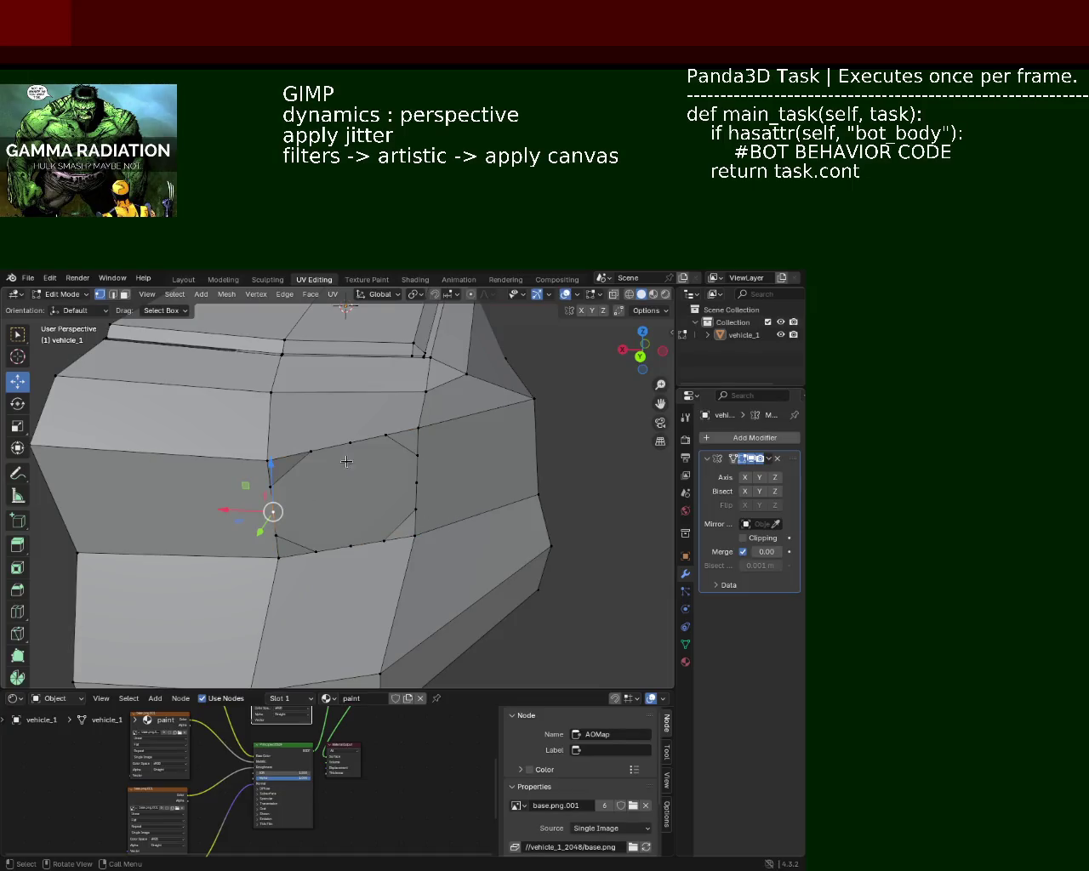
{"action": "left_click", "coordinate": [304, 464]}
{"action": "left_click", "coordinate": [317, 549]}
{"action": "left_click", "coordinate": [386, 451]}
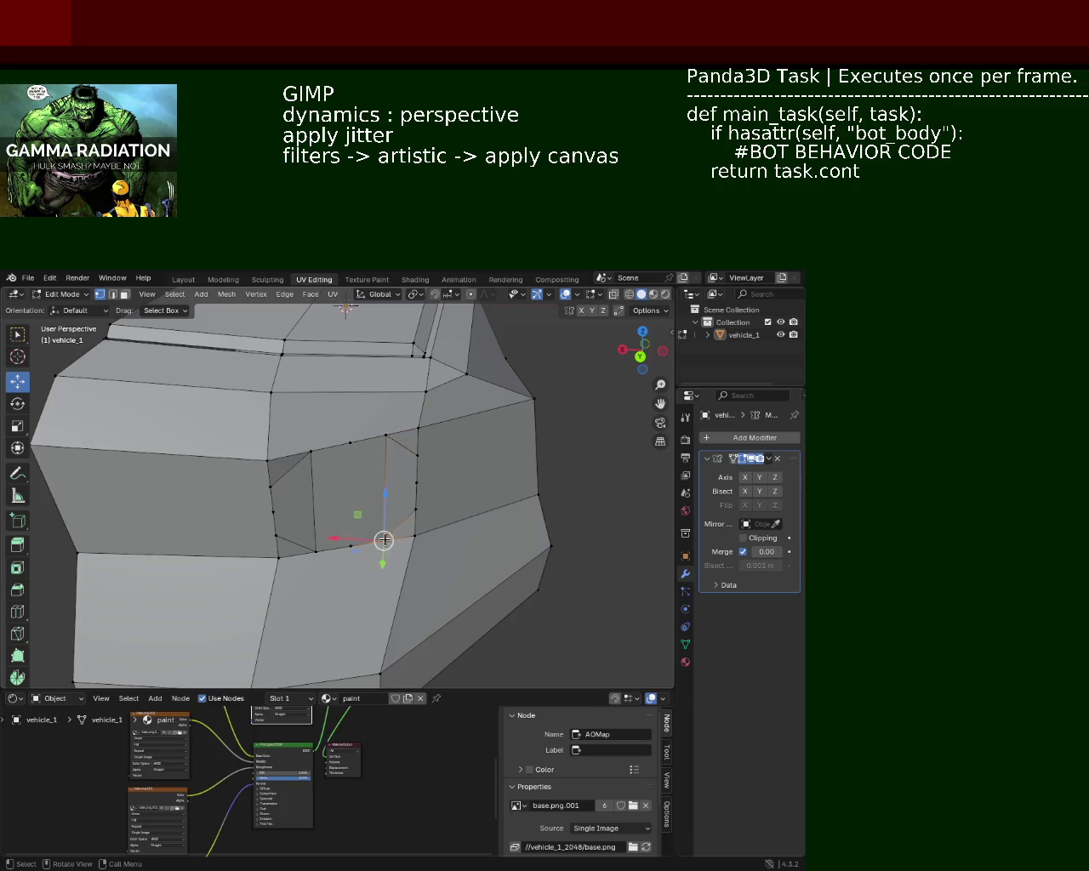
{"action": "left_click", "coordinate": [262, 494]}
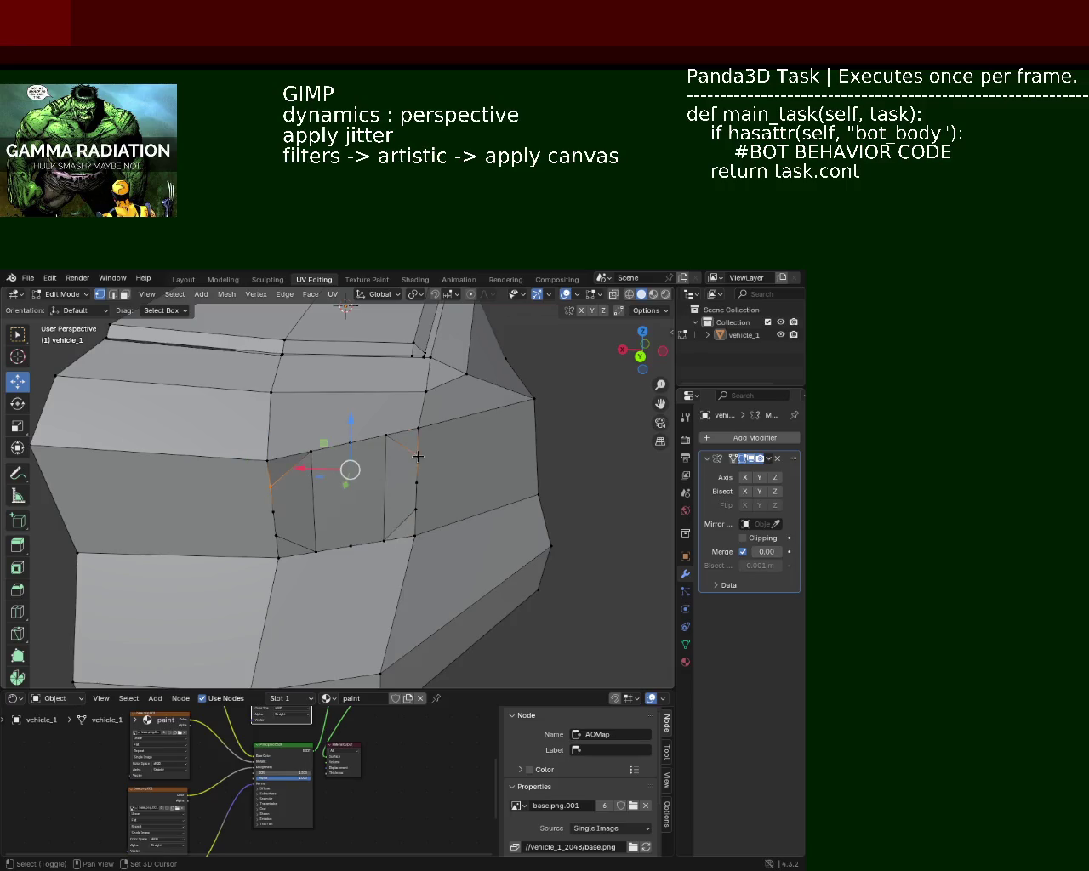
{"action": "left_click", "coordinate": [417, 457]}
{"action": "left_click", "coordinate": [274, 535]}
{"action": "left_click", "coordinate": [425, 514]}
{"action": "left_click", "coordinate": [429, 516]}
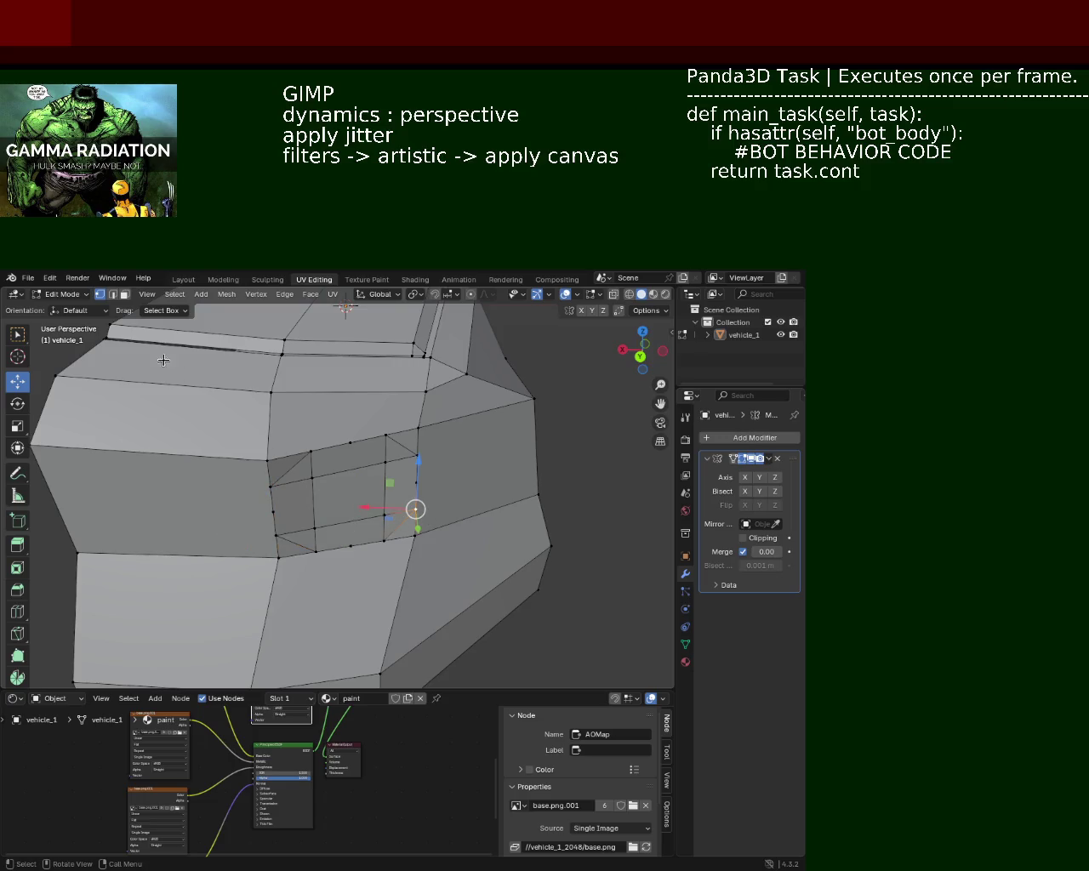
{"action": "left_click", "coordinate": [124, 294]}
{"action": "scroll", "scroll_direction": "up", "scroll_amount": 3}
{"action": "left_click_drag", "start_coordinate": [309, 457], "coordinate": [372, 467]}
Push the inner side-panel face back along the Y axis
{"action": "left_click", "coordinate": [342, 456]}
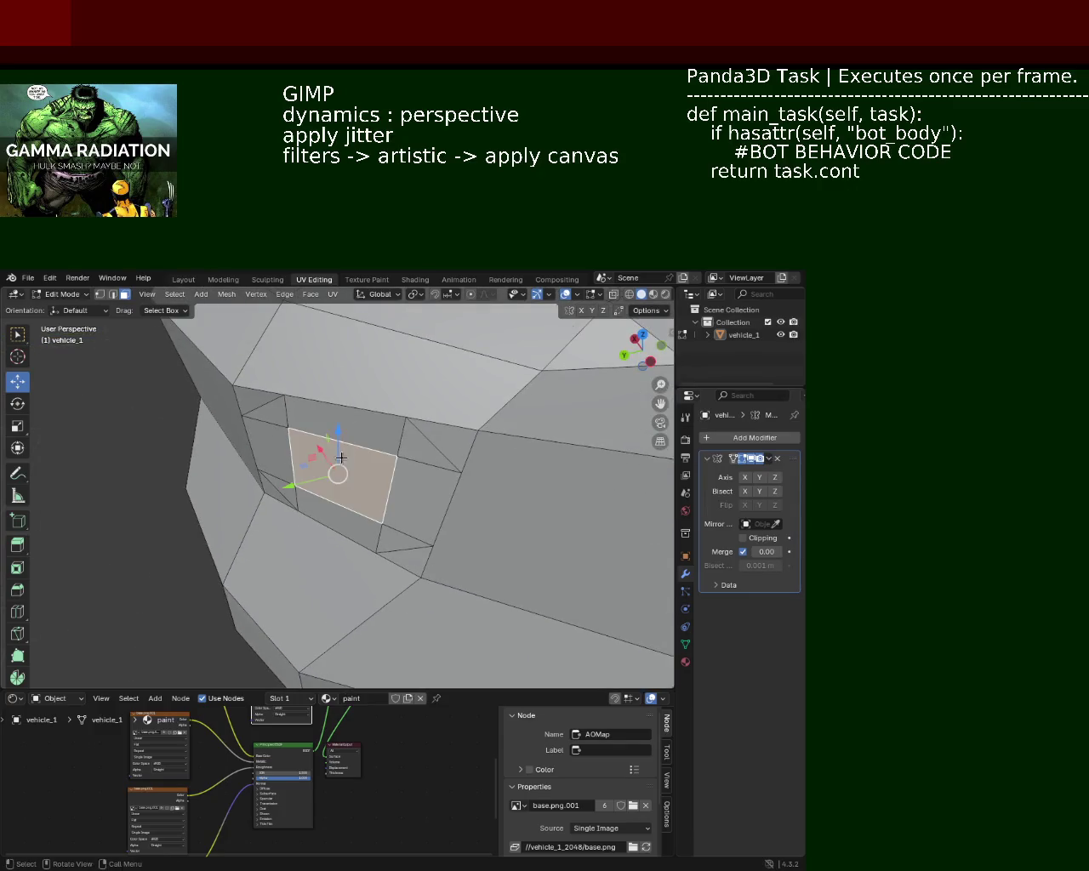
{"action": "left_click_drag", "start_coordinate": [340, 474], "coordinate": [367, 462]}
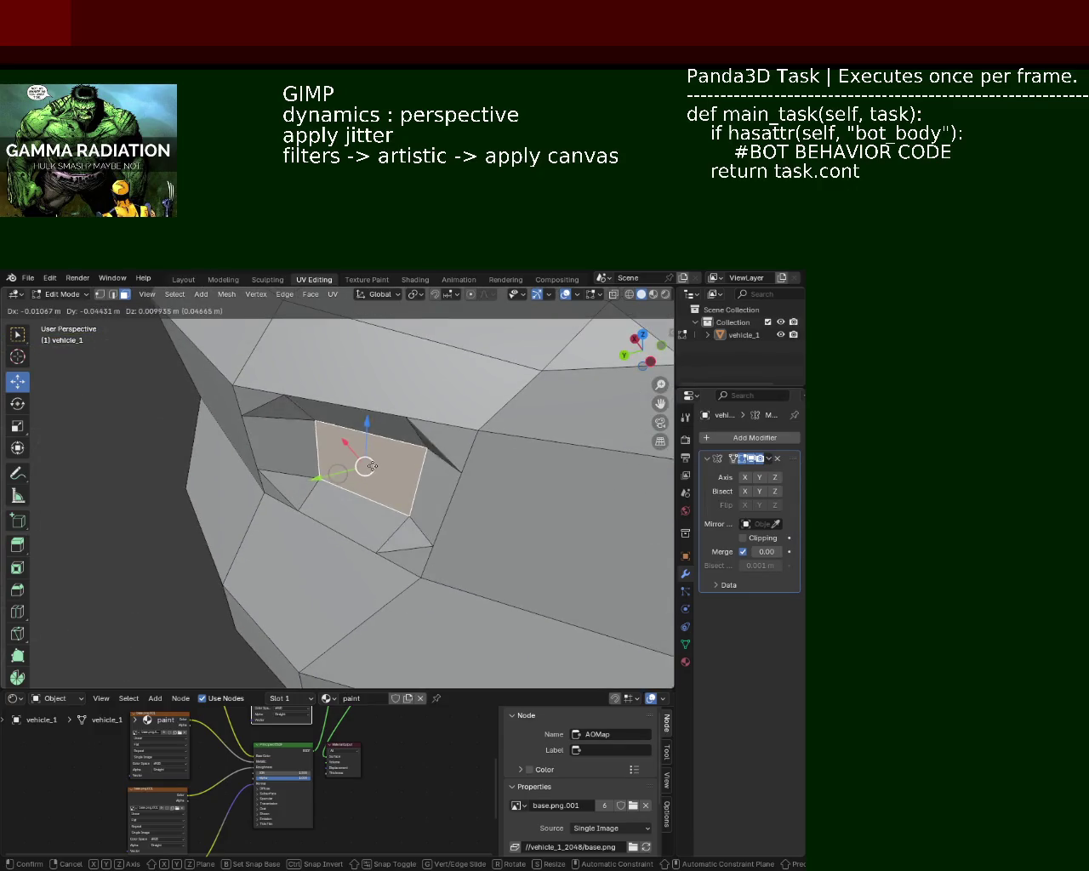
{"action": "key", "text": "ctrl+z"}
{"action": "left_click_drag", "start_coordinate": [290, 488], "coordinate": [315, 480]}
{"action": "left_click_drag", "start_coordinate": [316, 479], "coordinate": [474, 510]}
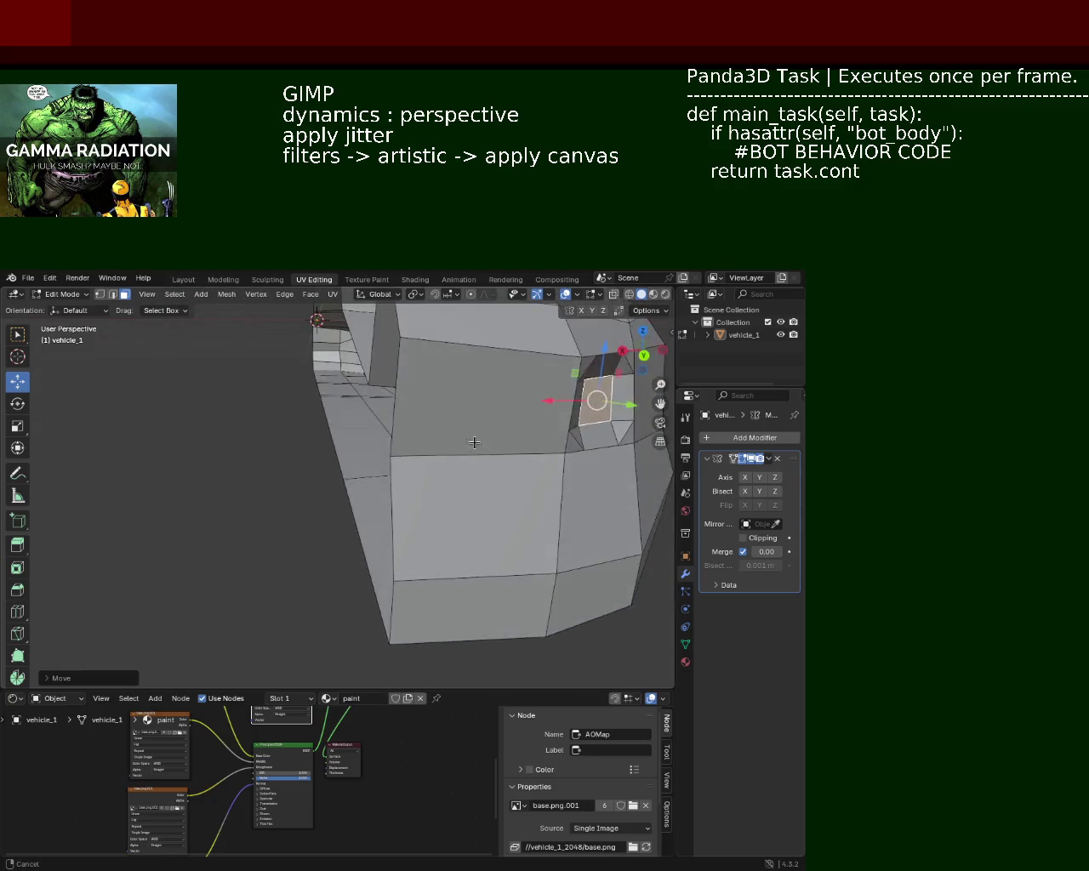
Rotate the inner face slightly about Z, then remove it to open a hole
{"action": "left_click_drag", "start_coordinate": [449, 451], "coordinate": [205, 425]}
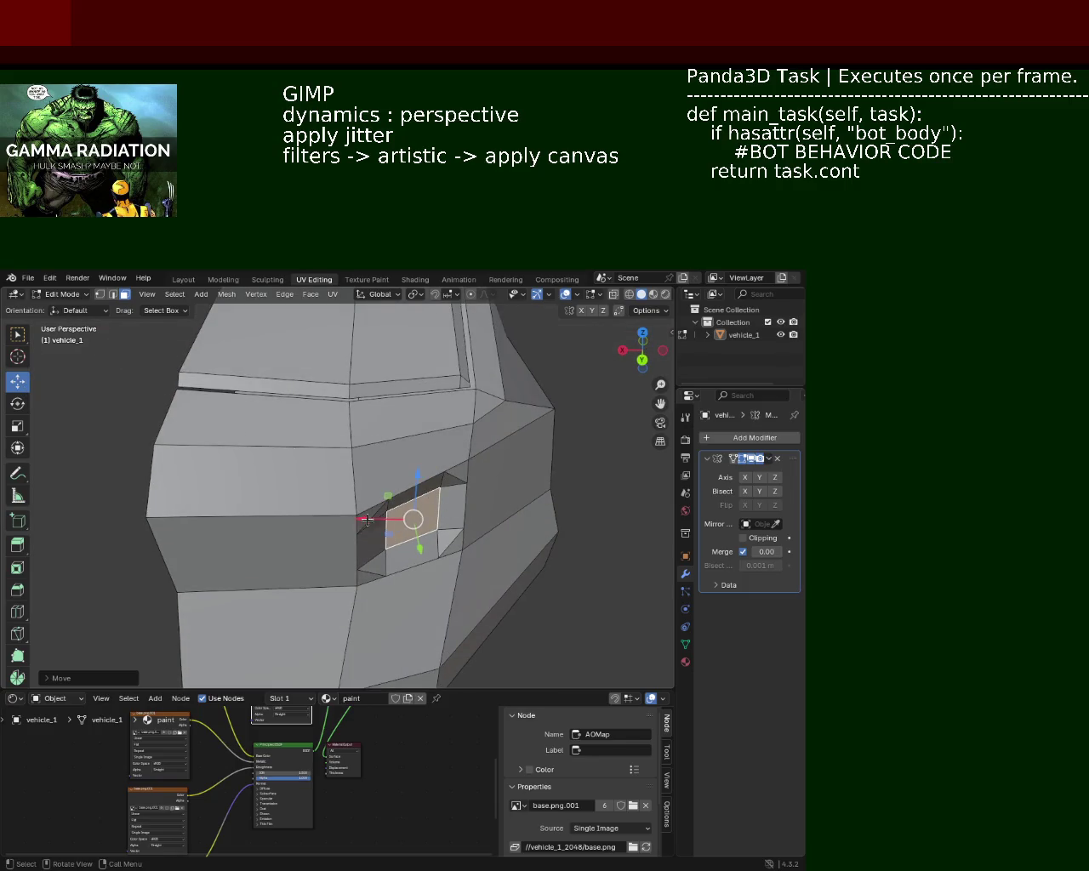
{"action": "left_click", "coordinate": [17, 404]}
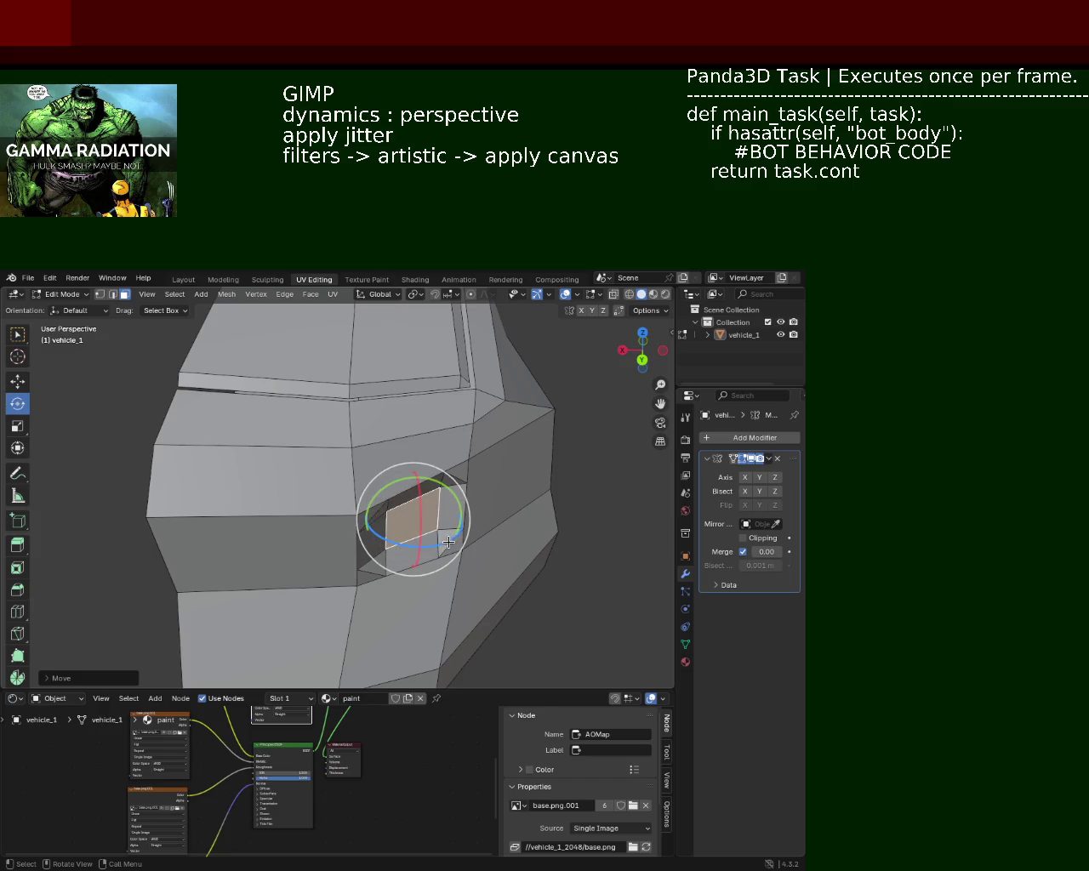
{"action": "left_click_drag", "start_coordinate": [448, 538], "coordinate": [437, 543]}
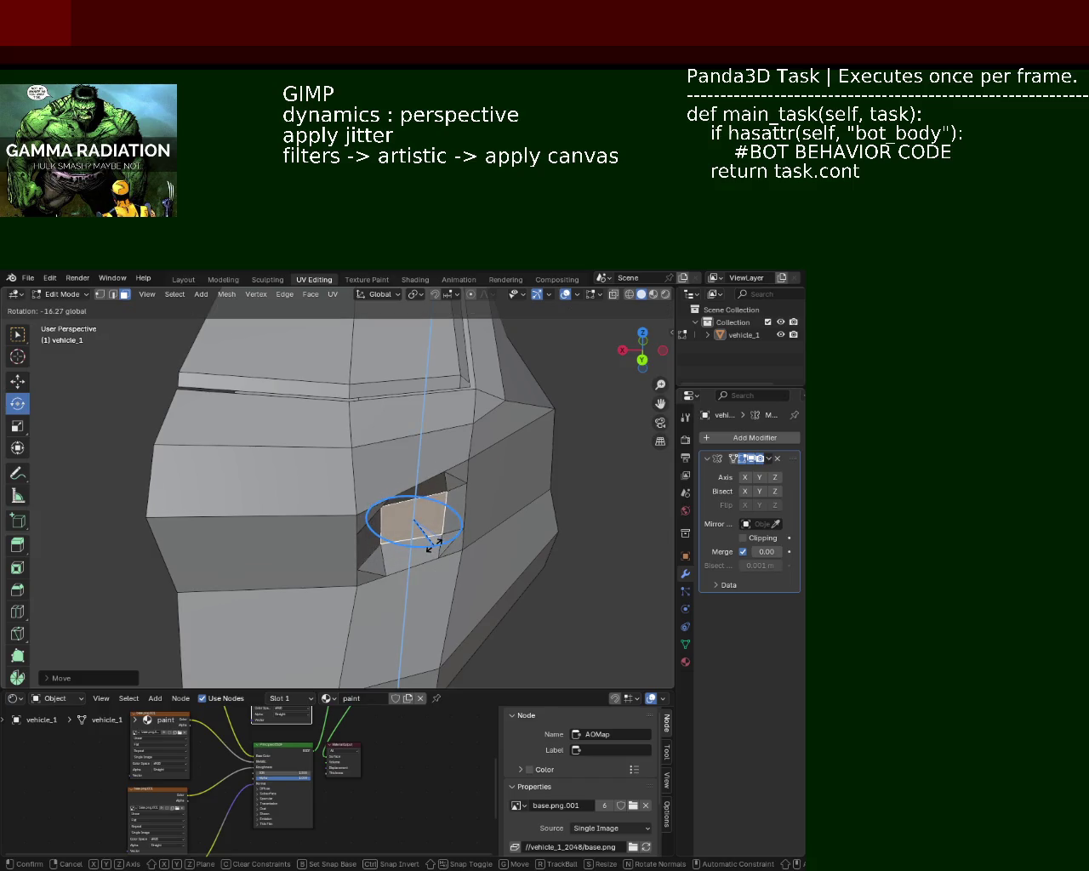
{"action": "left_click", "coordinate": [435, 542]}
{"action": "left_click_drag", "start_coordinate": [435, 542], "coordinate": [18, 339]}
{"action": "key", "text": "h"}
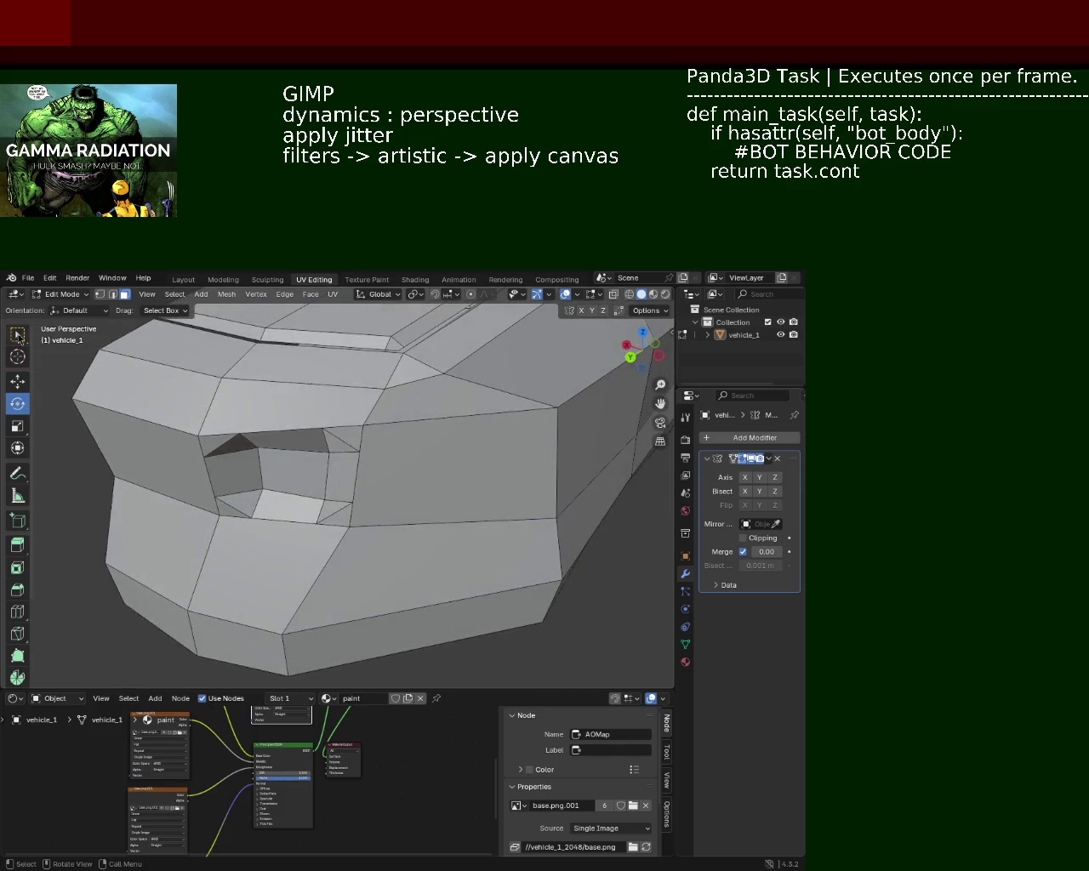
Select three rim edges and slide them along Y with the Move tool
{"action": "left_click", "coordinate": [355, 465]}
{"action": "left_click", "coordinate": [360, 437]}
{"action": "left_click", "coordinate": [354, 493]}
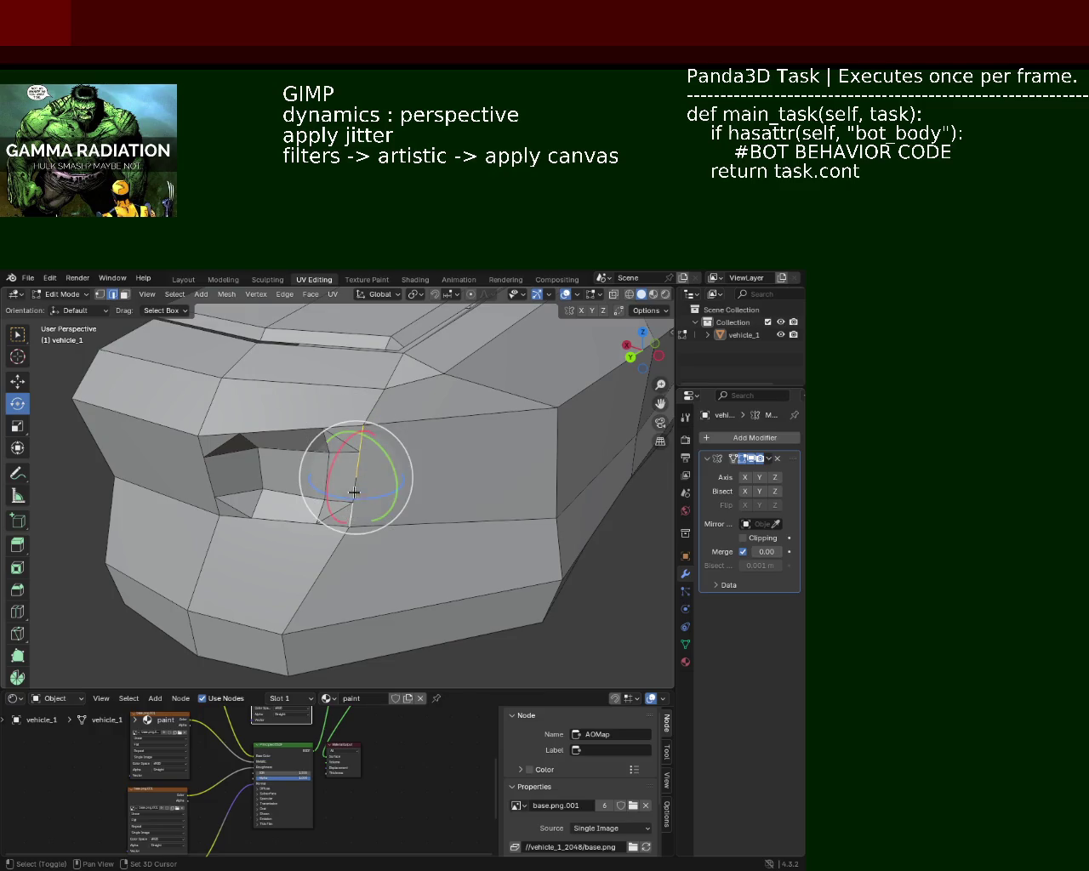
{"action": "left_click_drag", "start_coordinate": [366, 502], "coordinate": [156, 480]}
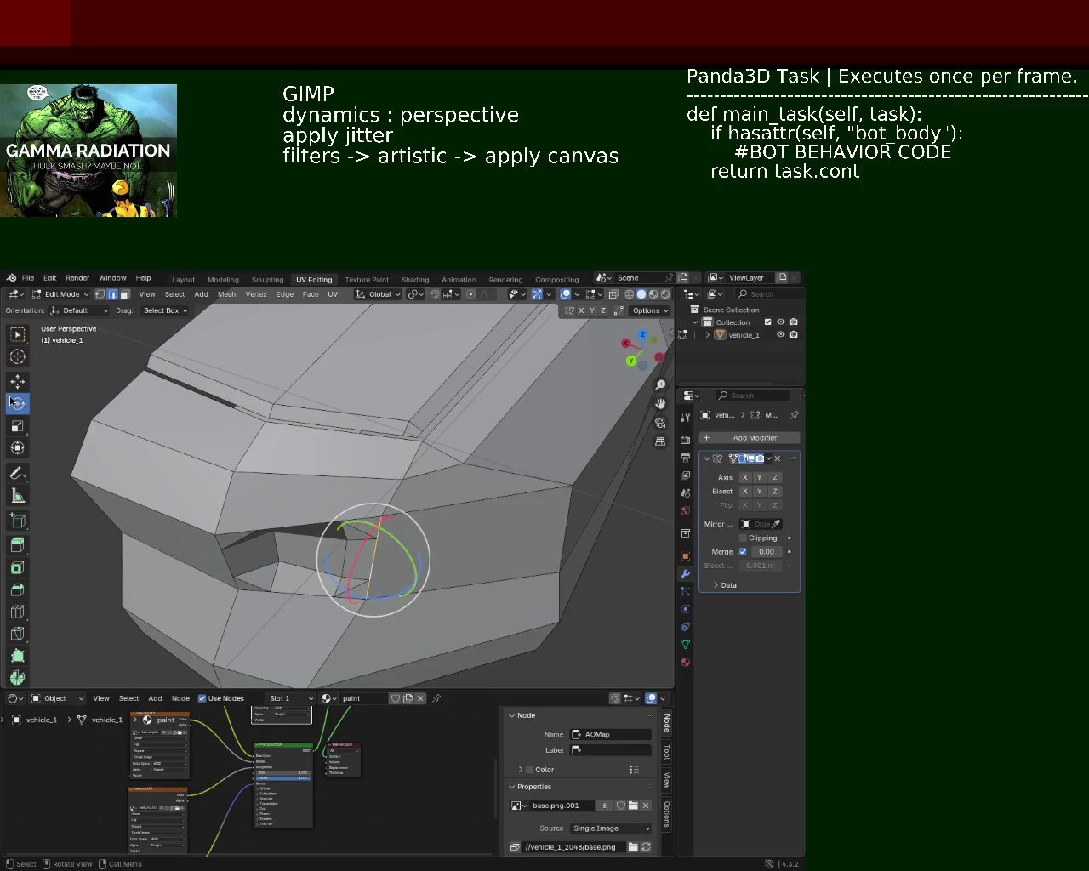
{"action": "left_click", "coordinate": [19, 388]}
{"action": "left_click_drag", "start_coordinate": [338, 588], "coordinate": [338, 605]}
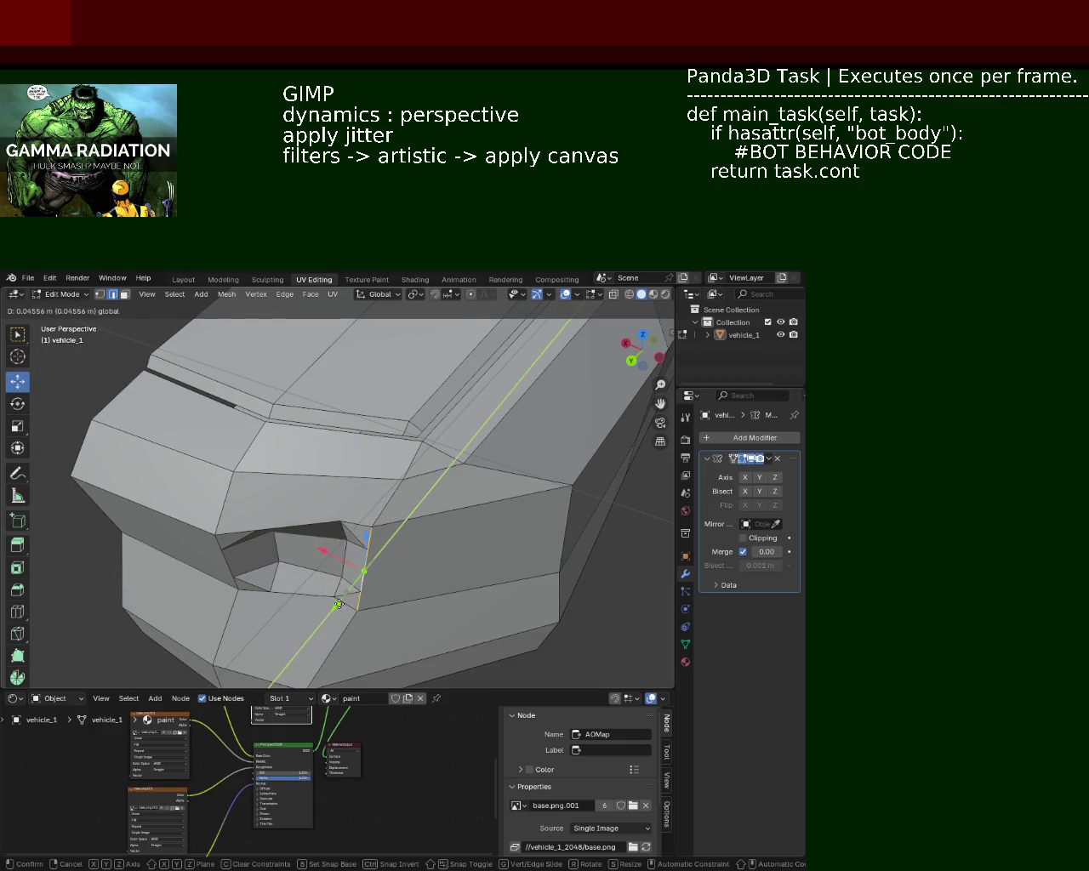
{"action": "left_click_drag", "start_coordinate": [339, 605], "coordinate": [340, 607]}
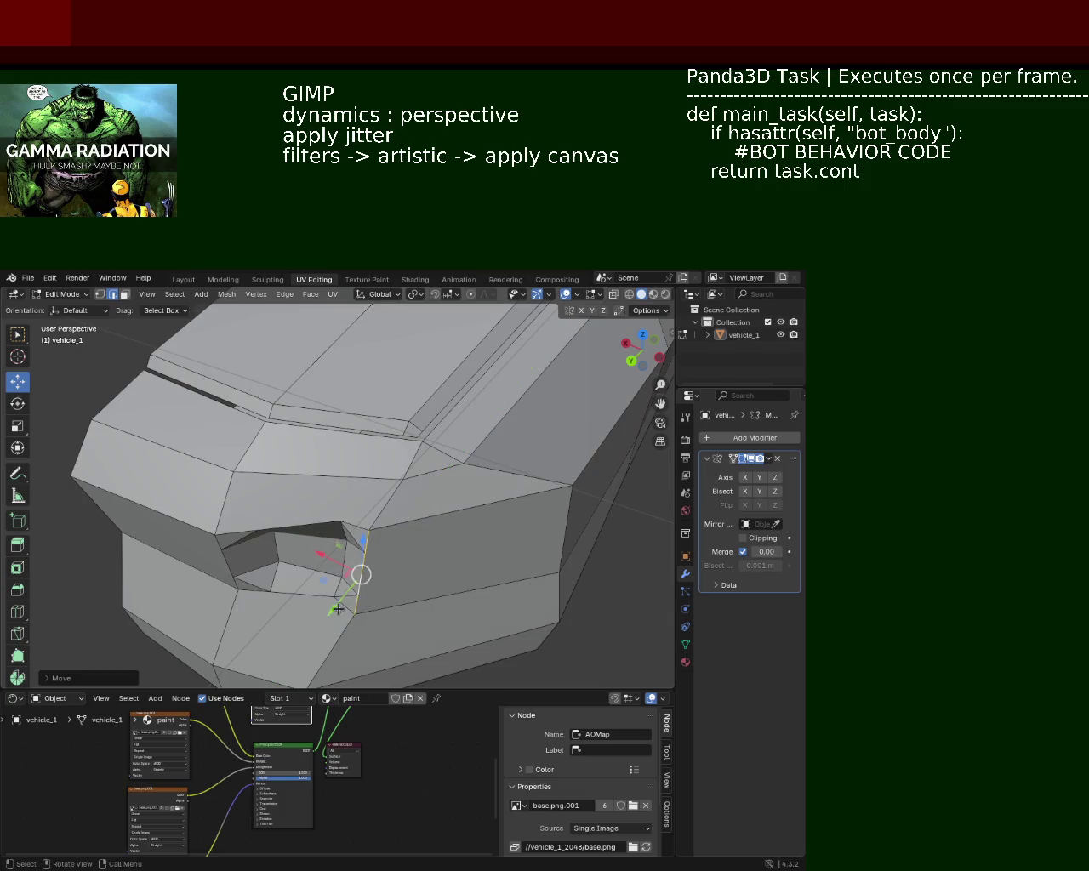
Move the opening's lower-left edge along the Y axis
{"action": "left_click_drag", "start_coordinate": [332, 539], "coordinate": [289, 528]}
{"action": "left_click", "coordinate": [282, 520]}
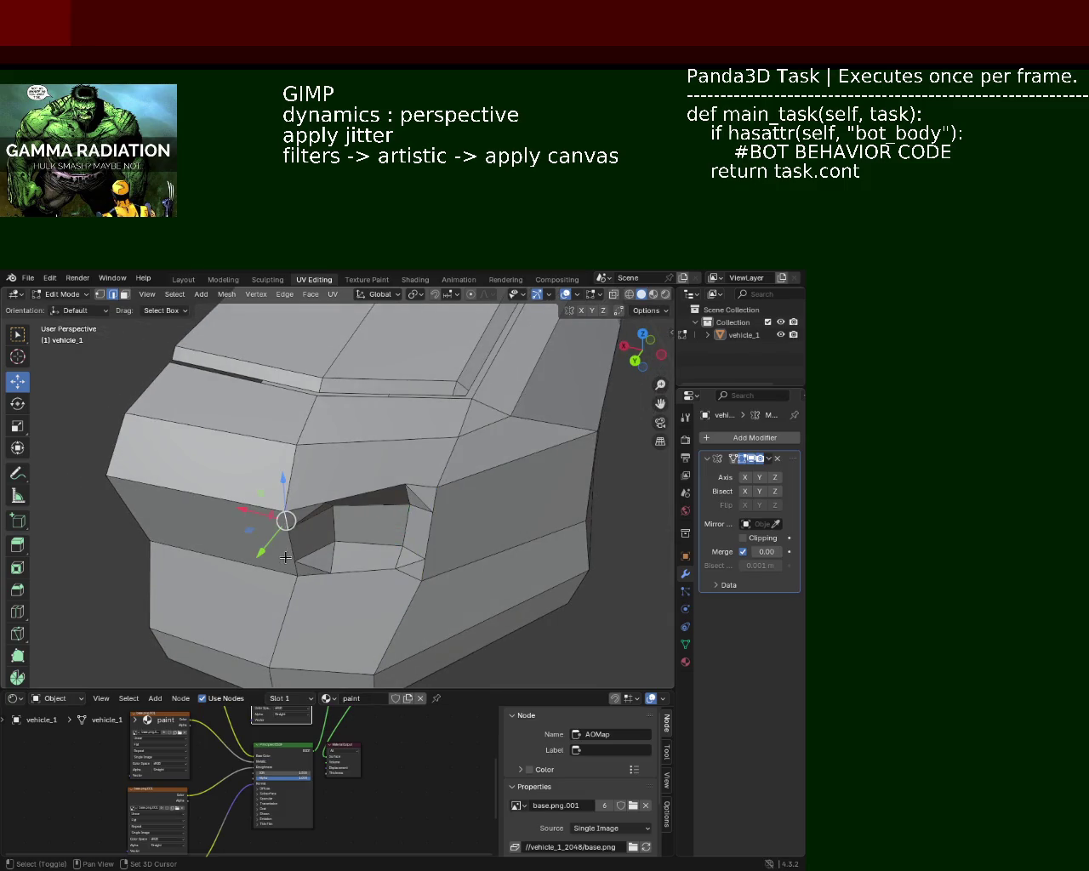
{"action": "left_click", "coordinate": [287, 565]}
{"action": "left_click", "coordinate": [288, 562]}
{"action": "left_click", "coordinate": [288, 559]}
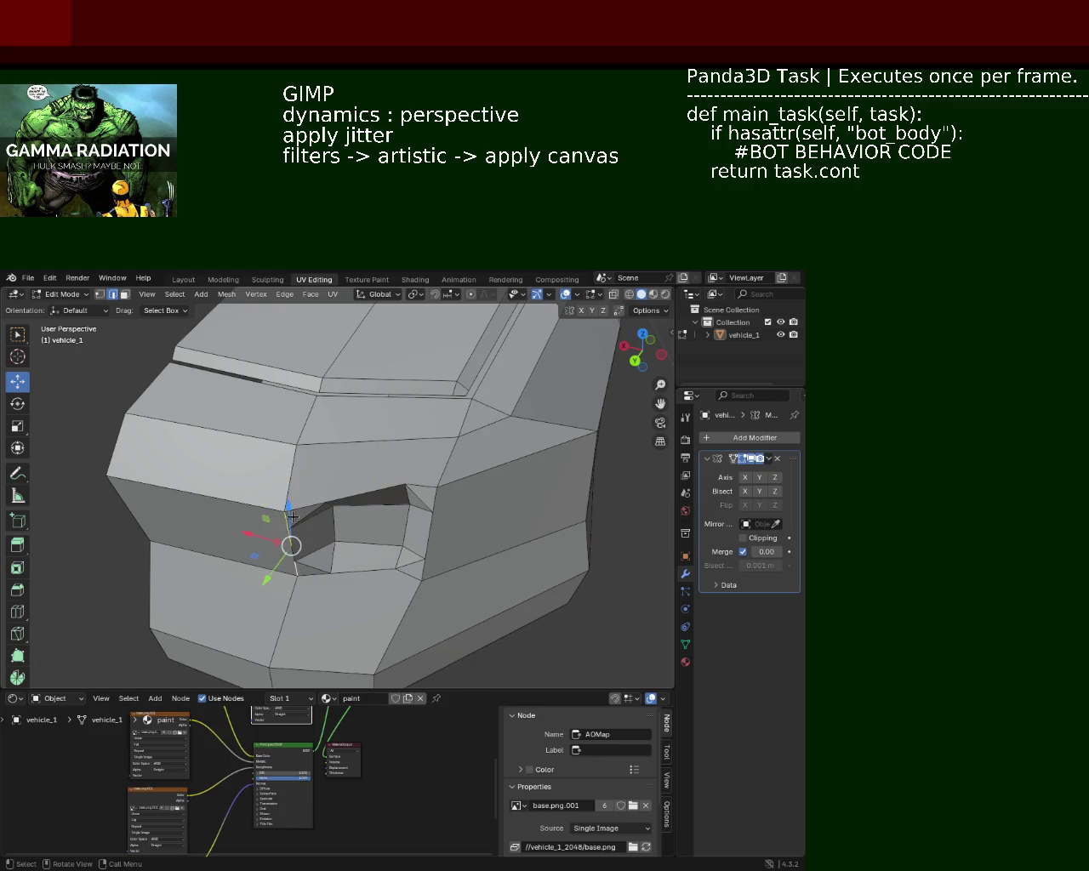
{"action": "key", "text": "g"}
{"action": "key", "text": "y"}
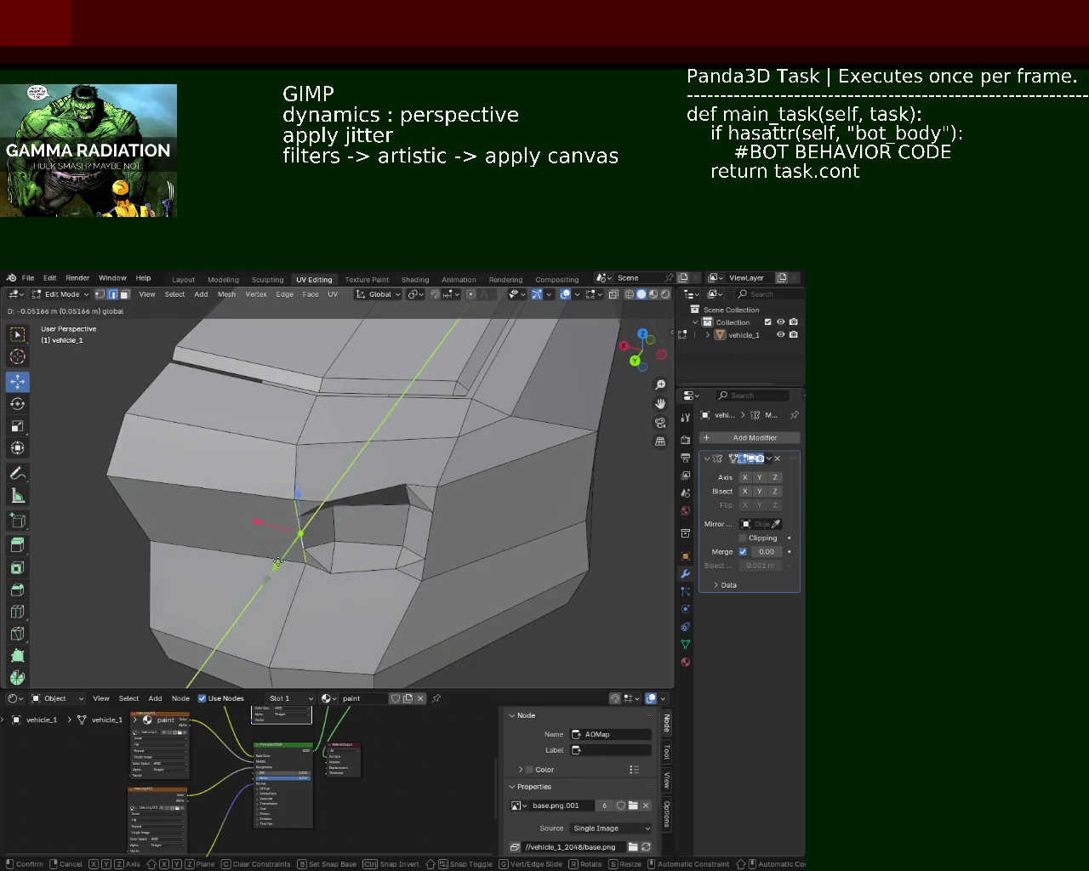
{"action": "left_click", "coordinate": [274, 559]}
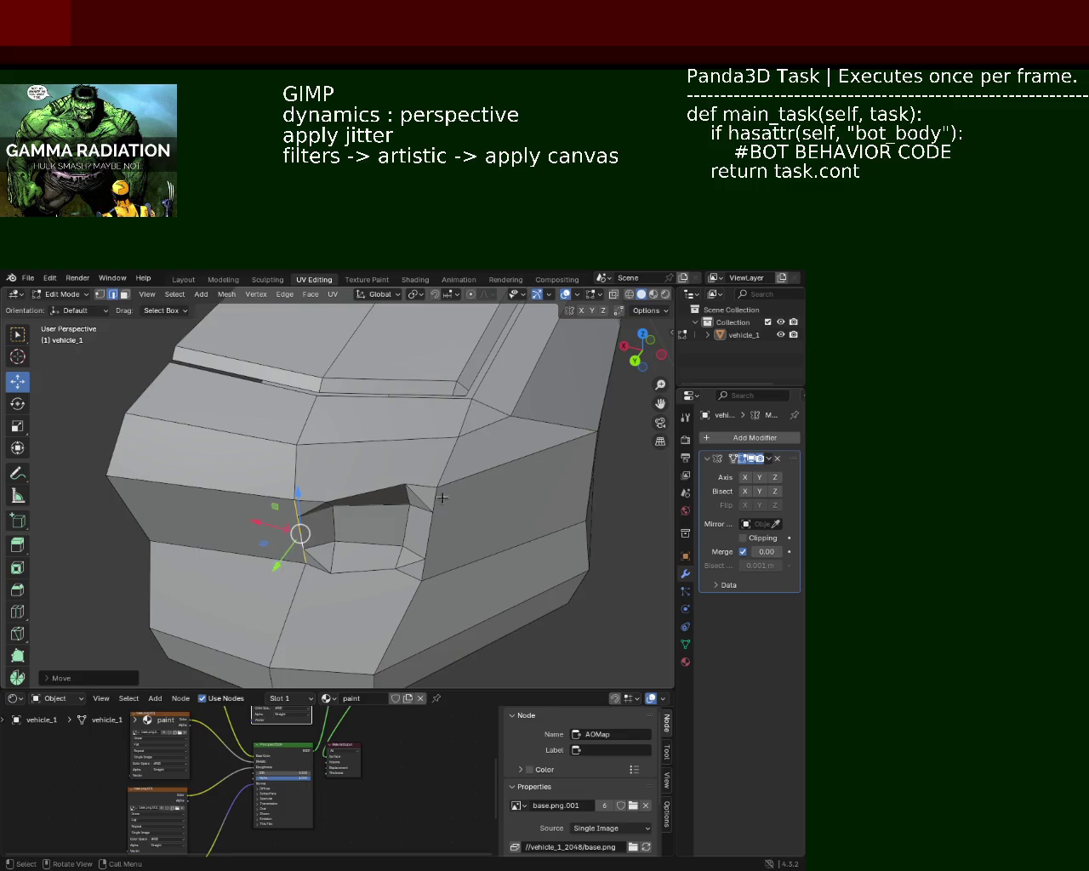
Select the opening's bottom edges and rotate them about the Z axis
{"action": "scroll", "scroll_direction": "up", "scroll_amount": 3}
{"action": "left_click_drag", "start_coordinate": [341, 477], "coordinate": [434, 450]}
{"action": "left_click", "coordinate": [449, 467]}
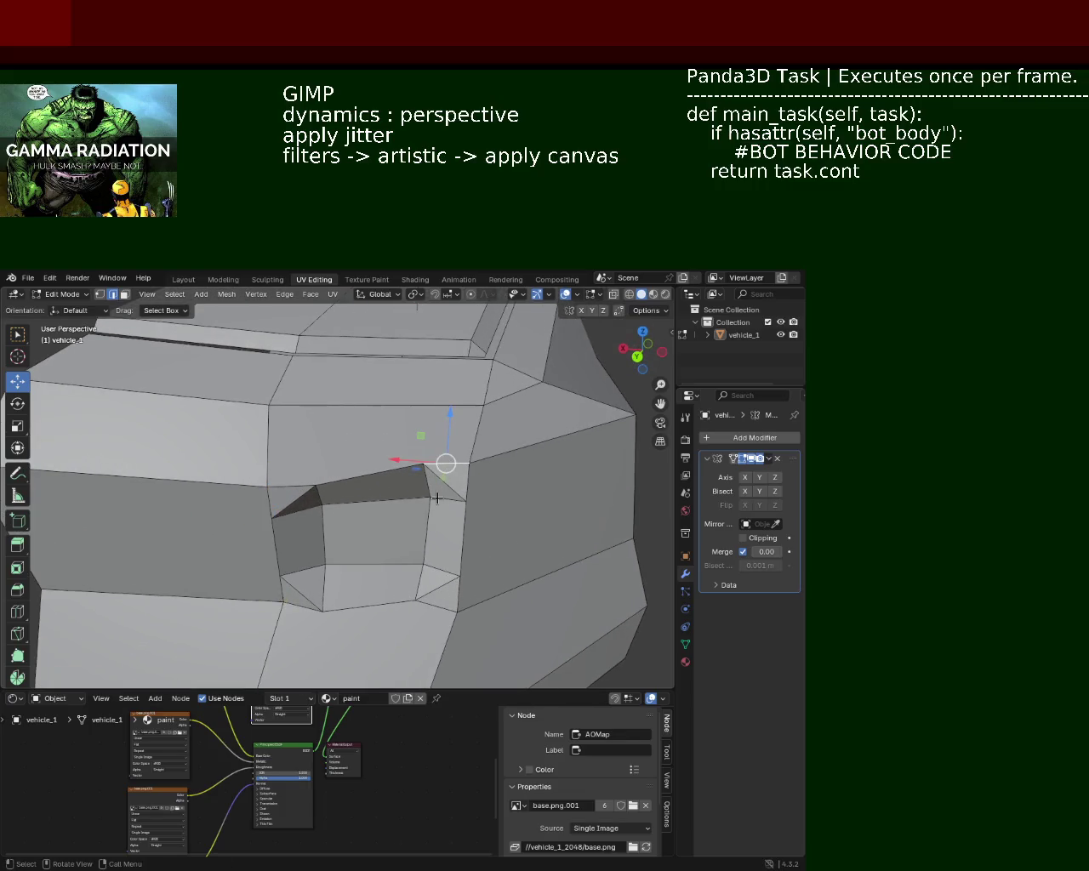
{"action": "left_click", "coordinate": [434, 613]}
{"action": "left_click", "coordinate": [347, 611]}
{"action": "left_click", "coordinate": [394, 605]}
{"action": "left_click", "coordinate": [423, 609]}
{"action": "left_click", "coordinate": [348, 611]}
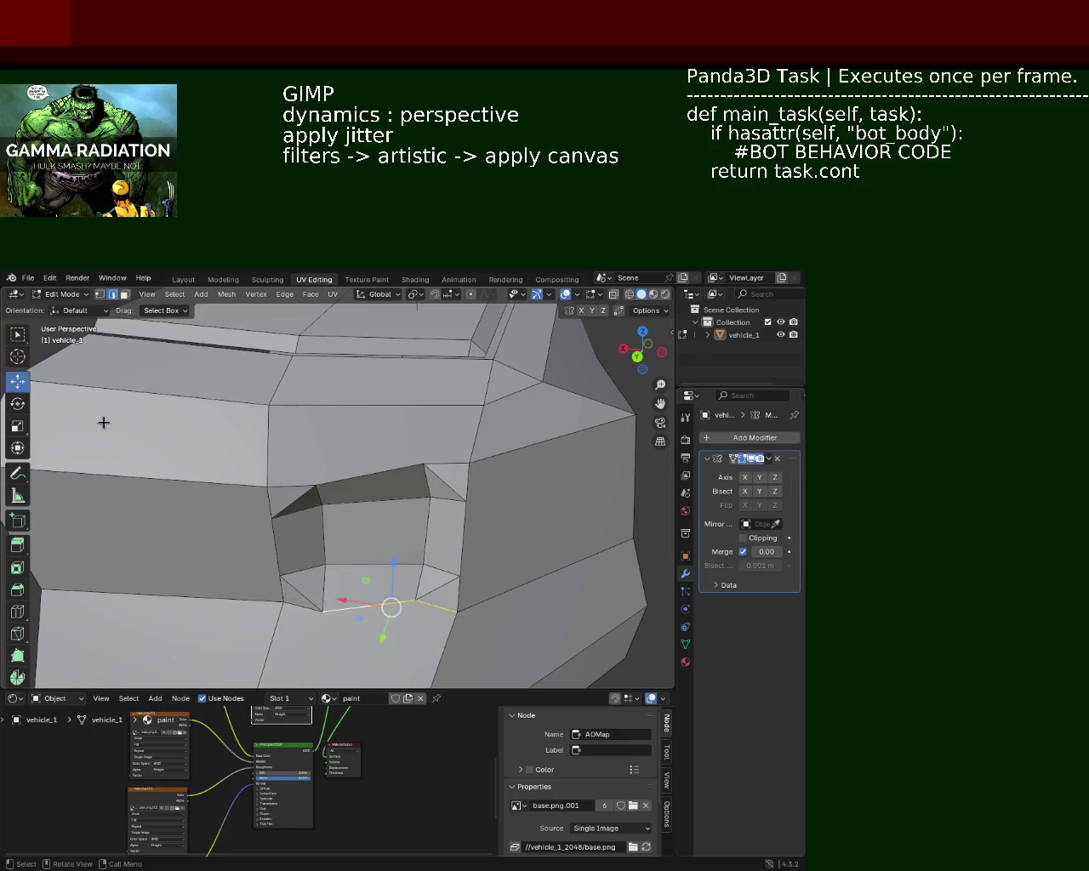
{"action": "left_click", "coordinate": [17, 404]}
{"action": "left_click_drag", "start_coordinate": [411, 636], "coordinate": [394, 638]}
Rotate the recessed face's top edge about the Z axis
{"action": "left_click", "coordinate": [357, 481]}
{"action": "left_click", "coordinate": [389, 490]}
{"action": "left_click_drag", "start_coordinate": [388, 489], "coordinate": [375, 492]}
Select the opening's vertical, top and bottom rim edges
{"action": "left_click_drag", "start_coordinate": [375, 492], "coordinate": [377, 485]}
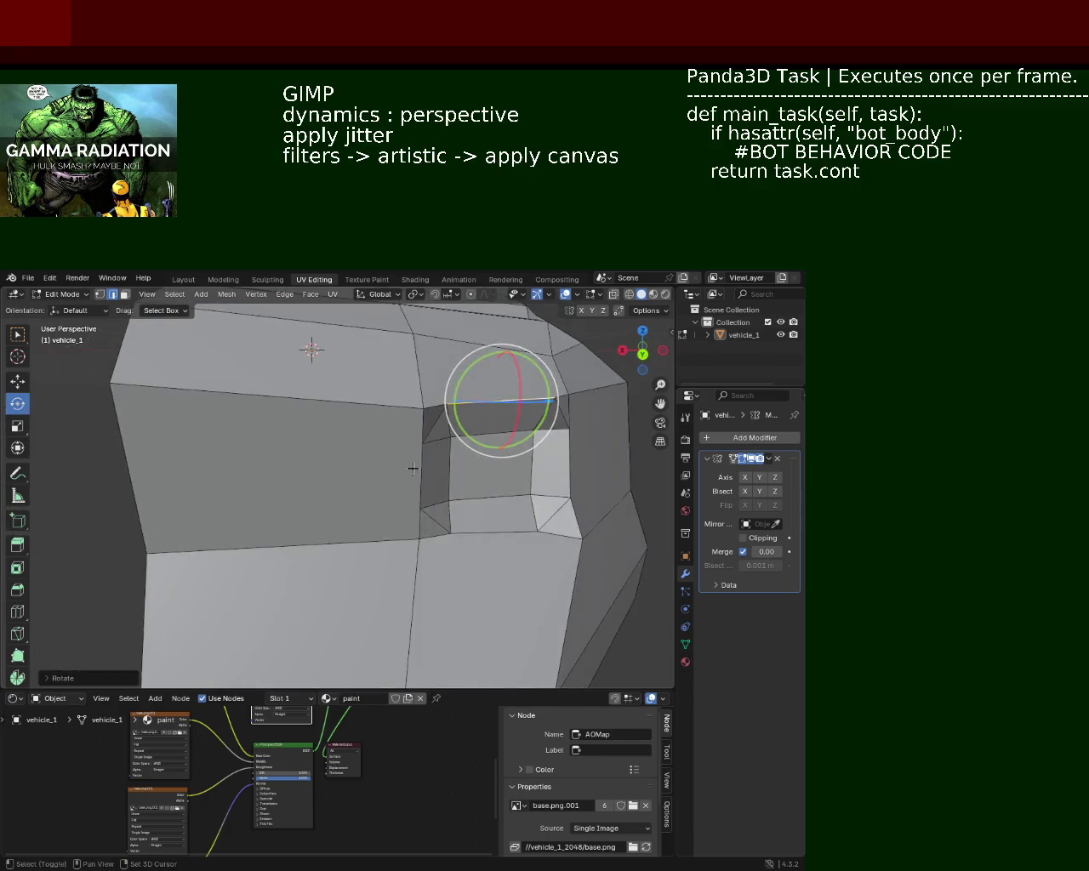
{"action": "left_click", "coordinate": [455, 480]}
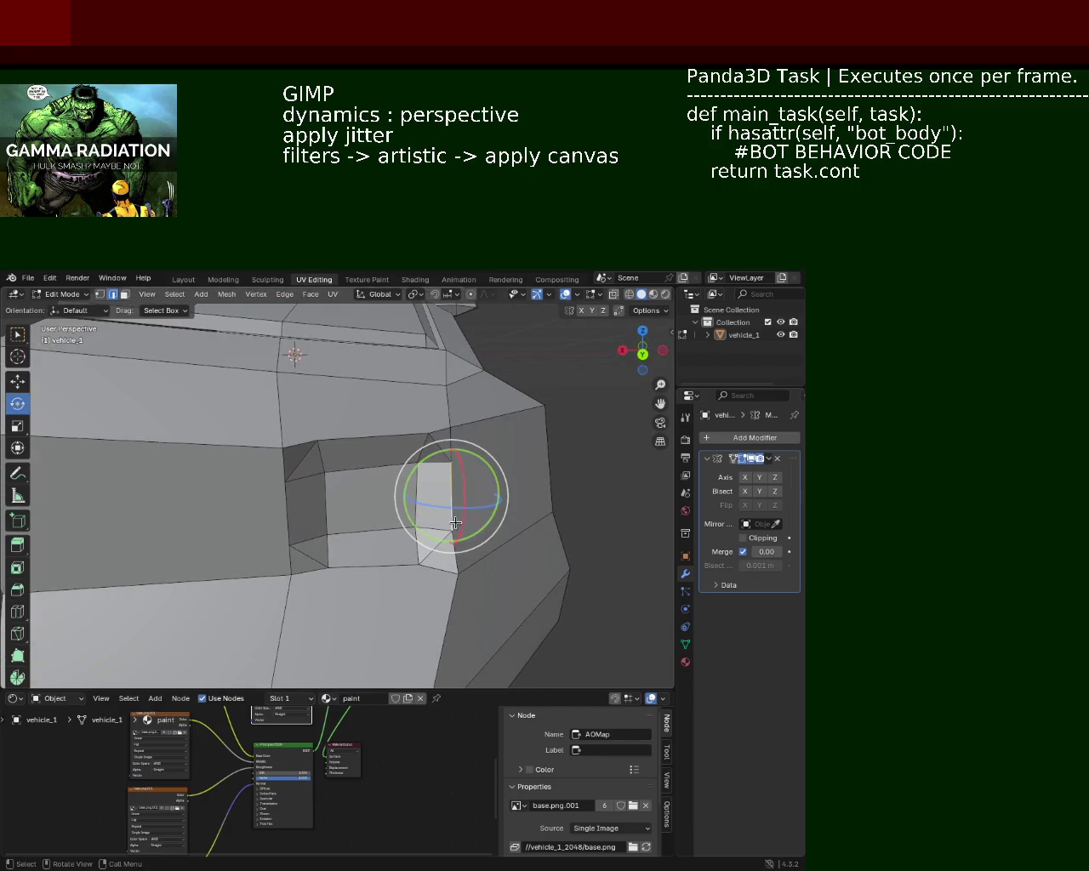
{"action": "left_click_drag", "start_coordinate": [442, 528], "coordinate": [308, 498]}
{"action": "left_click", "coordinate": [307, 500]}
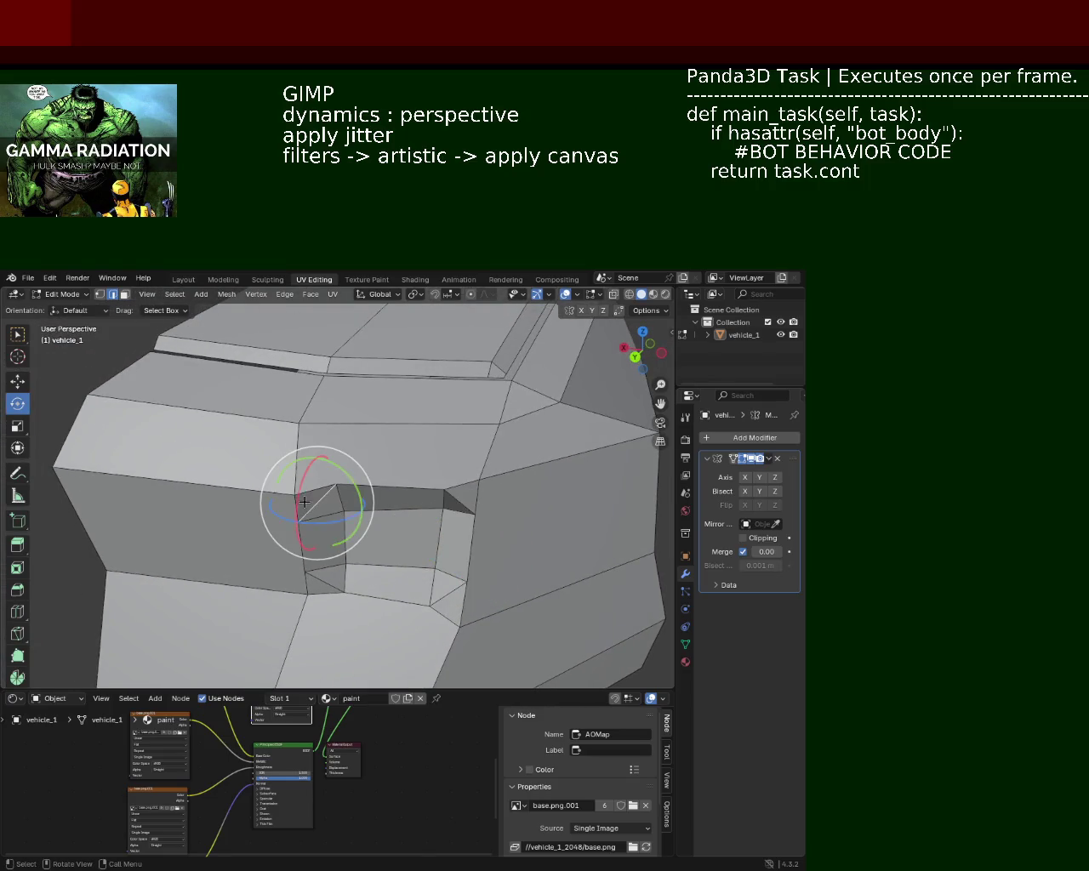
{"action": "left_click", "coordinate": [289, 504]}
{"action": "left_click", "coordinate": [298, 502]}
{"action": "left_click", "coordinate": [305, 591]}
{"action": "left_click", "coordinate": [308, 581]}
{"action": "left_click", "coordinate": [301, 567]}
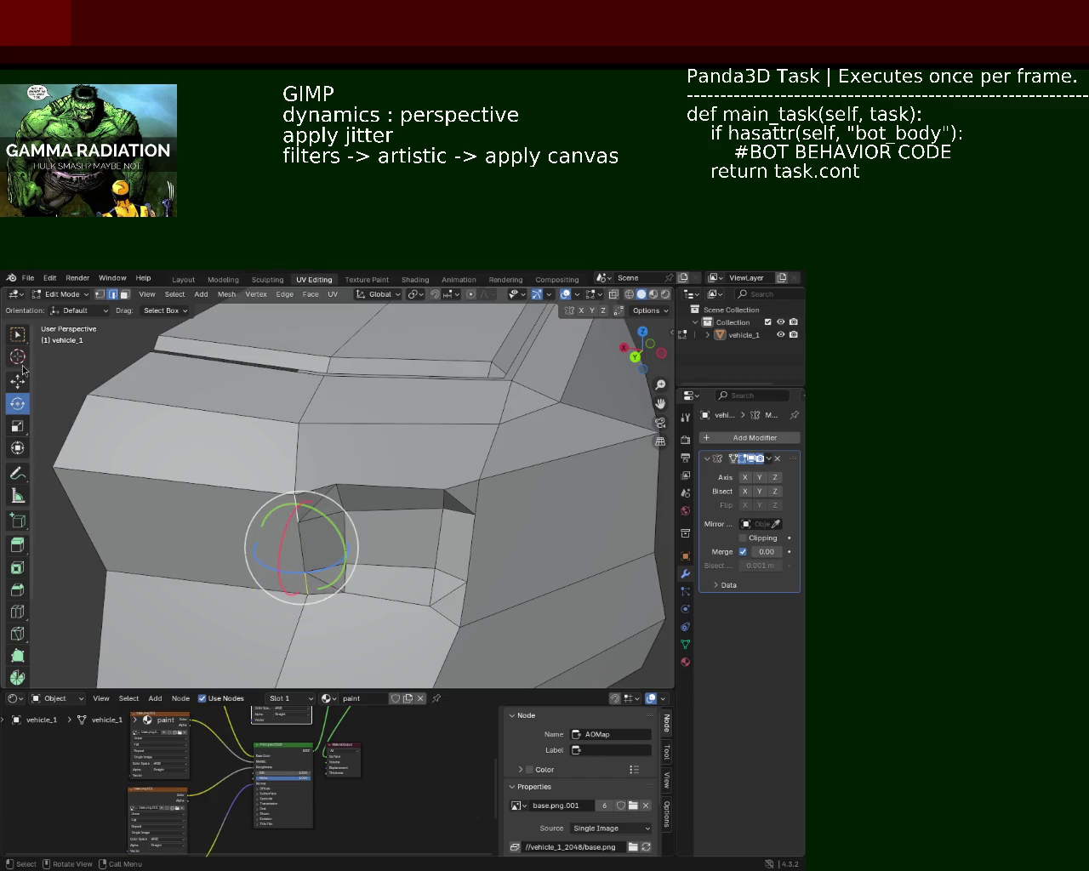
Slide the left vertical edge about 0.024 m along Y, undoing a stray move
{"action": "left_click", "coordinate": [19, 379]}
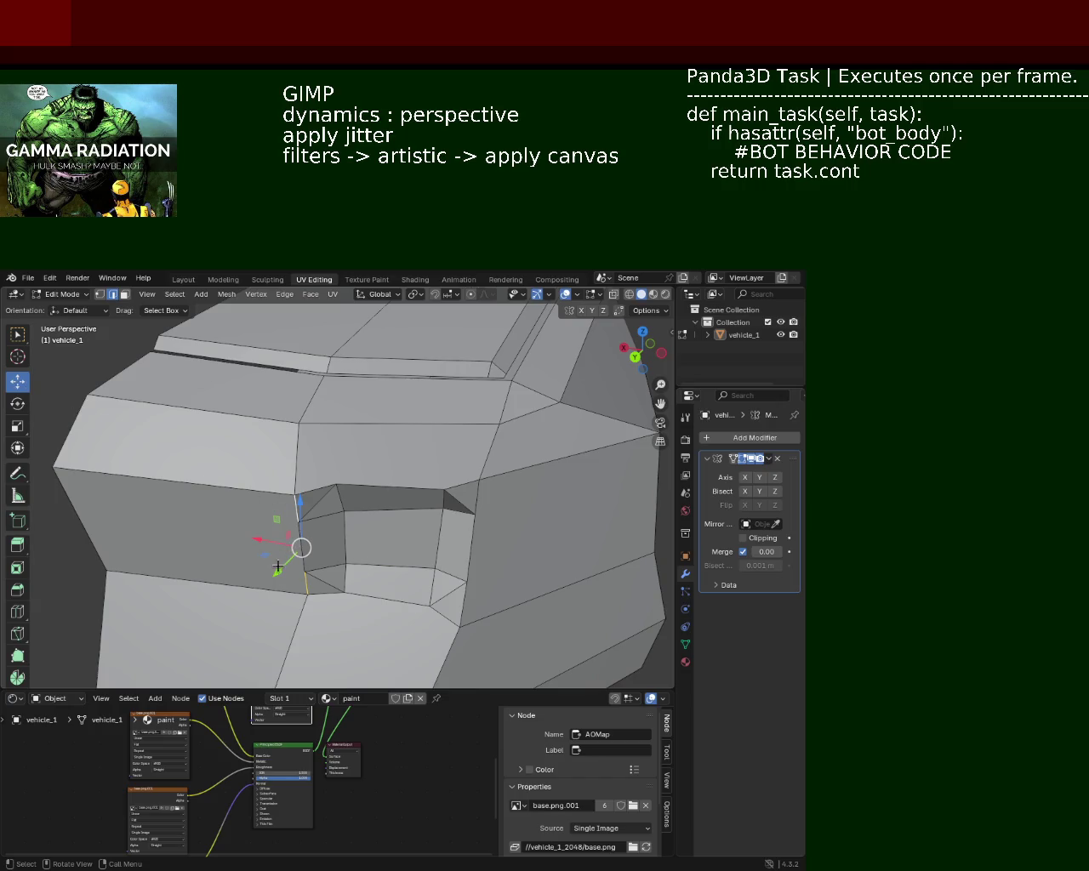
{"action": "left_click_drag", "start_coordinate": [277, 565], "coordinate": [286, 547]}
{"action": "key", "text": "ctrl+z"}
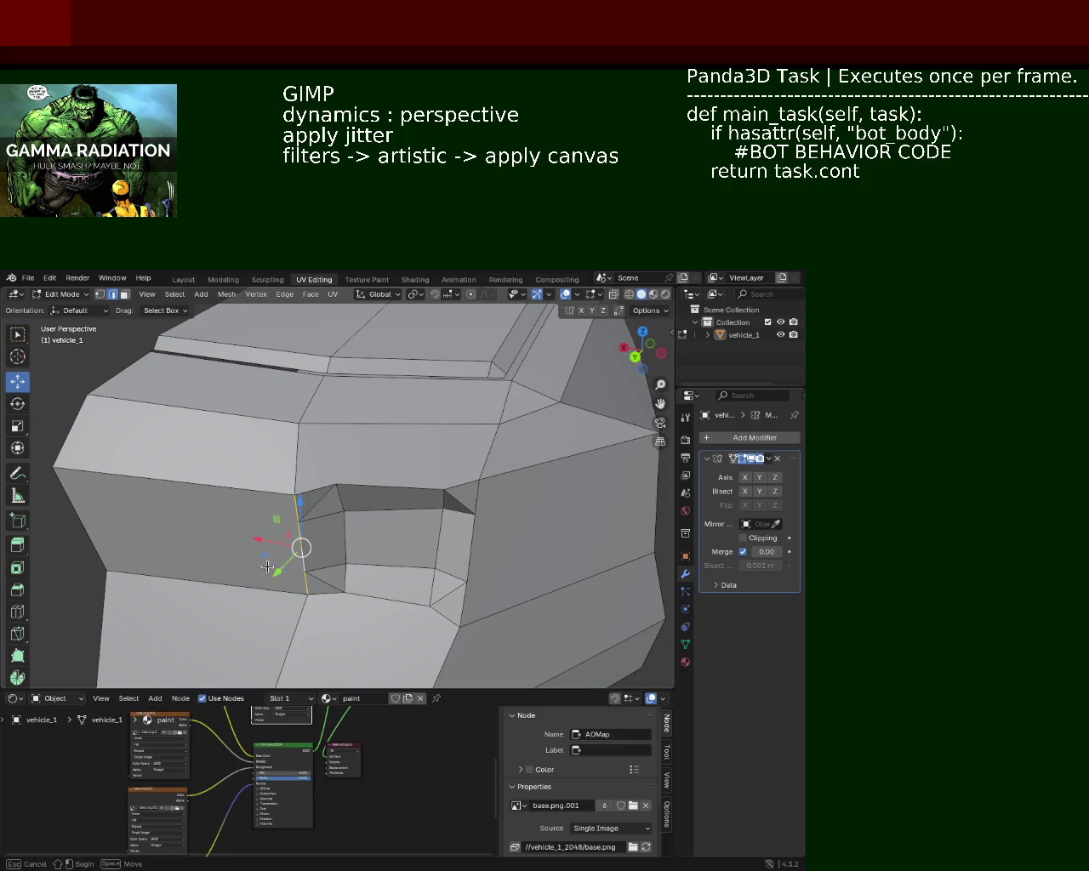
{"action": "key", "text": "alt+a"}
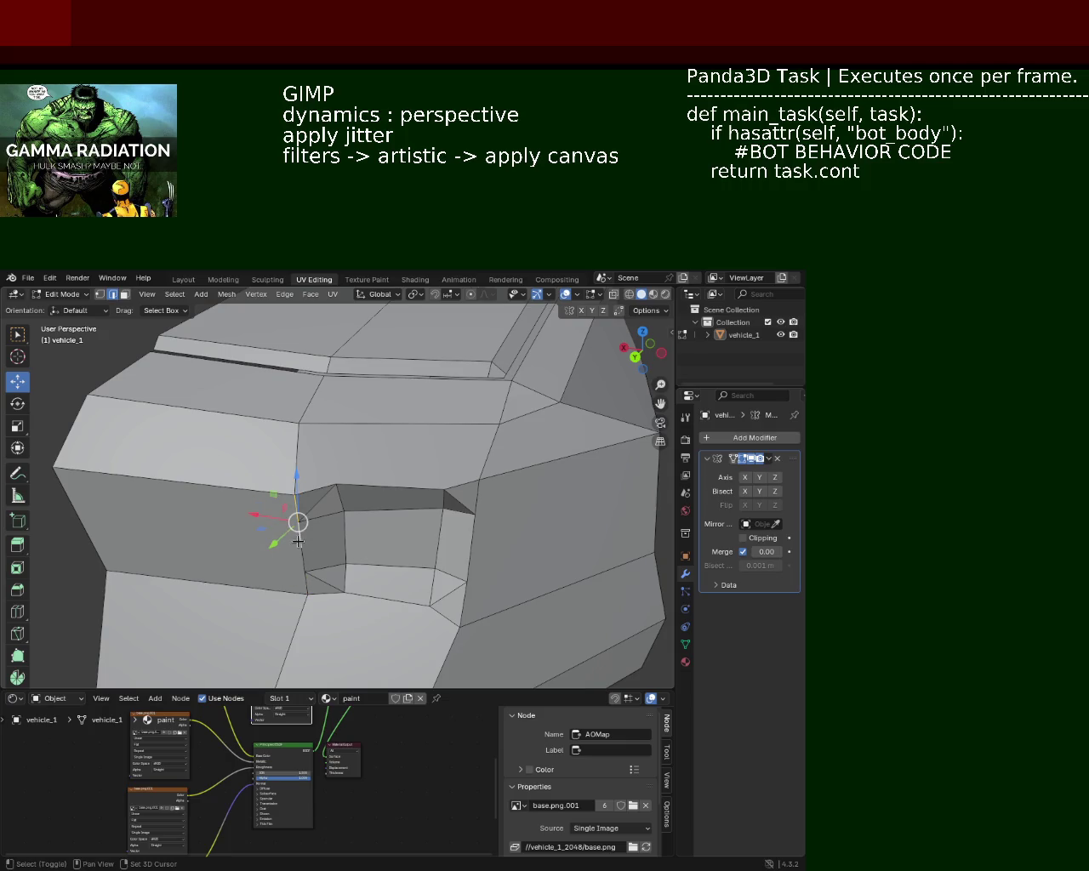
{"action": "left_click_drag", "start_coordinate": [282, 576], "coordinate": [279, 546]}
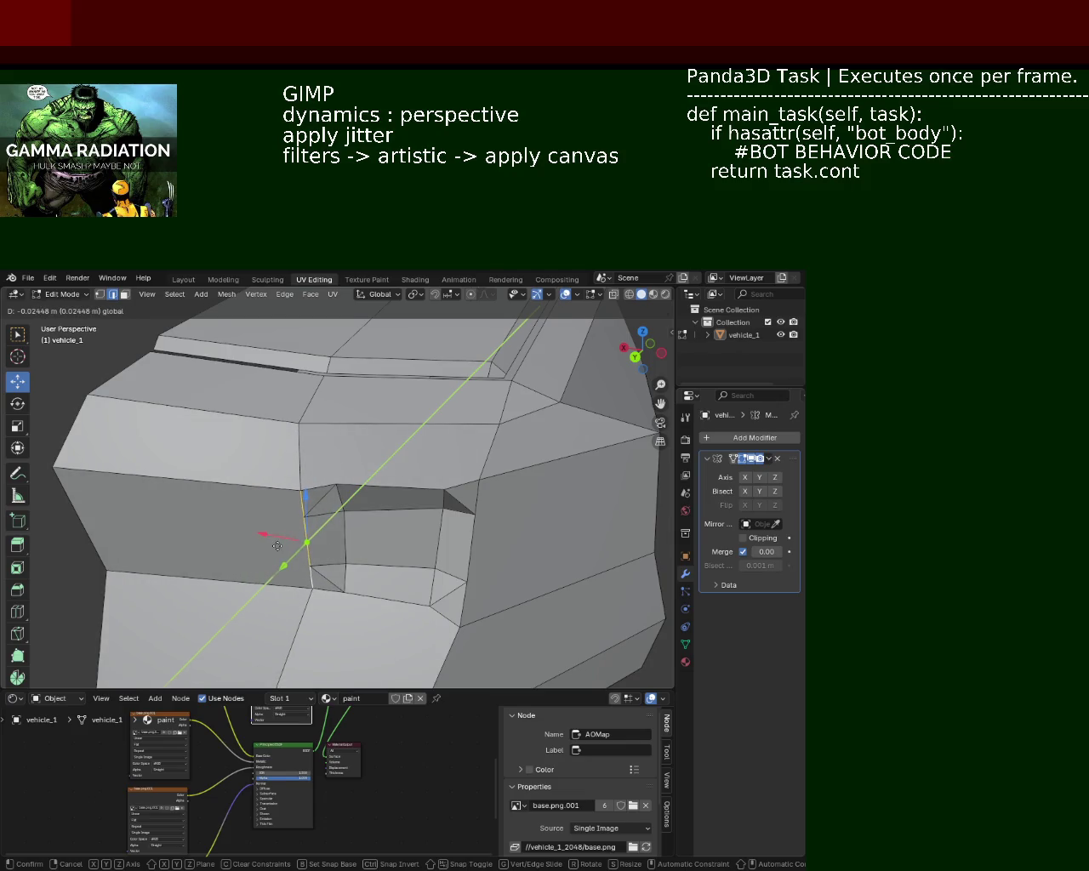
{"action": "left_click_drag", "start_coordinate": [279, 546], "coordinate": [280, 545]}
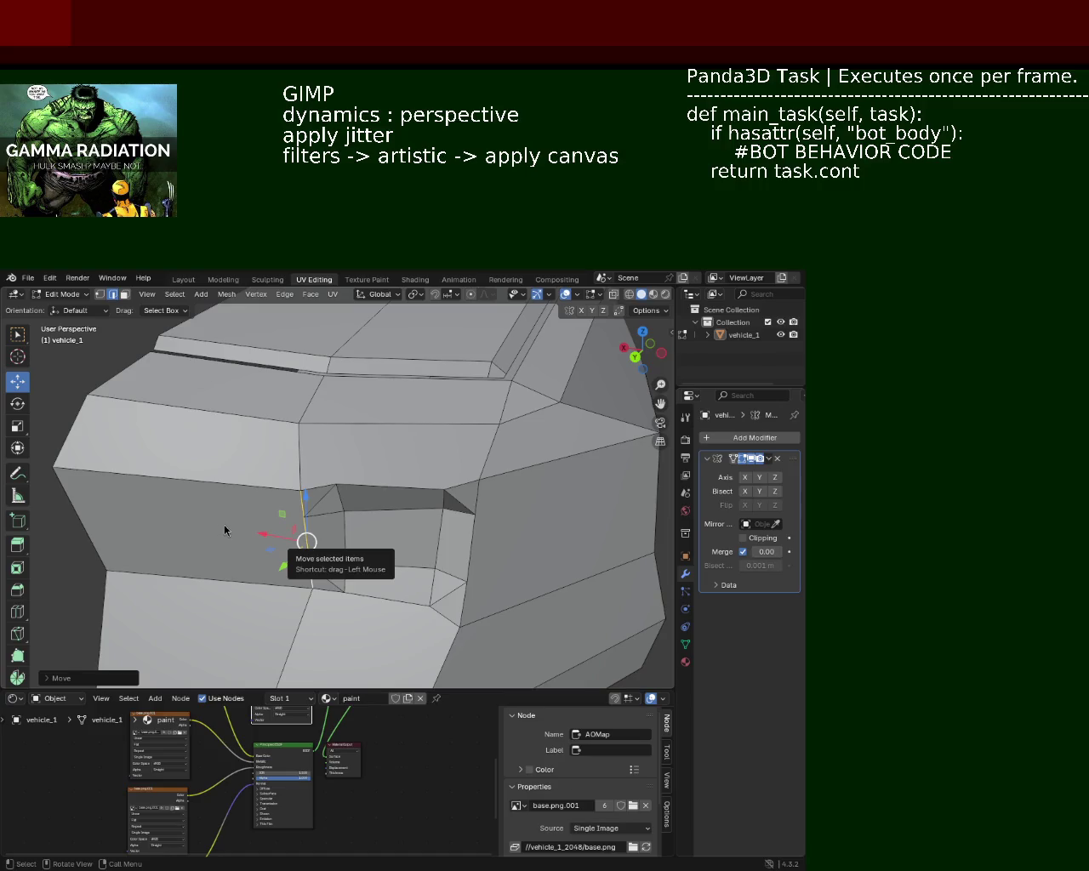
{"action": "left_click_drag", "start_coordinate": [423, 581], "coordinate": [440, 434]}
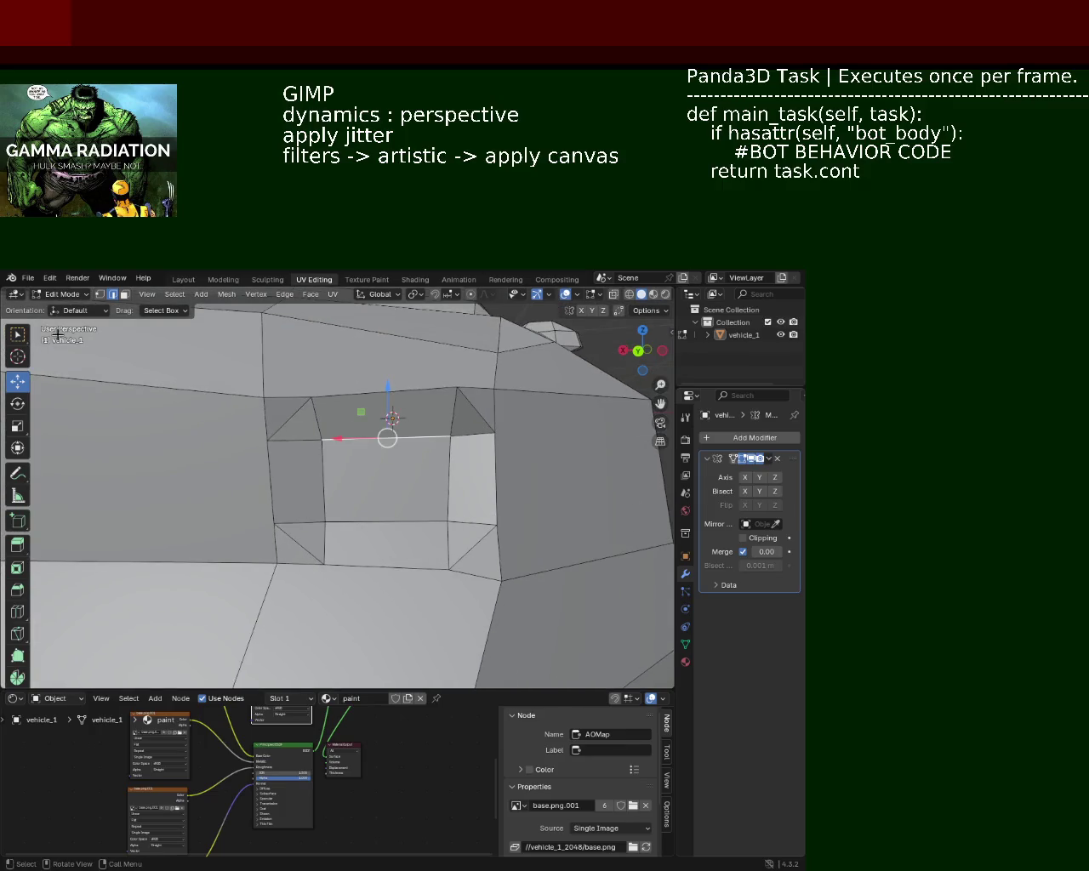
Nudge the vertices along the opening's top rim vertically with G Z
{"action": "left_click", "coordinate": [99, 293]}
{"action": "left_click", "coordinate": [450, 439]}
{"action": "key", "text": "g"}
{"action": "key", "text": "z"}
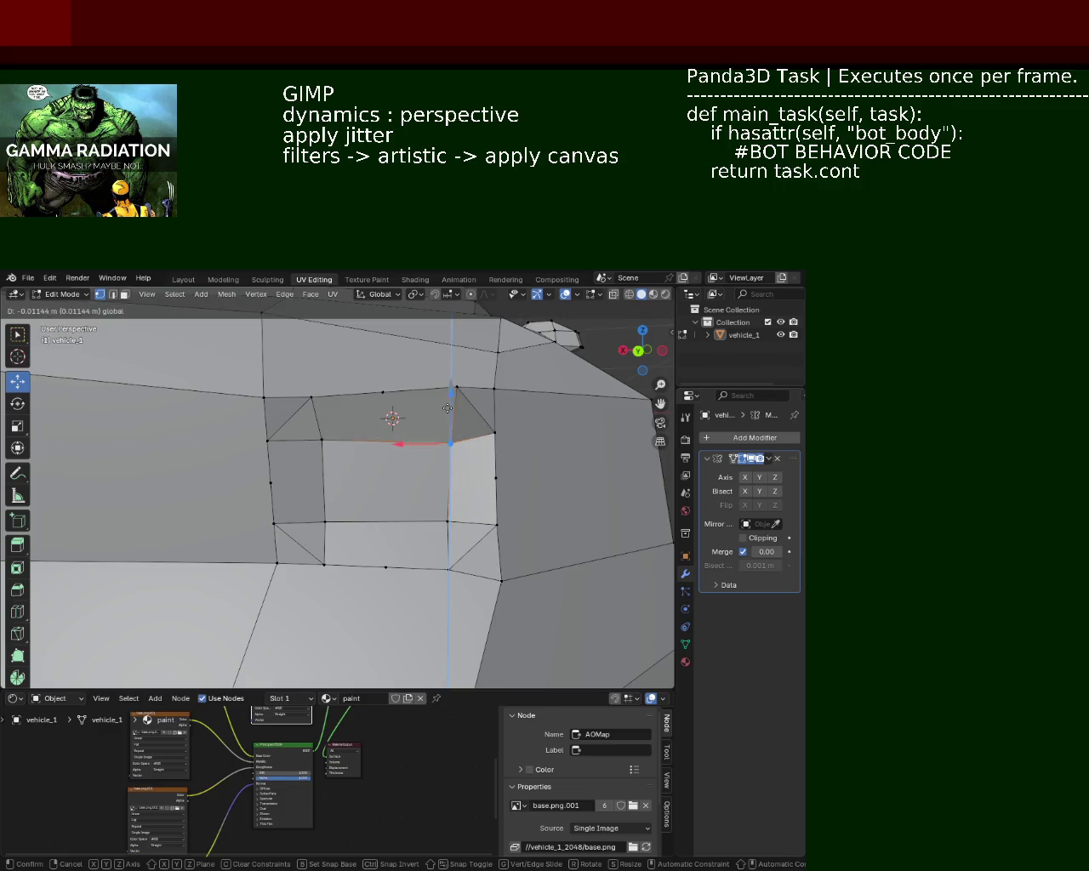
{"action": "left_click", "coordinate": [448, 405]}
{"action": "left_click", "coordinate": [457, 387]}
{"action": "key", "text": "g"}
{"action": "key", "text": "z"}
{"action": "left_click", "coordinate": [456, 374]}
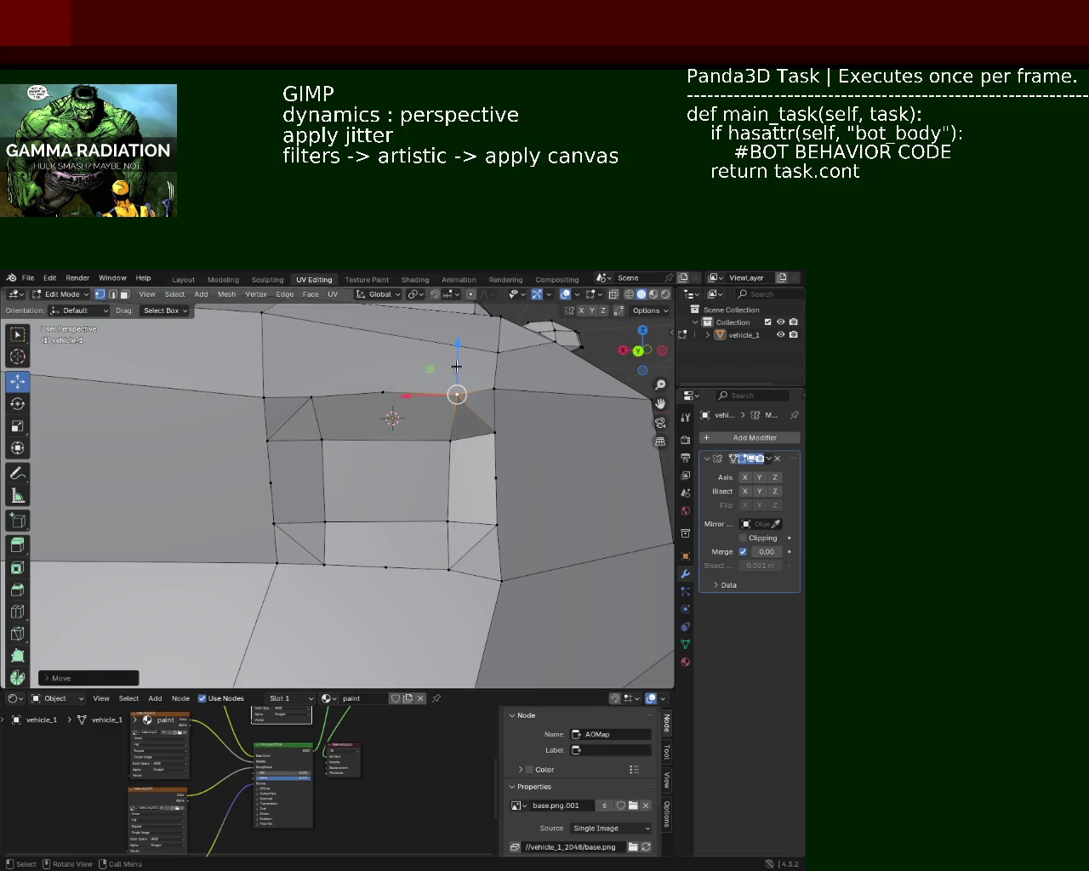
Dissolve the extra vertices on the opening's top and bottom edges
{"action": "left_click", "coordinate": [384, 392]}
{"action": "left_click", "coordinate": [391, 566]}
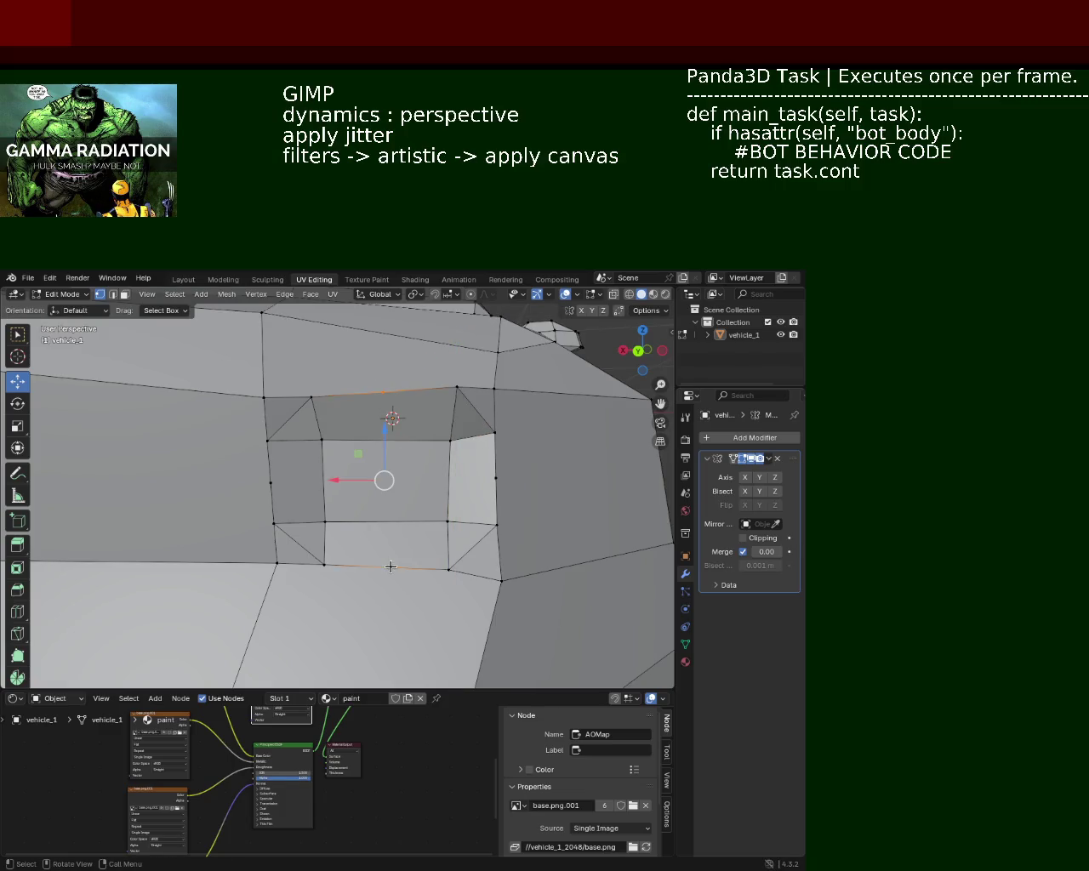
{"action": "key", "text": "x"}
{"action": "left_click", "coordinate": [388, 616]}
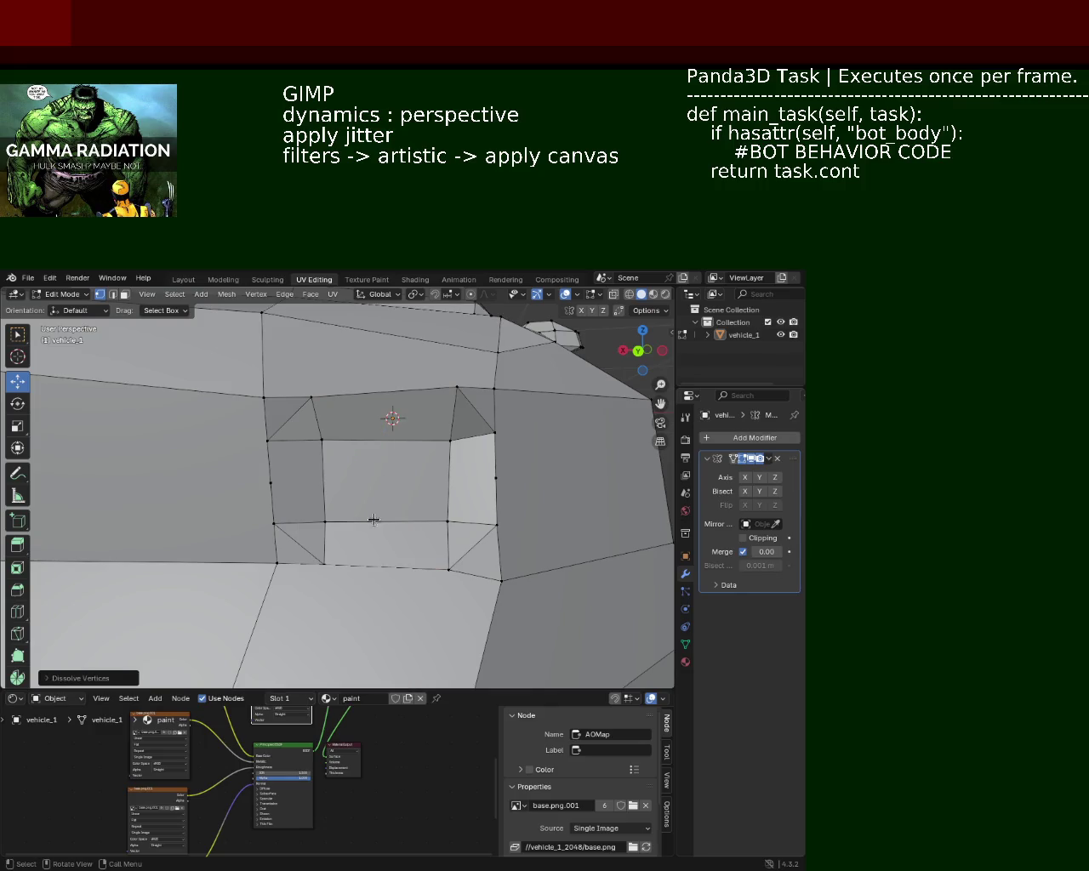
Dissolve the stray left and right rim vertices, then select the lower corner vertex
{"action": "left_click", "coordinate": [270, 481]}
{"action": "left_click", "coordinate": [497, 478]}
{"action": "key", "text": "x"}
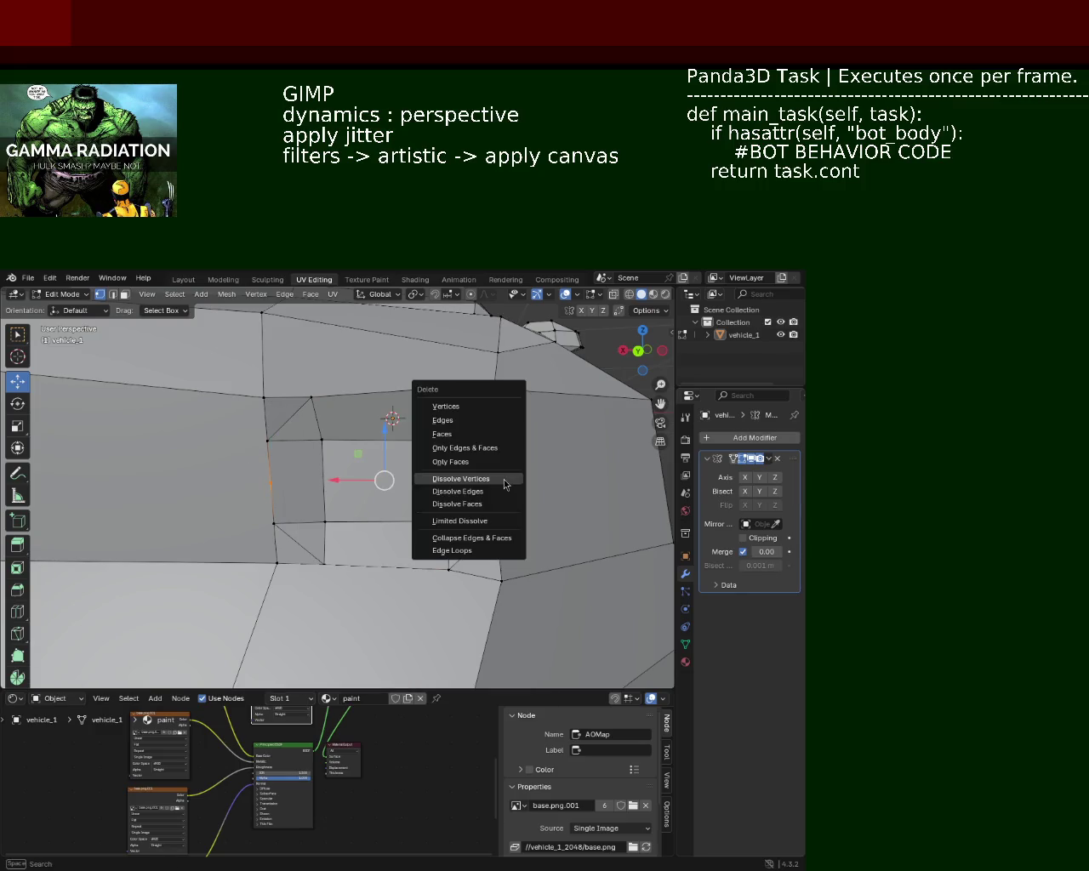
{"action": "left_click", "coordinate": [478, 479]}
{"action": "left_click_drag", "start_coordinate": [383, 482], "coordinate": [340, 578]}
{"action": "left_click", "coordinate": [338, 596]}
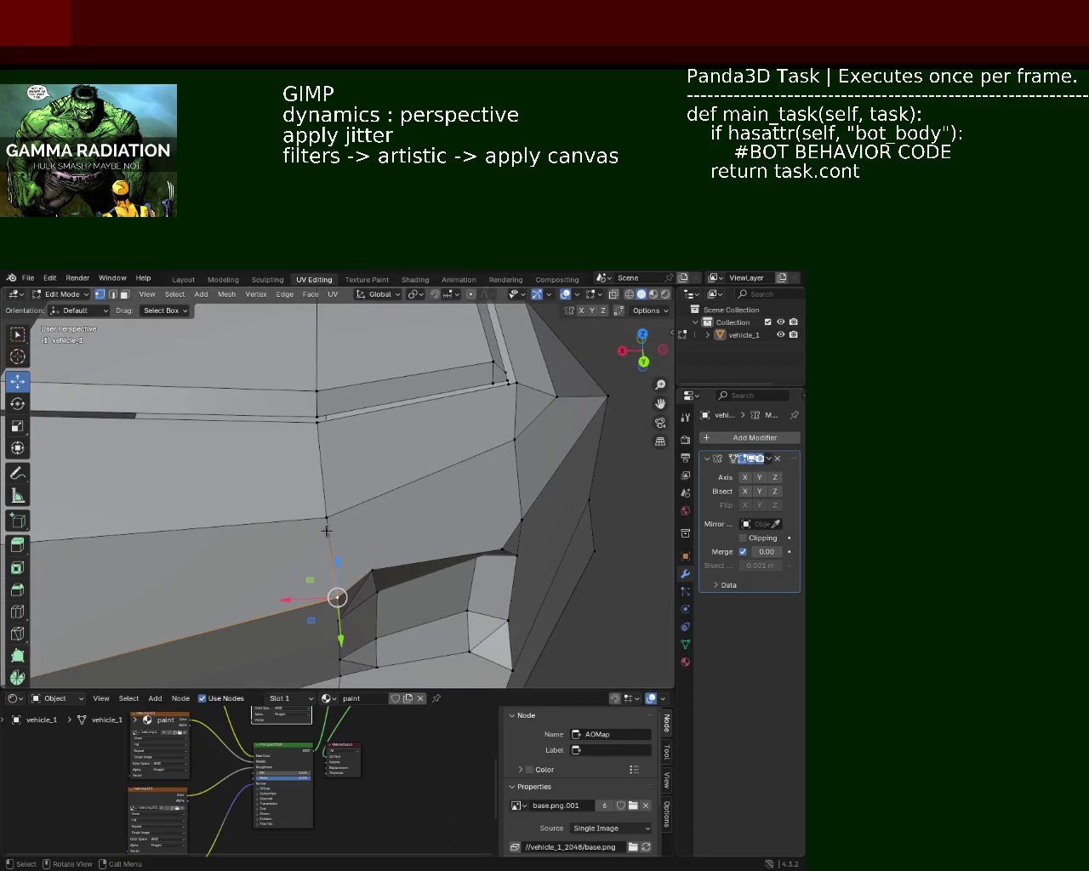
Select the vertex at the opening's corner and try a Y move, cancelling it
{"action": "left_click", "coordinate": [522, 517]}
{"action": "left_click", "coordinate": [332, 594]}
{"action": "left_click_drag", "start_coordinate": [333, 593], "coordinate": [401, 500]}
{"action": "left_click_drag", "start_coordinate": [399, 541], "coordinate": [221, 587]}
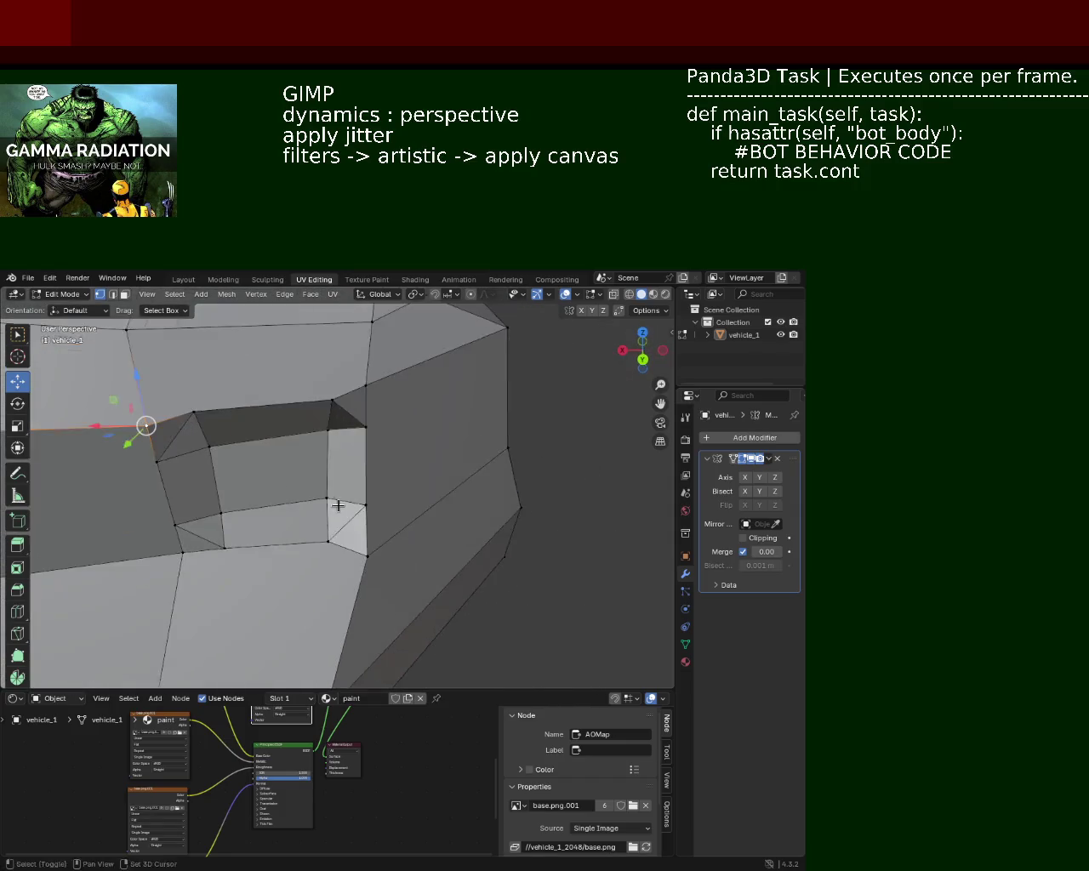
{"action": "left_click_drag", "start_coordinate": [220, 587], "coordinate": [222, 616]}
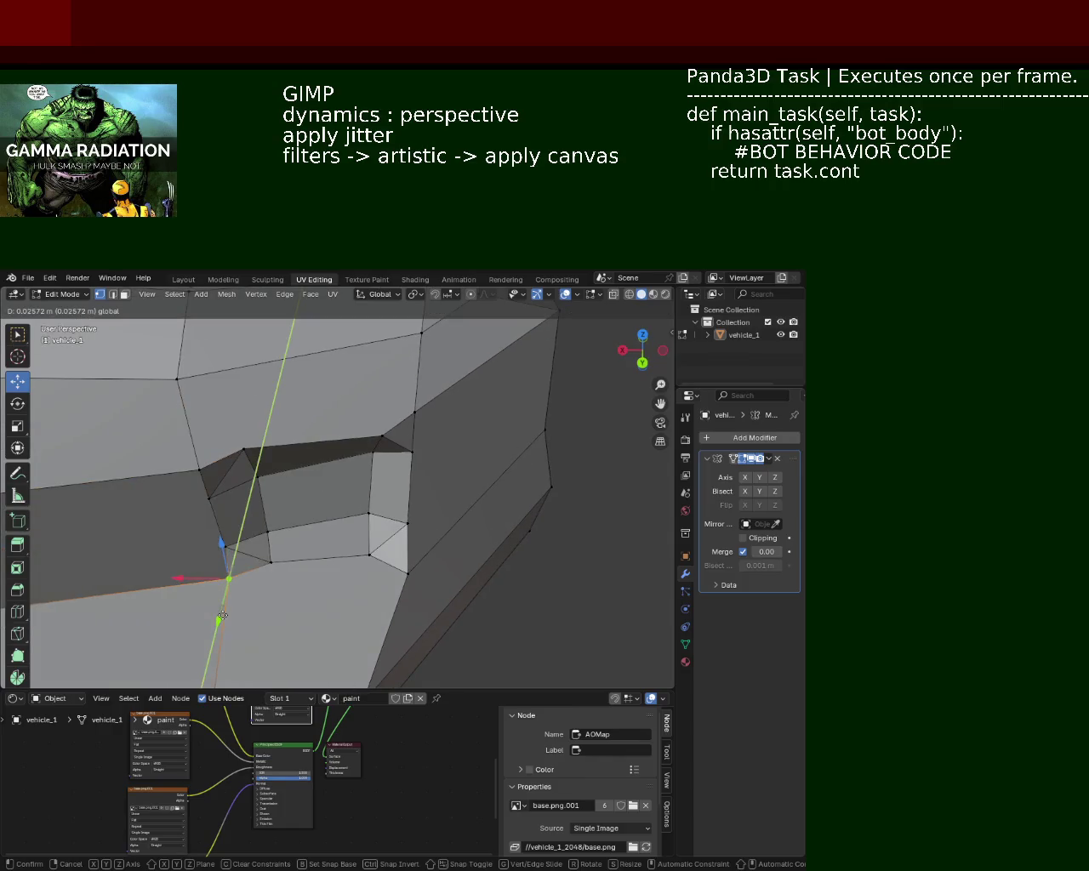
{"action": "right_click", "coordinate": [222, 615]}
Connect the left and right vertices above the opening with a new edge using J
{"action": "left_click", "coordinate": [200, 468]}
{"action": "left_click", "coordinate": [176, 378]}
{"action": "left_click", "coordinate": [188, 426]}
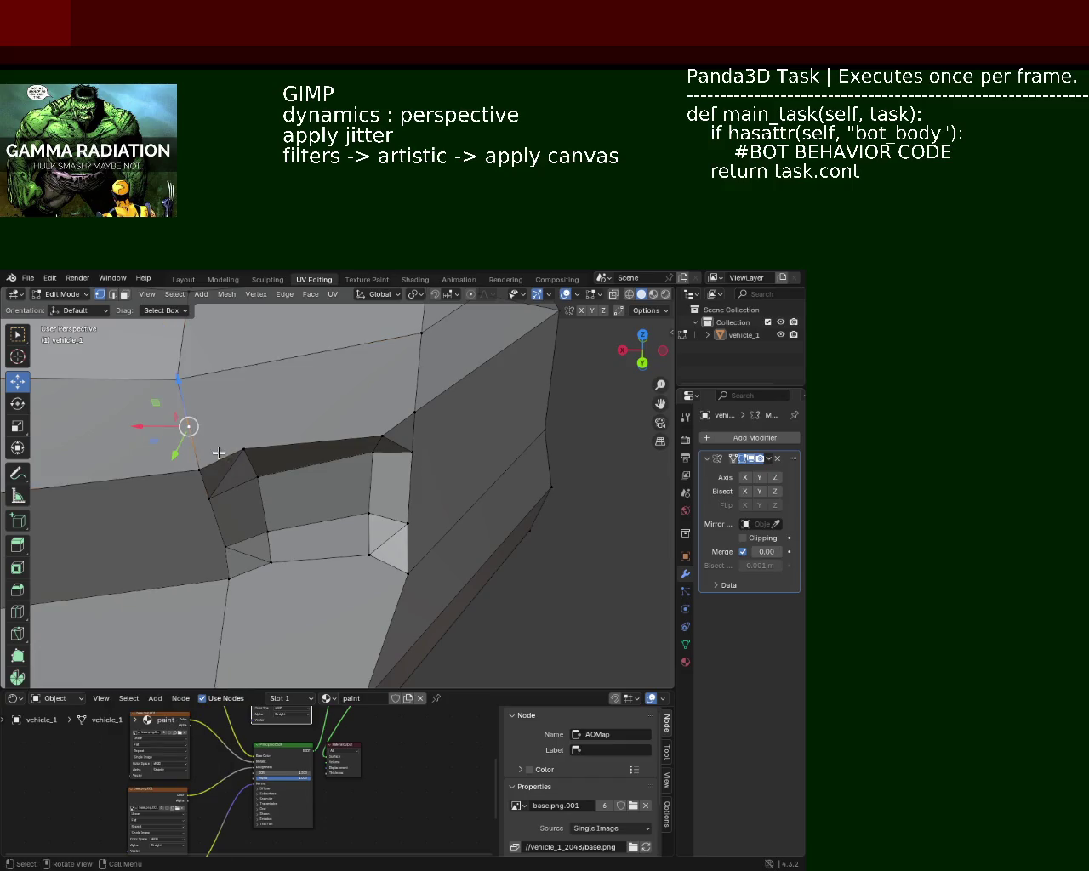
{"action": "left_click", "coordinate": [245, 448]}
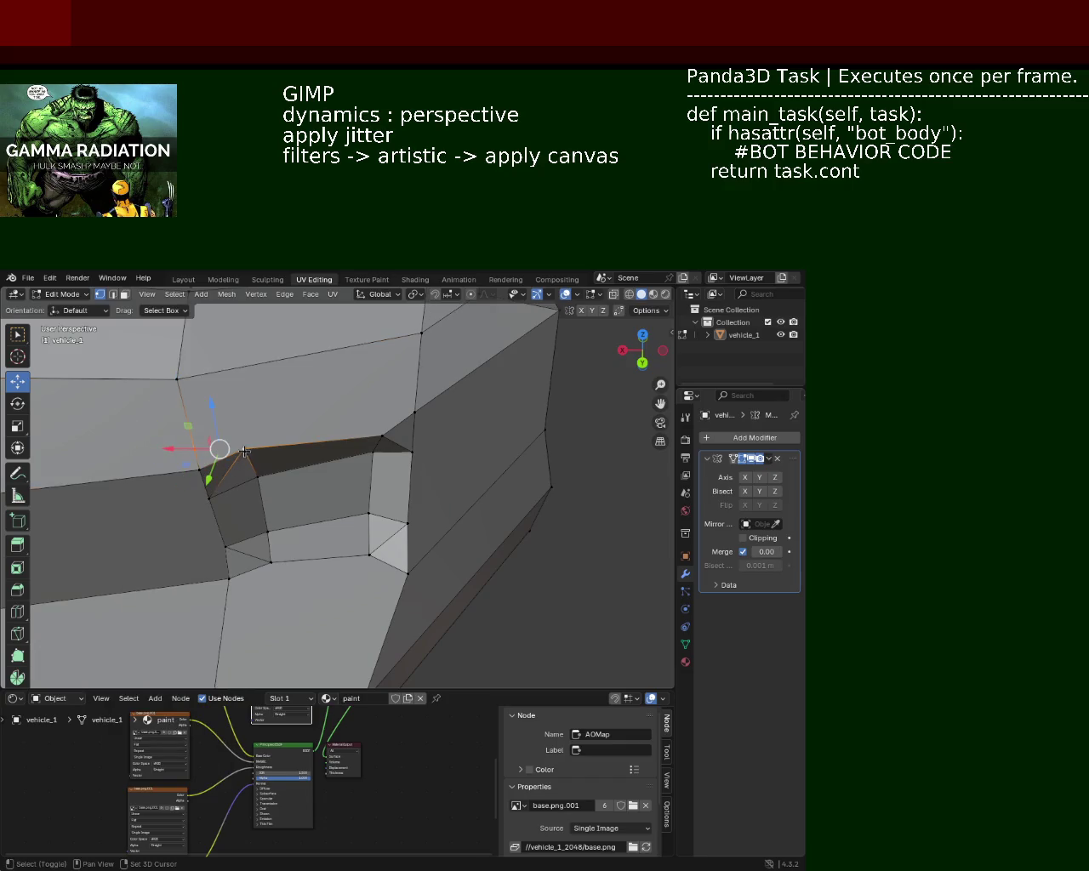
{"action": "left_click", "coordinate": [245, 449]}
{"action": "left_click", "coordinate": [417, 408]}
{"action": "left_click", "coordinate": [421, 332]}
{"action": "left_click", "coordinate": [195, 449]}
{"action": "left_click", "coordinate": [412, 411]}
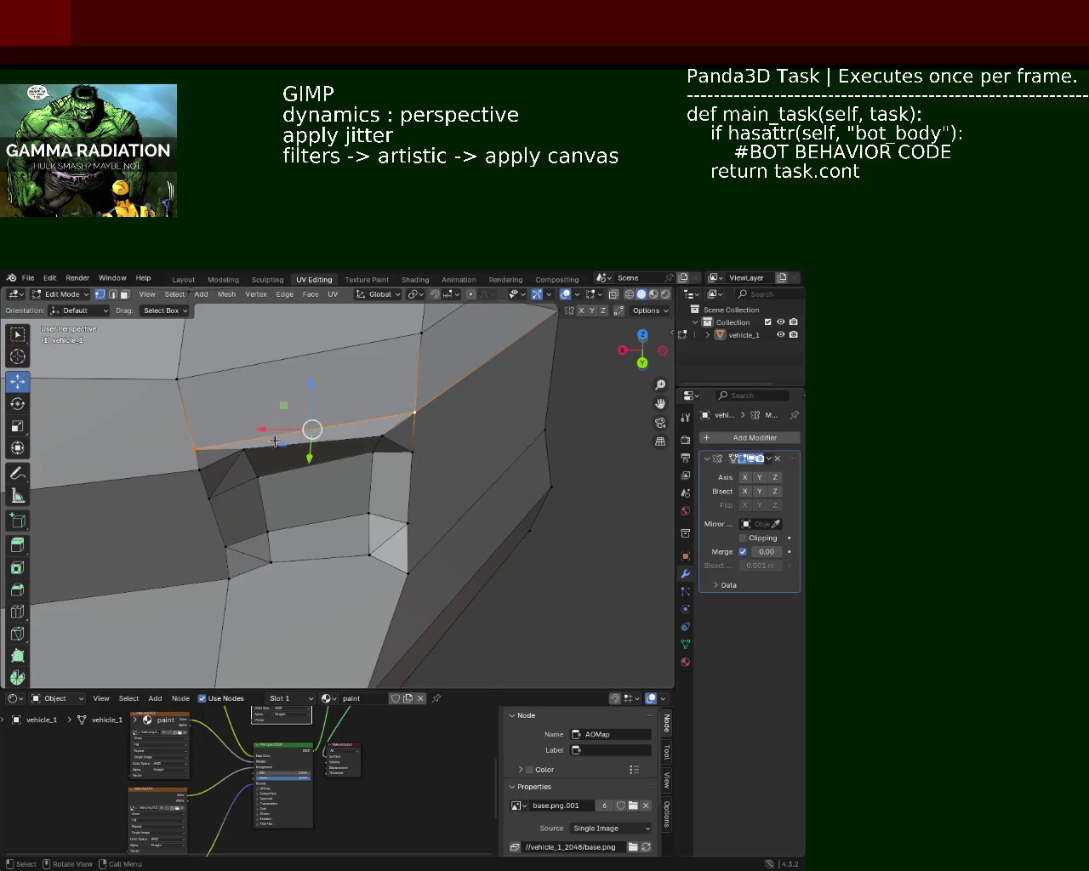
{"action": "key", "text": "j"}
Shift the right vertex along Y, then select the lower right vertex below the opening
{"action": "left_click", "coordinate": [418, 412]}
{"action": "left_click_drag", "start_coordinate": [420, 440], "coordinate": [427, 454]}
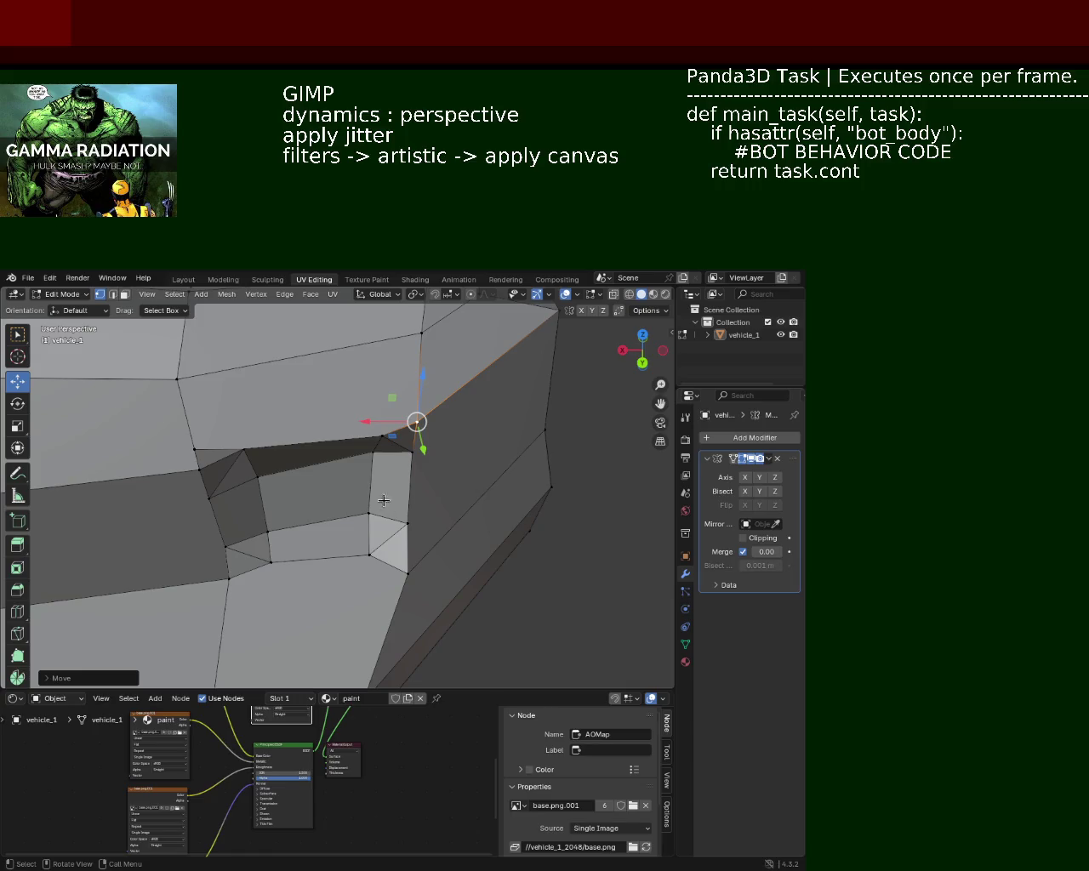
{"action": "key", "text": "g"}
{"action": "key", "text": "y"}
{"action": "key", "text": "Escape"}
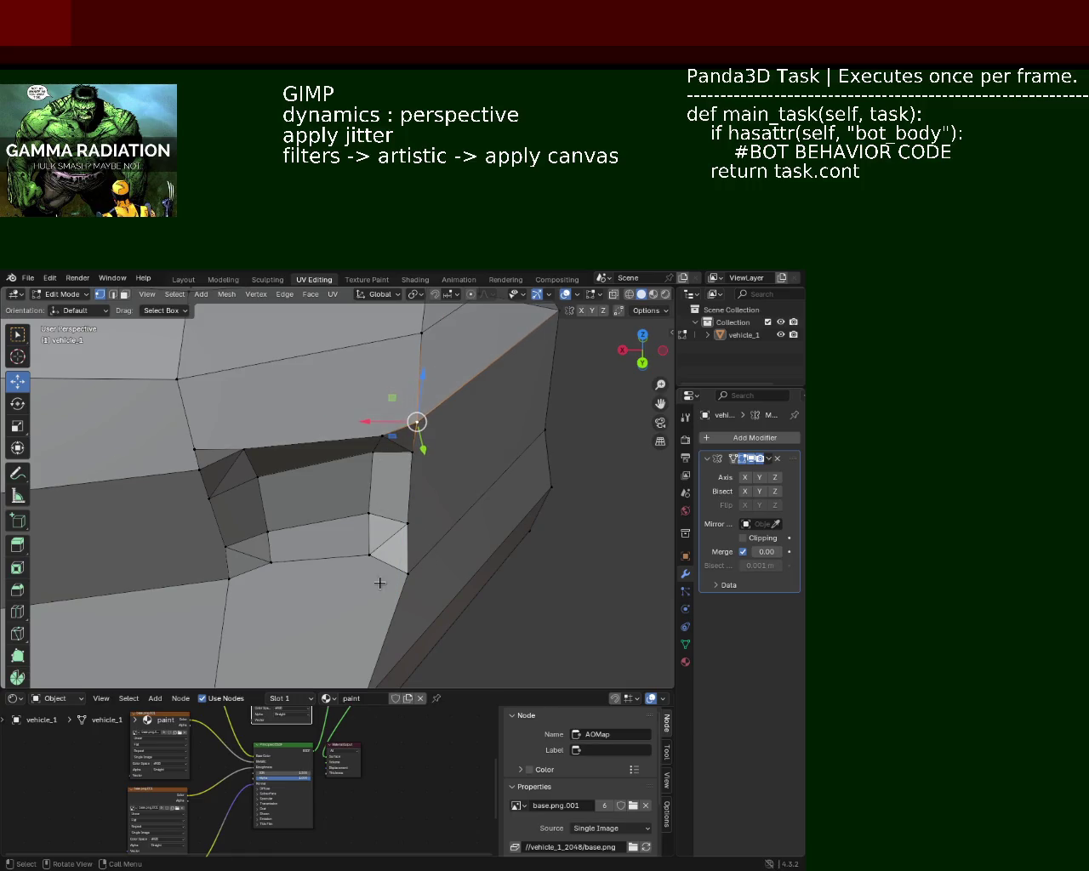
{"action": "left_click", "coordinate": [229, 578]}
{"action": "left_click", "coordinate": [410, 570]}
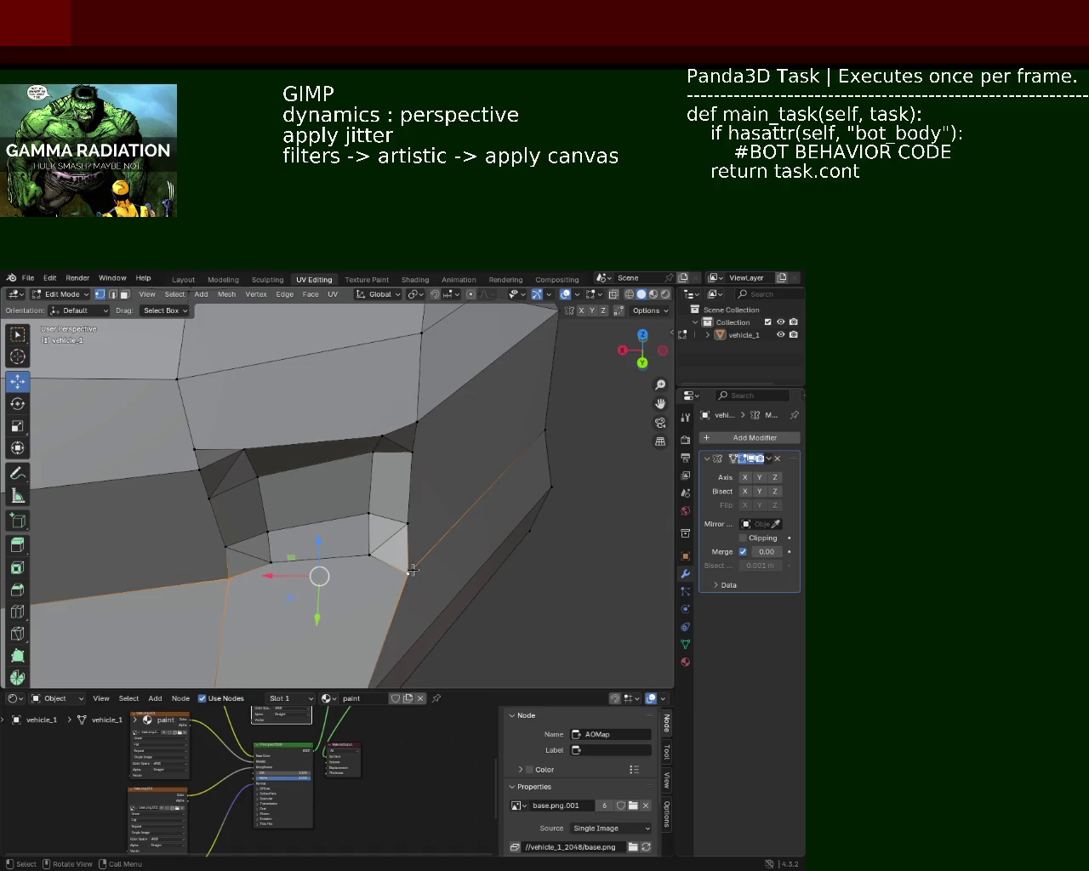
{"action": "left_click", "coordinate": [407, 578]}
{"action": "left_click_drag", "start_coordinate": [295, 589], "coordinate": [261, 511]}
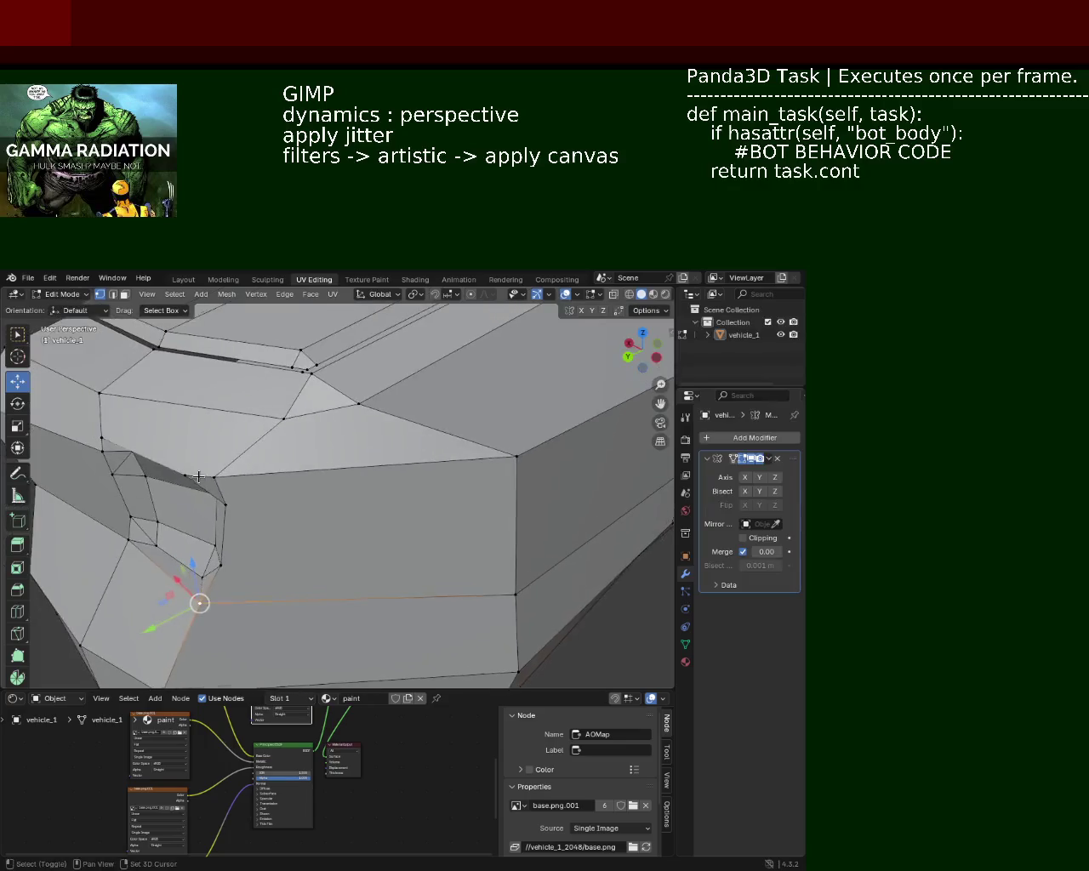
Slide the two vertices beside the opening along the body with G Y
{"action": "left_click", "coordinate": [168, 553]}
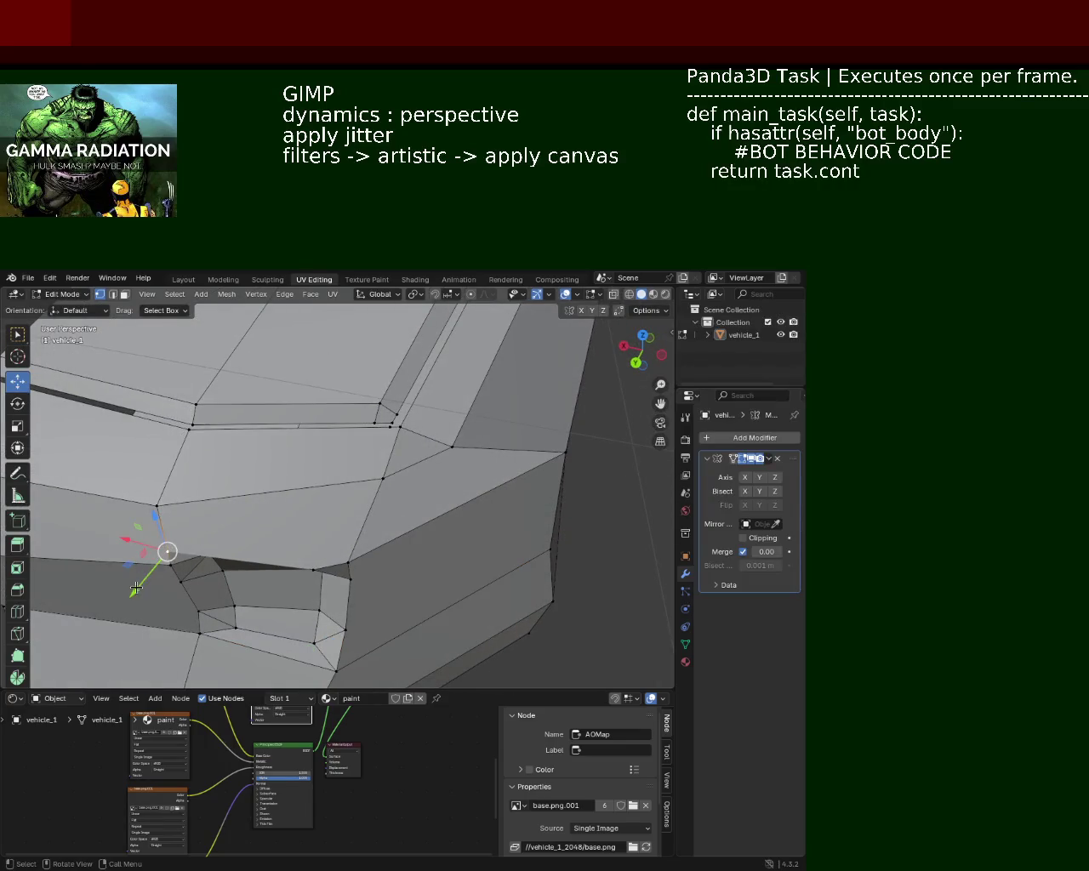
{"action": "key", "text": "g"}
{"action": "key", "text": "y"}
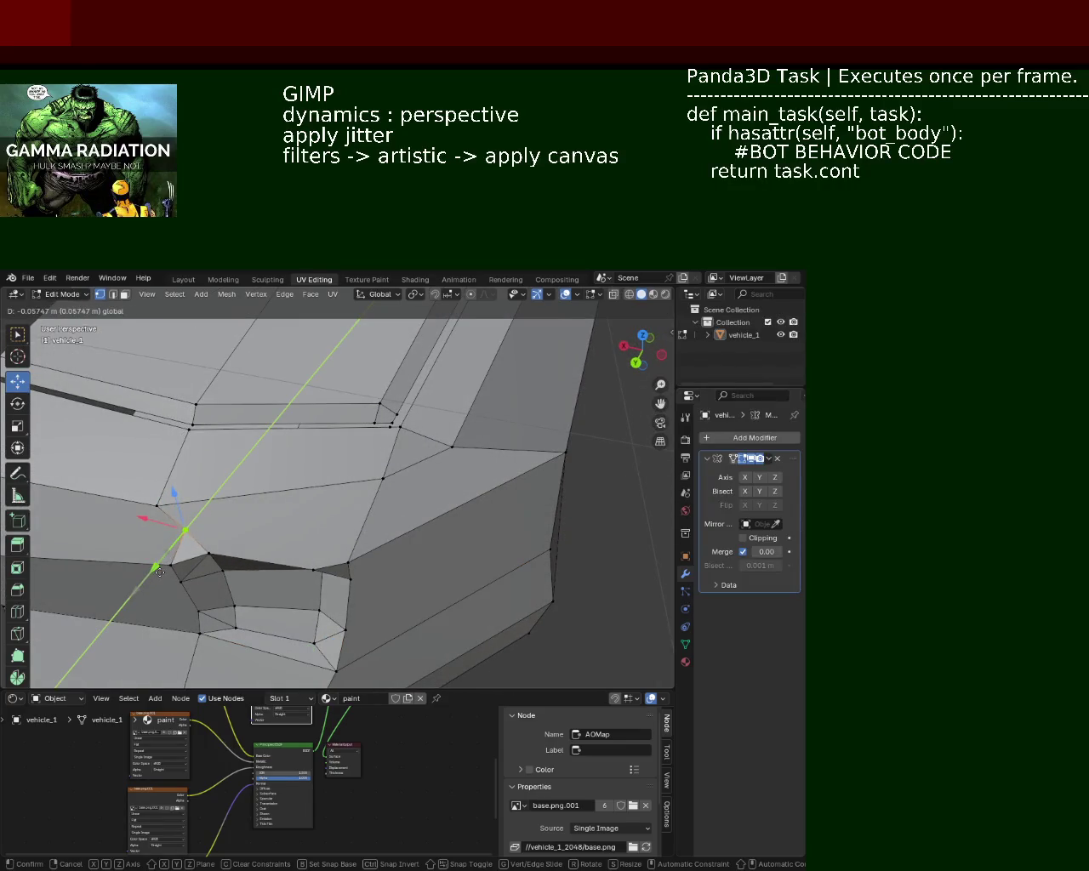
{"action": "left_click", "coordinate": [159, 572]}
{"action": "left_click", "coordinate": [348, 562]}
{"action": "key", "text": "g"}
{"action": "key", "text": "y"}
{"action": "left_click", "coordinate": [323, 583]}
{"action": "left_click", "coordinate": [184, 529]}
{"action": "left_click", "coordinate": [347, 557]}
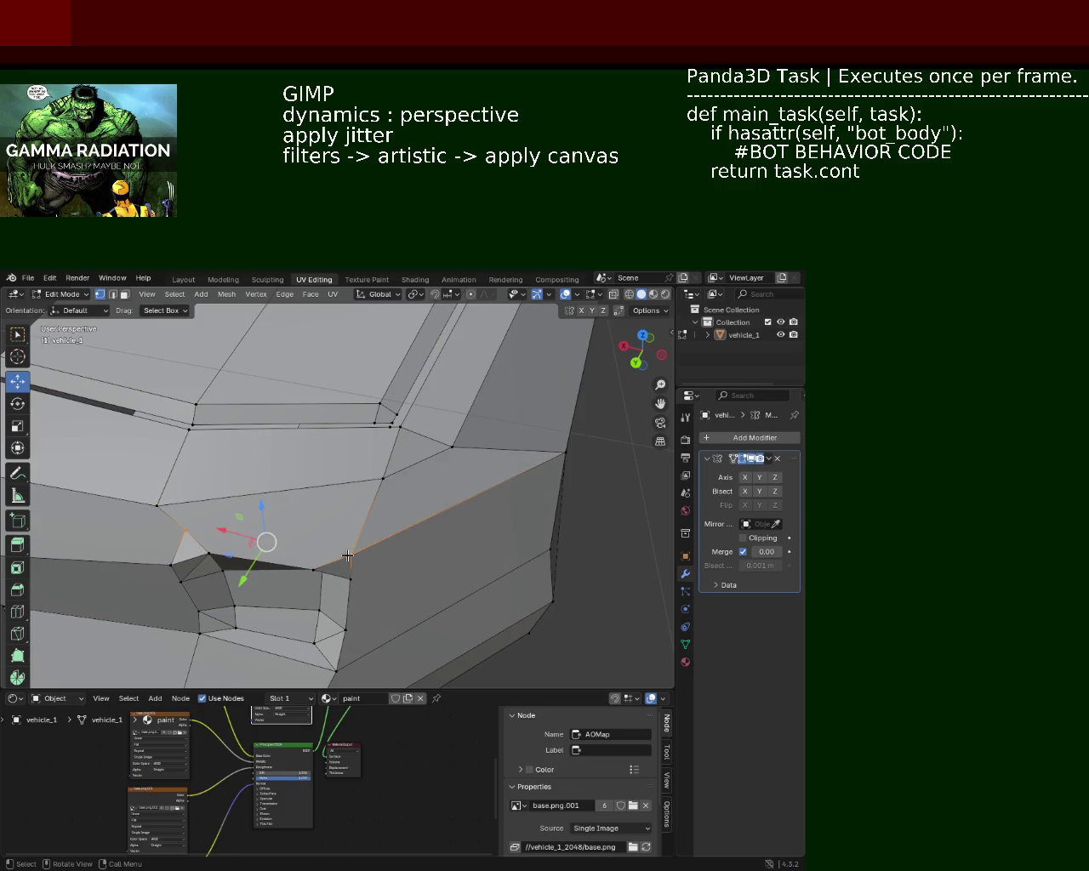
{"action": "left_click_drag", "start_coordinate": [286, 550], "coordinate": [296, 516]}
Lower the opening's bottom edge slightly in edge select mode
{"action": "key", "text": "alt+a"}
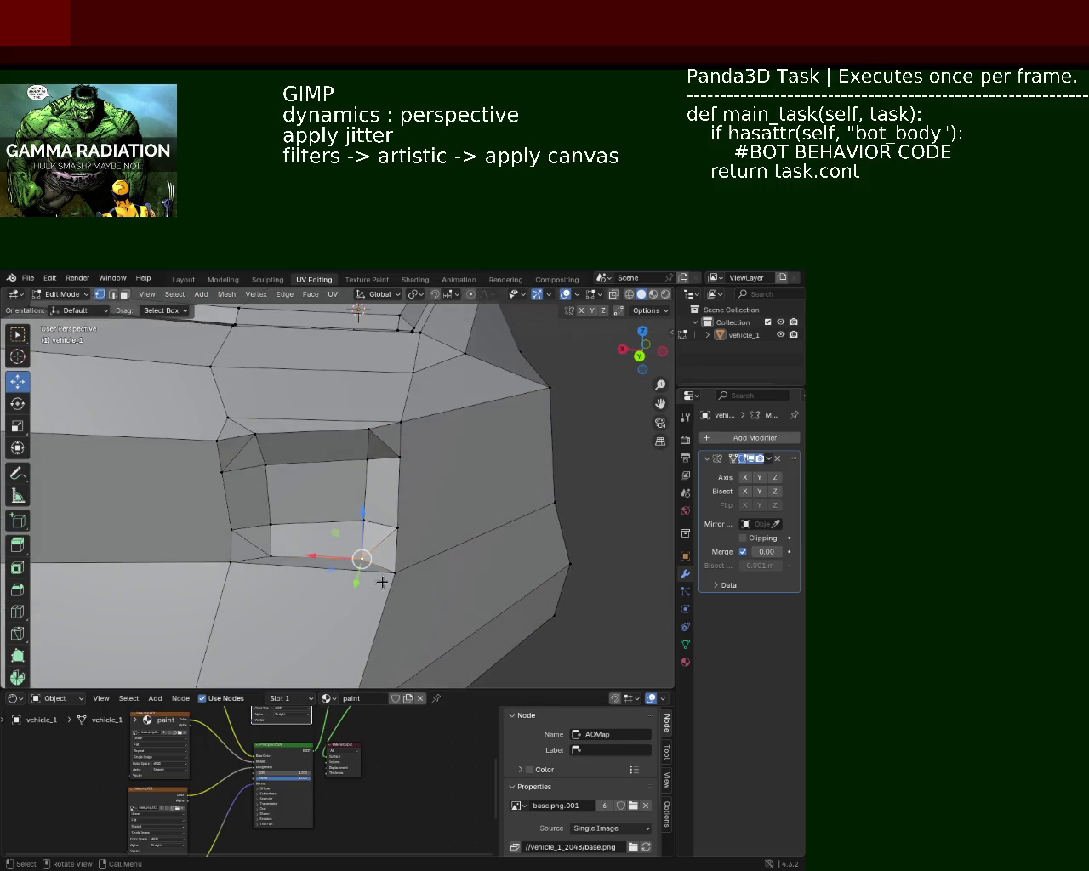
{"action": "left_click", "coordinate": [112, 294]}
{"action": "left_click", "coordinate": [344, 568]}
{"action": "left_click_drag", "start_coordinate": [314, 510], "coordinate": [319, 536]}
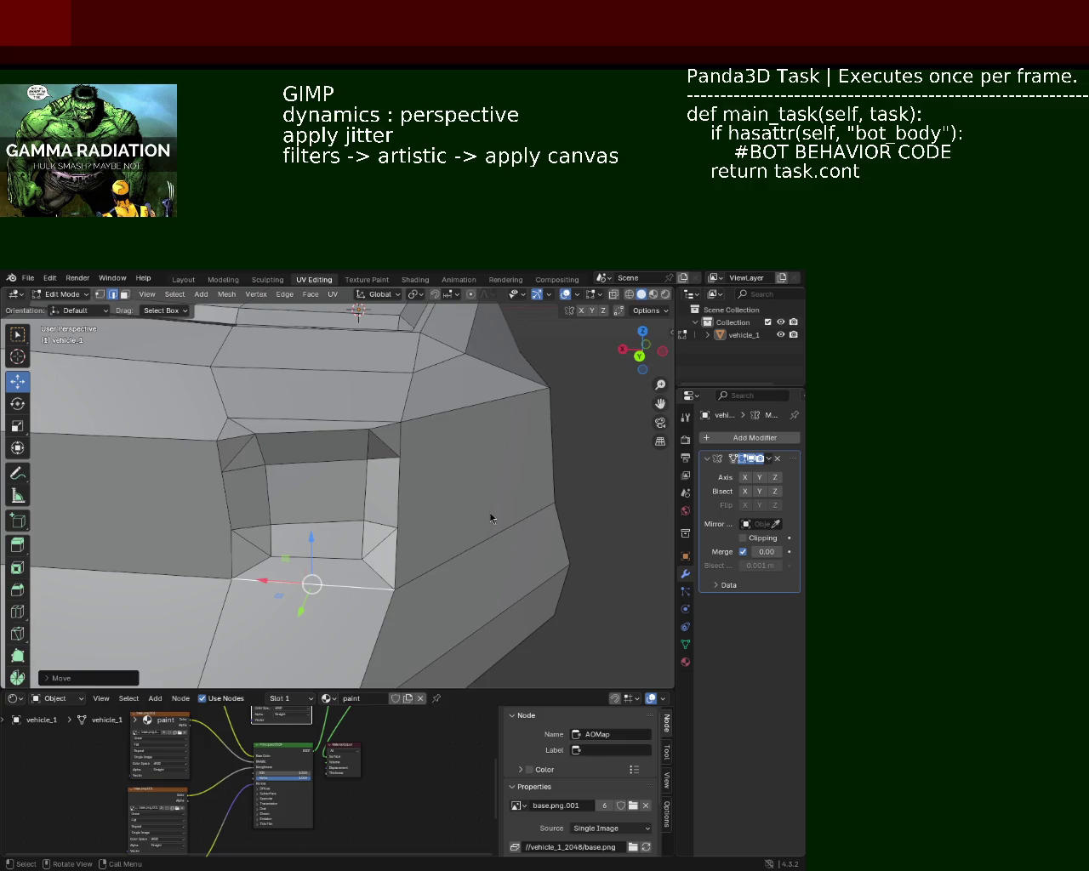
{"action": "left_click_drag", "start_coordinate": [365, 491], "coordinate": [259, 371]}
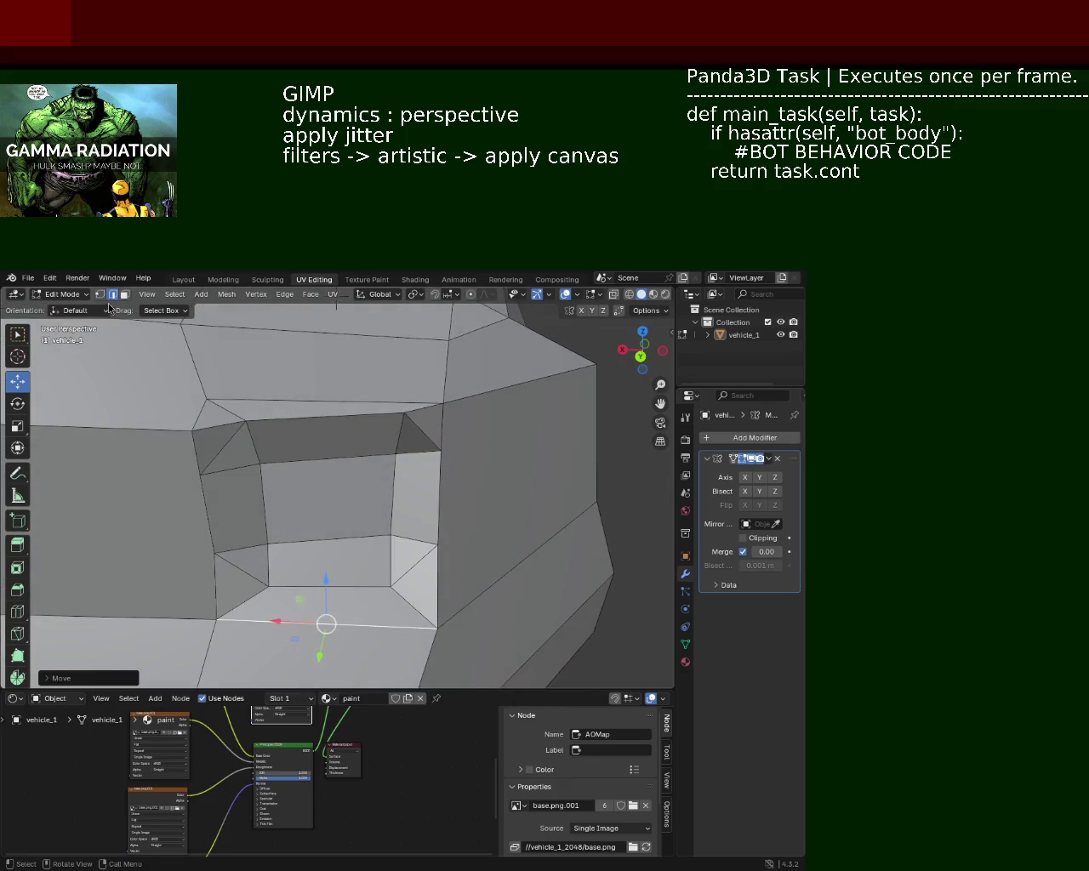
Lower the top-right corner vertex and raise the left and right corner vertices
{"action": "left_click", "coordinate": [100, 294]}
{"action": "left_click", "coordinate": [432, 448]}
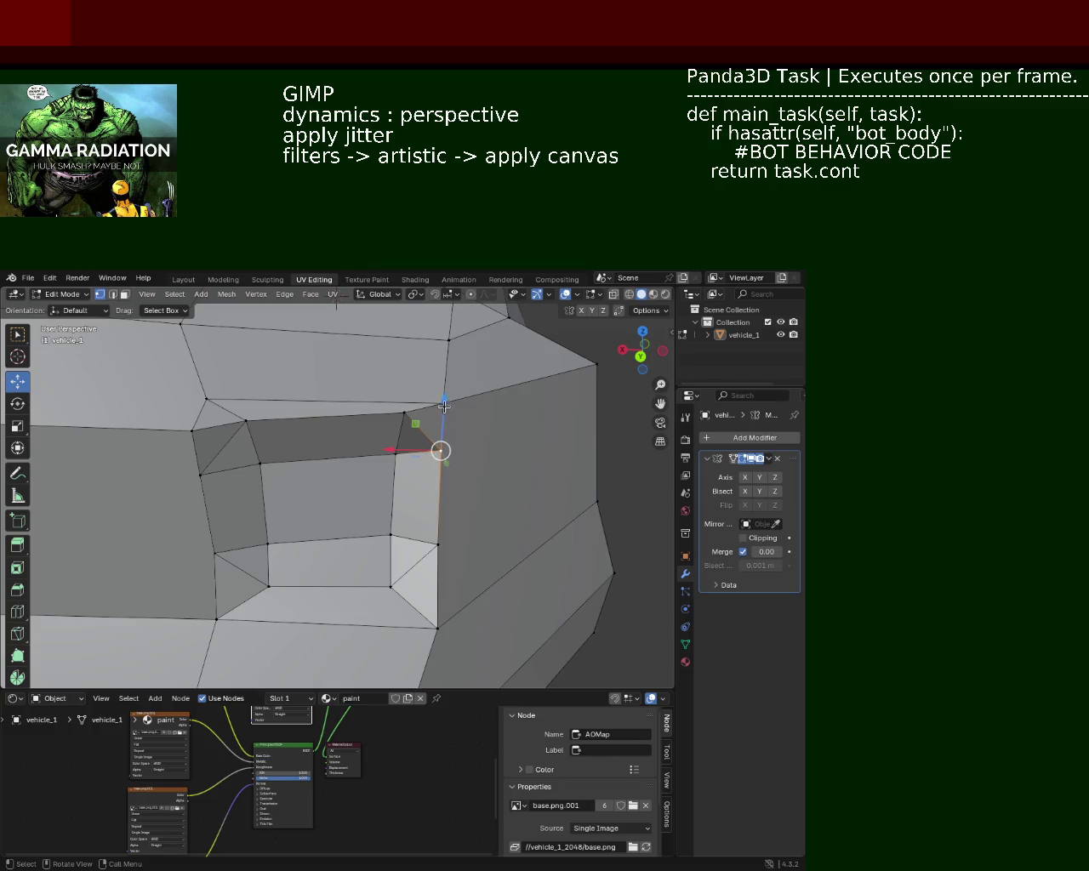
{"action": "left_click_drag", "start_coordinate": [444, 409], "coordinate": [445, 415]}
{"action": "left_click", "coordinate": [395, 455]}
{"action": "left_click", "coordinate": [196, 477]}
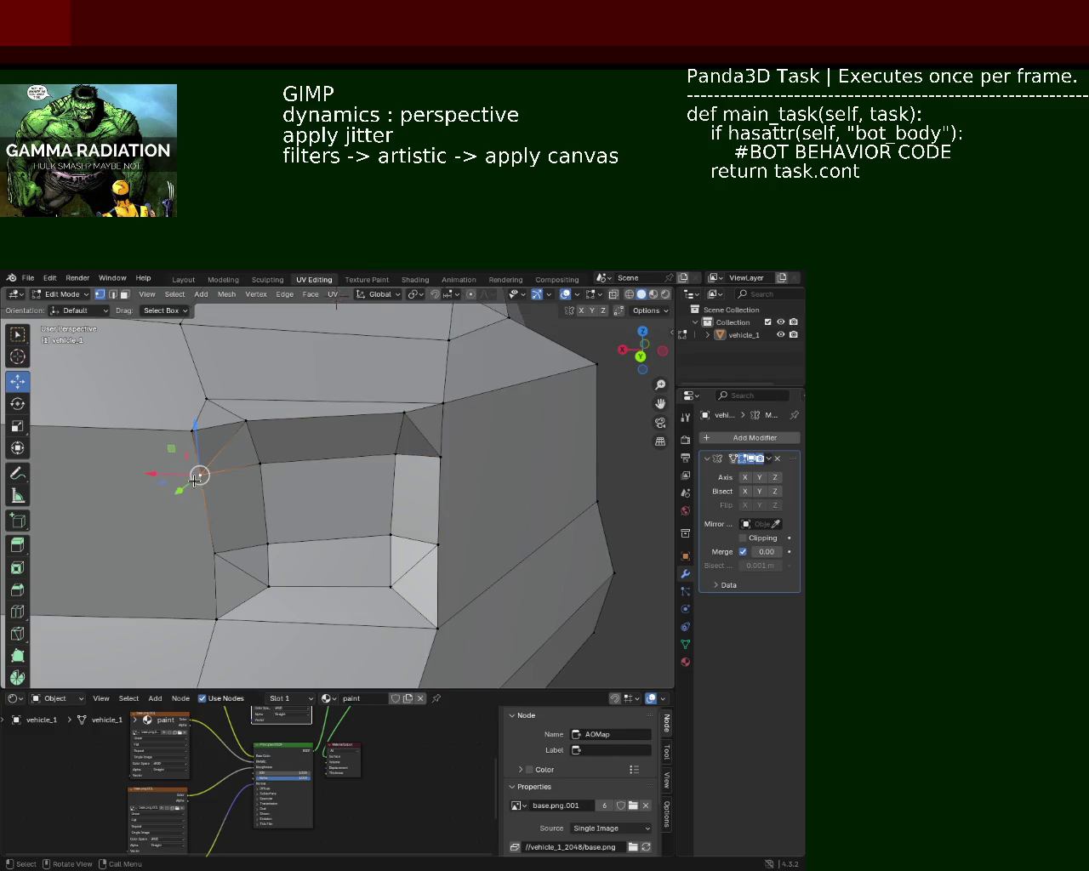
{"action": "left_click_drag", "start_coordinate": [194, 426], "coordinate": [194, 409]}
{"action": "left_click", "coordinate": [405, 417]}
{"action": "left_click_drag", "start_coordinate": [405, 408], "coordinate": [394, 392]}
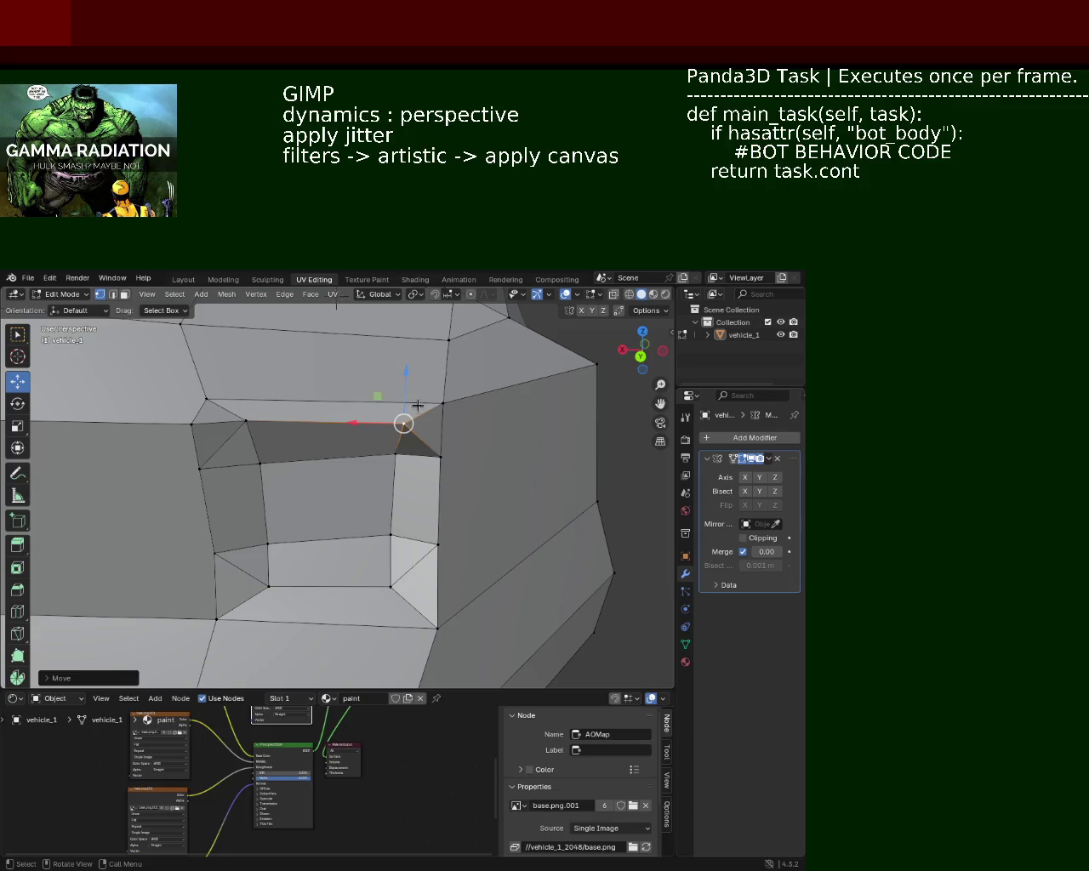
{"action": "left_click", "coordinate": [441, 456]}
{"action": "left_click_drag", "start_coordinate": [440, 456], "coordinate": [303, 610]}
Shift the opening's top edge slightly along Y and move it vertically
{"action": "left_click", "coordinate": [348, 405]}
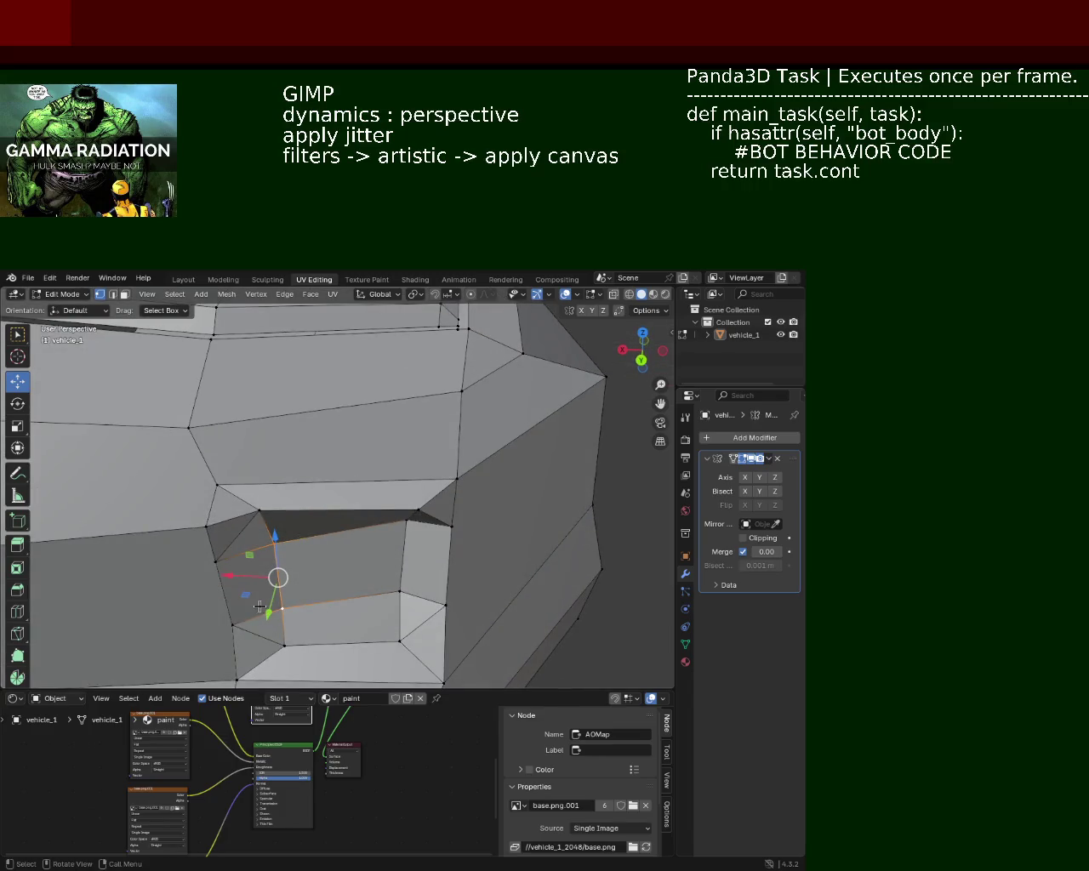
{"action": "left_click_drag", "start_coordinate": [270, 596], "coordinate": [274, 602]}
{"action": "left_click_drag", "start_coordinate": [405, 526], "coordinate": [426, 408]}
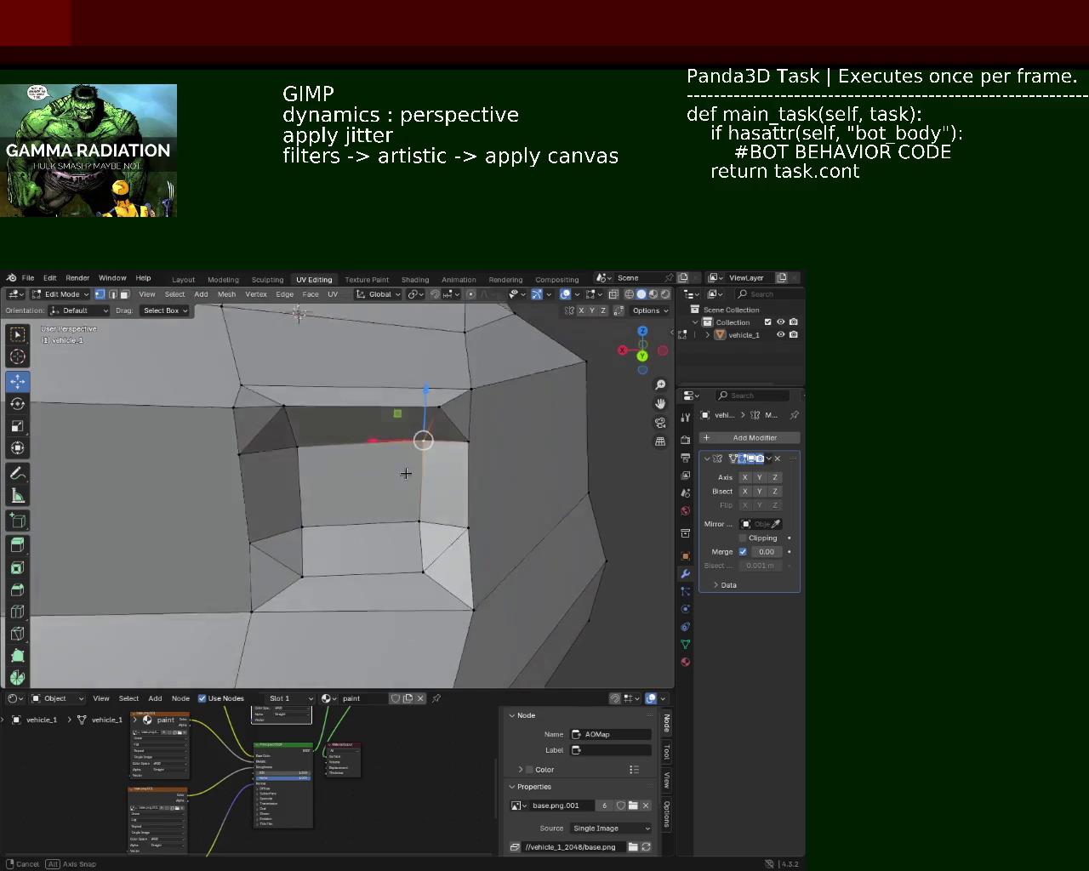
{"action": "left_click_drag", "start_coordinate": [429, 376], "coordinate": [425, 466]}
{"action": "left_click_drag", "start_coordinate": [425, 554], "coordinate": [296, 493]}
{"action": "left_click_drag", "start_coordinate": [243, 437], "coordinate": [503, 434]}
Select the top-right vertex together with the right edge of the side panel
{"action": "left_click", "coordinate": [566, 379]}
{"action": "left_click", "coordinate": [566, 521]}
{"action": "right_click", "coordinate": [566, 522]}
{"action": "left_click", "coordinate": [141, 456]}
{"action": "left_click", "coordinate": [576, 369]}
{"action": "left_click", "coordinate": [542, 545]}
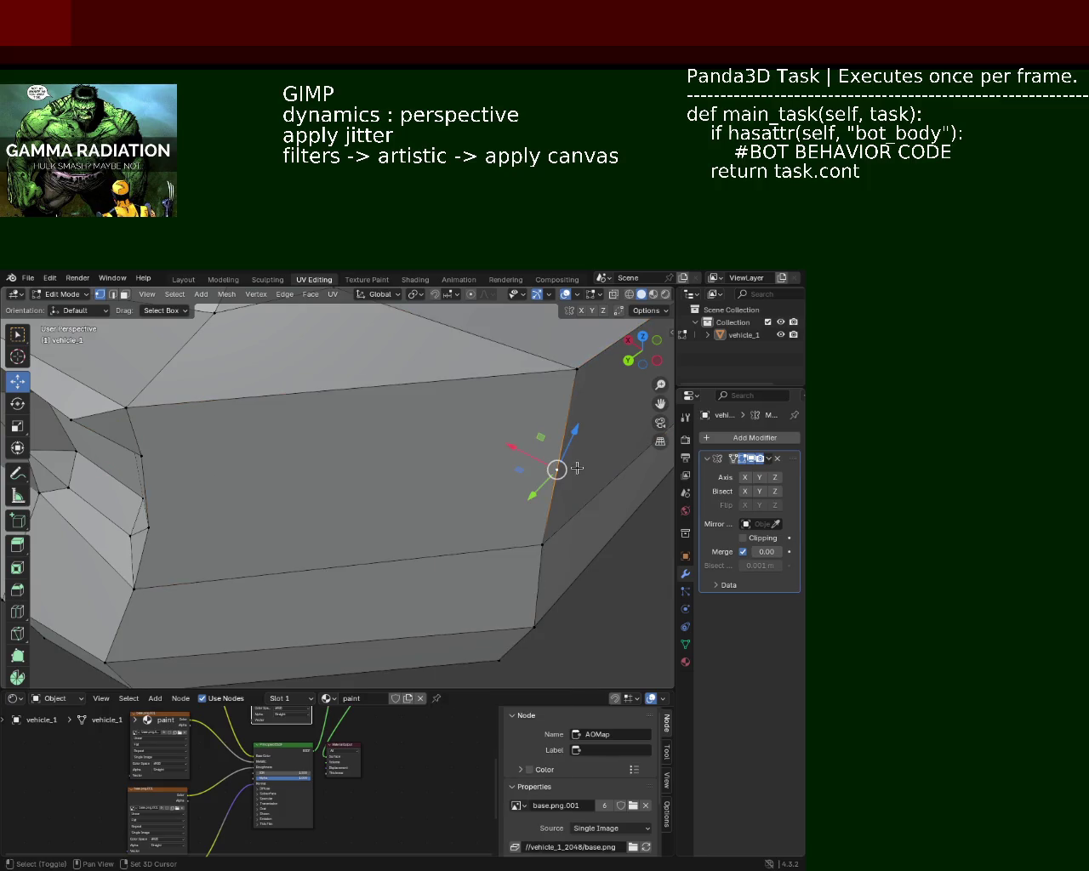
Slide a vertex along the right edge and join it to the left vertex
{"action": "key", "text": "shift+v"}
{"action": "left_click", "coordinate": [564, 421]}
{"action": "left_click", "coordinate": [158, 457]}
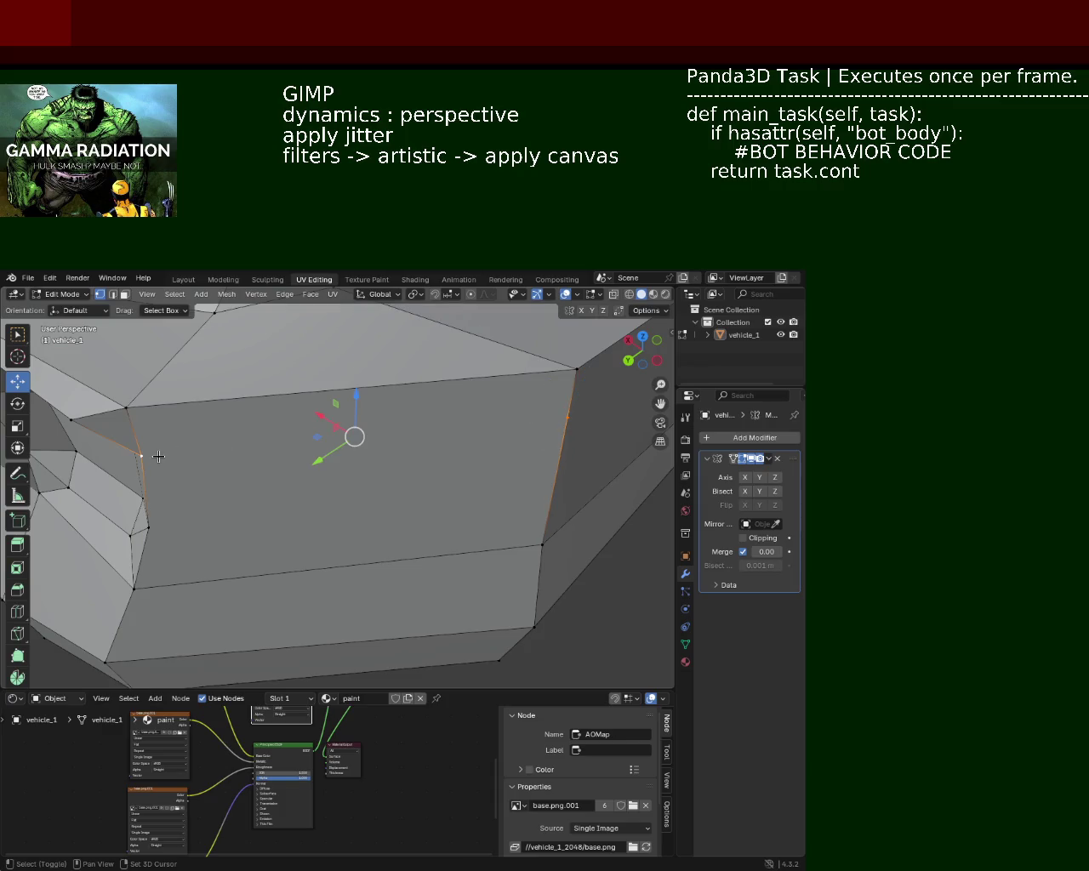
{"action": "key", "text": "j"}
{"action": "left_click", "coordinate": [151, 466]}
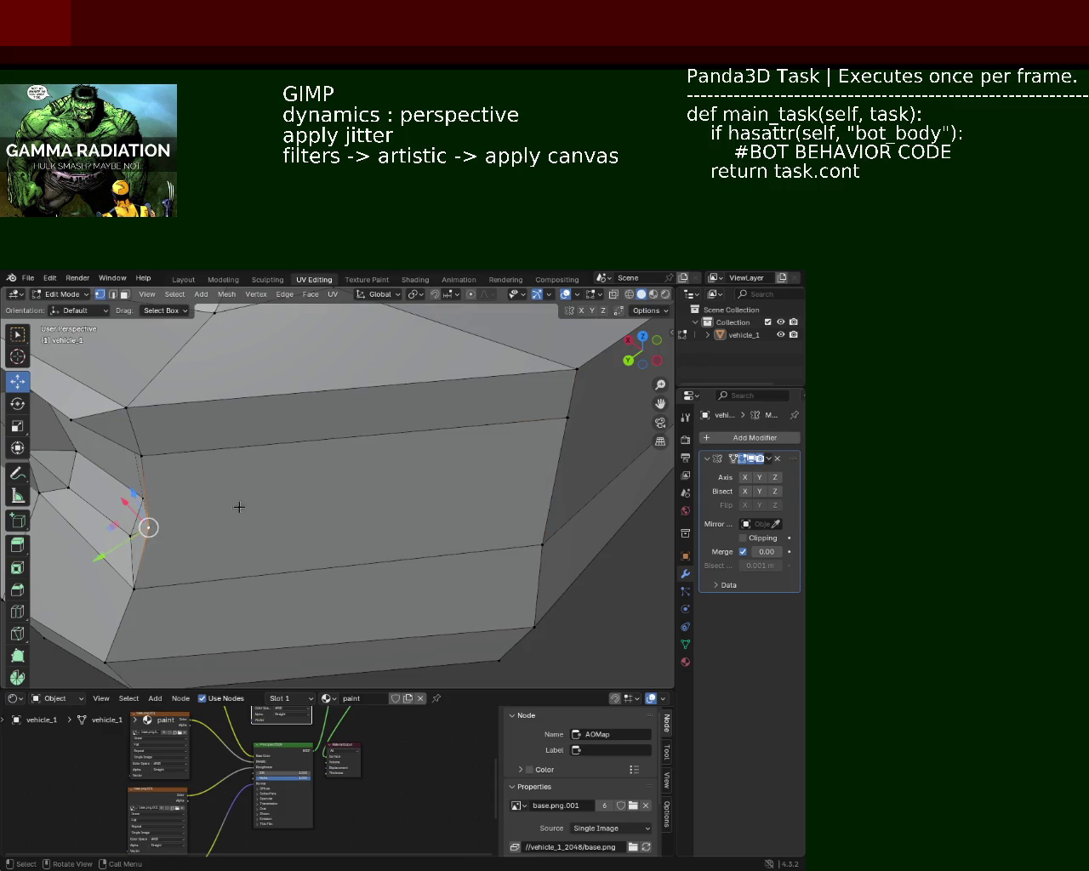
Connect the left vertex to the right vertical edge with F
{"action": "left_click_drag", "start_coordinate": [147, 532], "coordinate": [407, 453]}
{"action": "left_click", "coordinate": [438, 345]}
{"action": "left_click", "coordinate": [439, 456]}
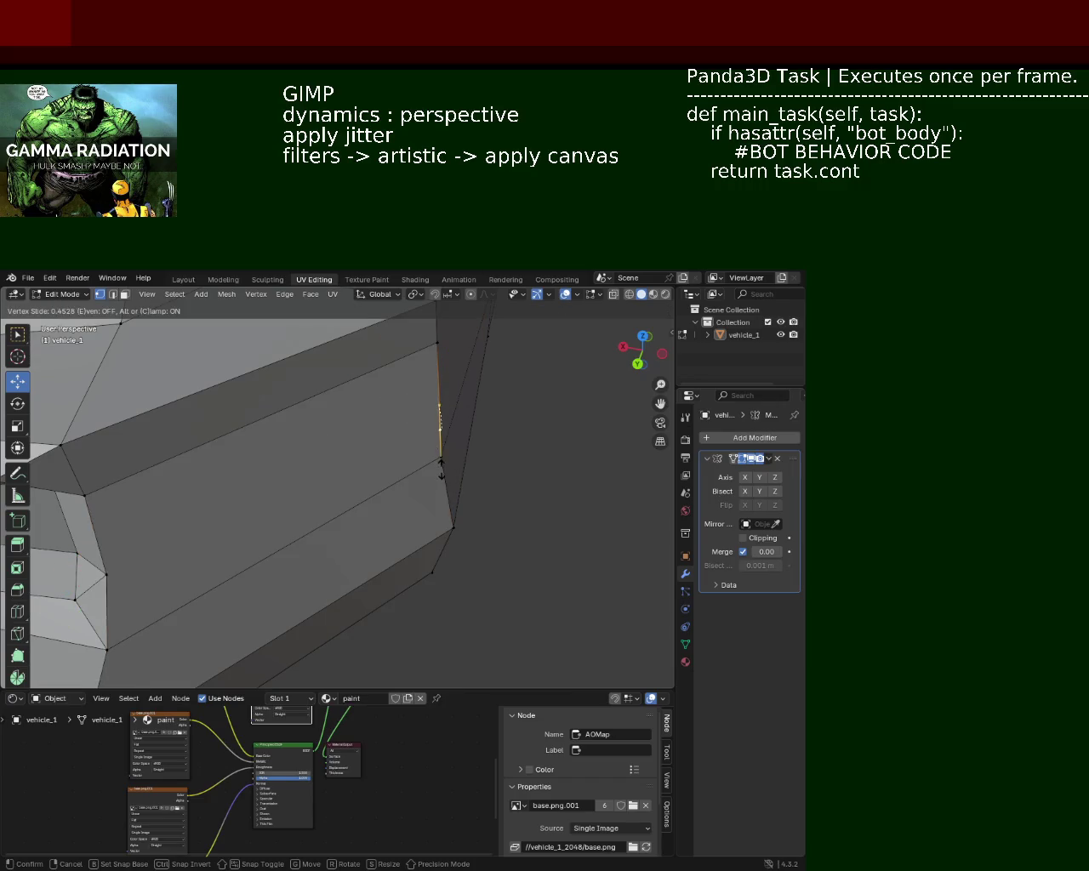
{"action": "left_click", "coordinate": [124, 566]}
{"action": "key", "text": "f"}
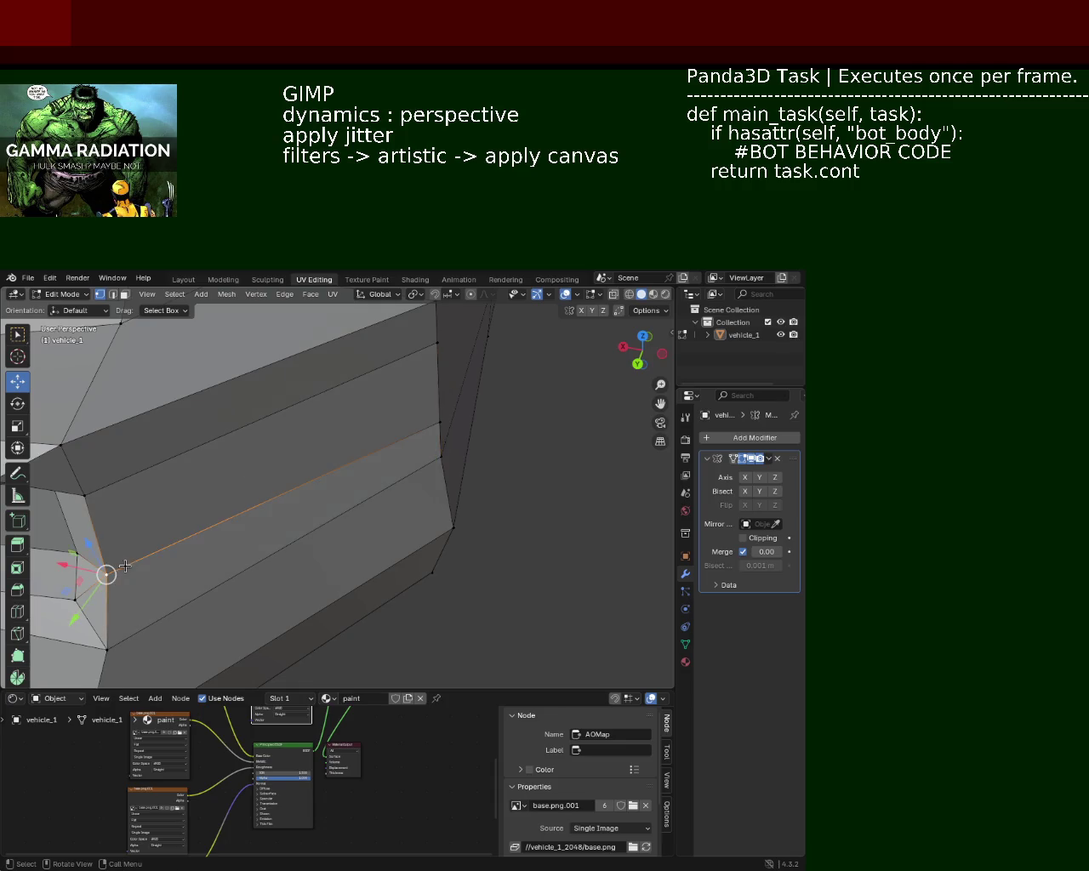
{"action": "left_click_drag", "start_coordinate": [125, 566], "coordinate": [411, 393]}
{"action": "scroll", "scroll_direction": "down", "scroll_amount": 3}
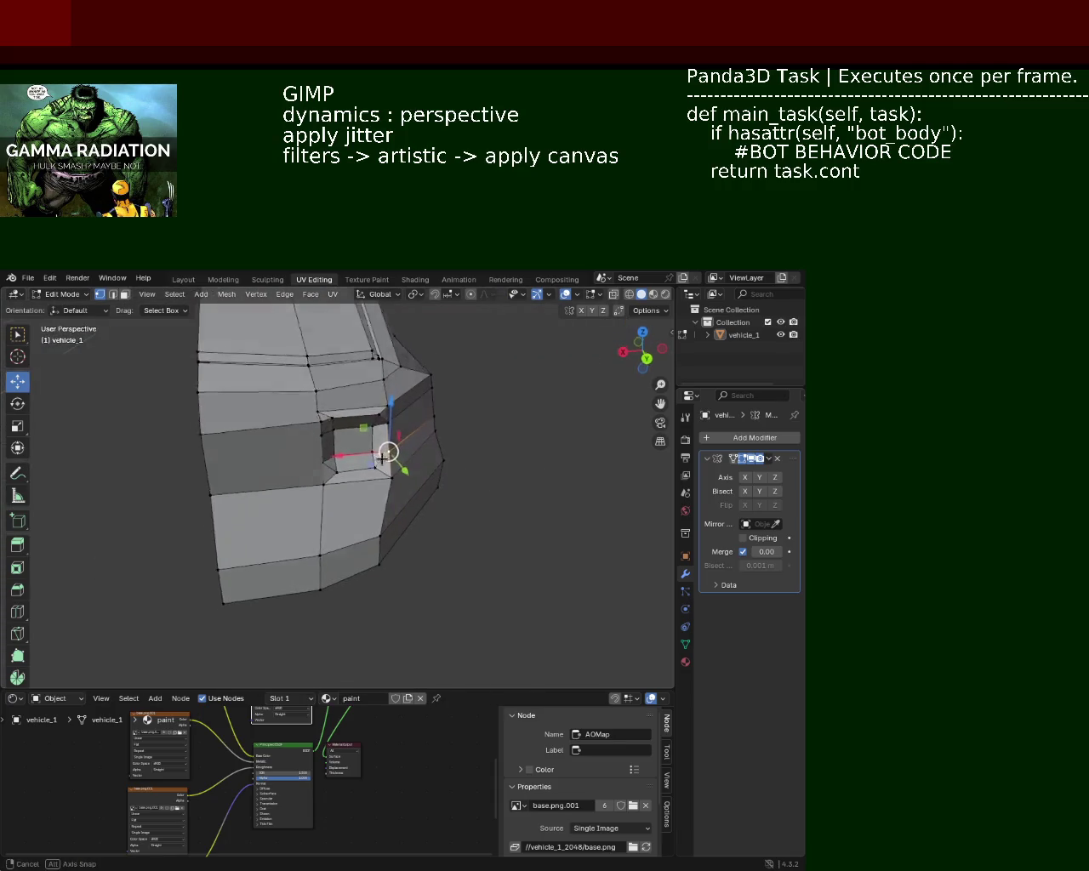
{"action": "scroll", "scroll_direction": "up", "scroll_amount": 3}
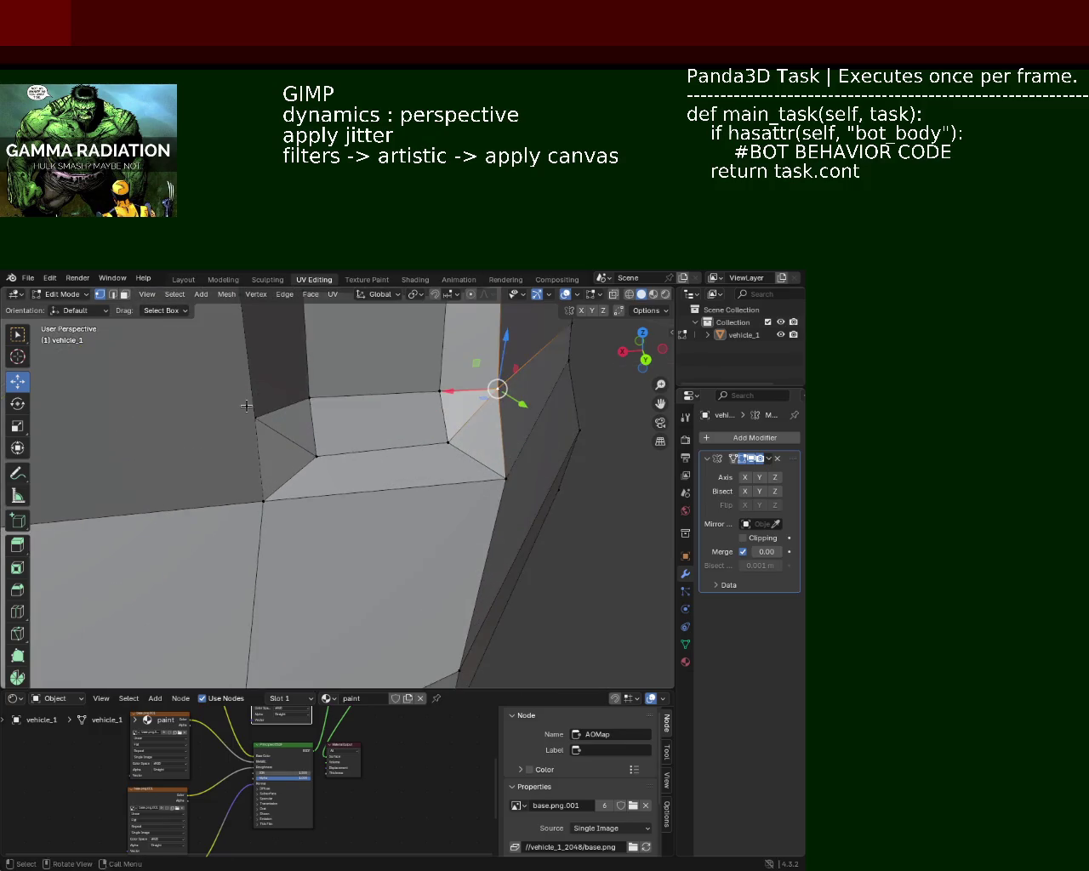
{"action": "left_click_drag", "start_coordinate": [296, 412], "coordinate": [258, 446]}
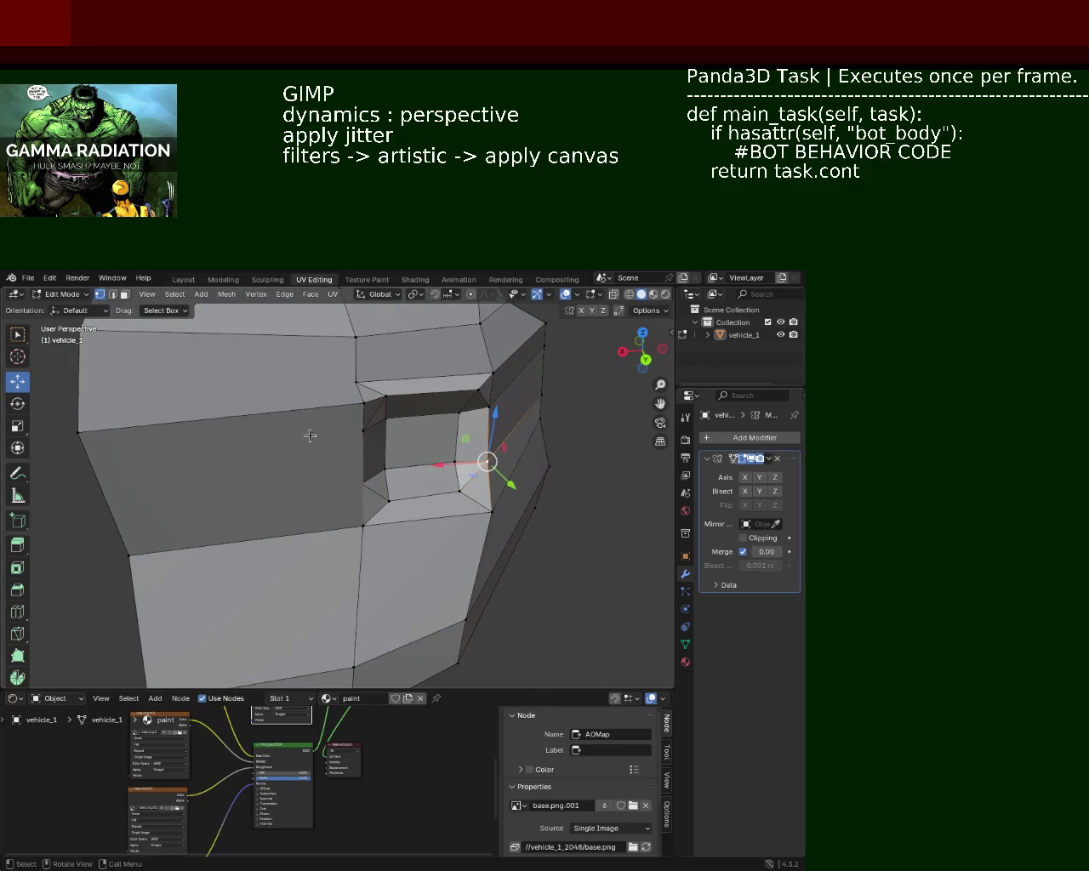
Slide a left-edge vertex and join it to the opening's upper corner vertex
{"action": "left_click", "coordinate": [78, 432]}
{"action": "left_click", "coordinate": [142, 557]}
{"action": "left_click", "coordinate": [106, 502]}
{"action": "key", "text": "shift+v"}
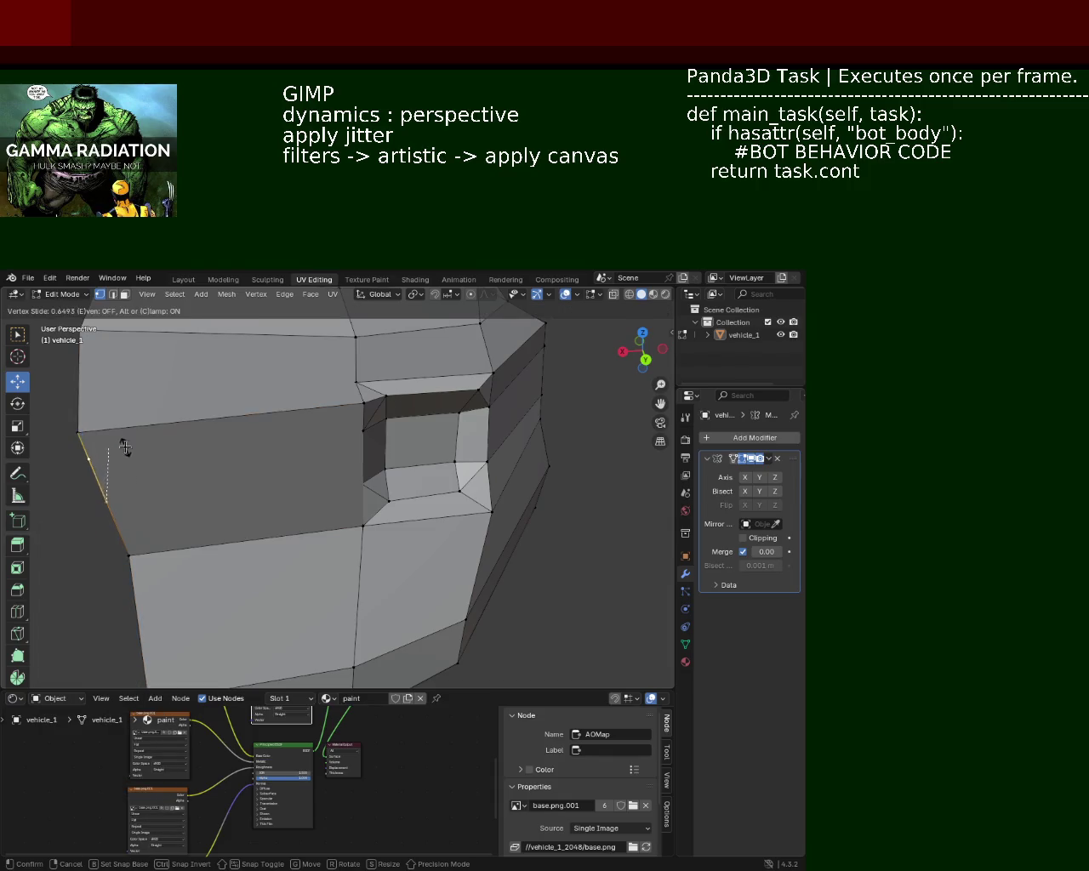
{"action": "left_click", "coordinate": [121, 460]}
{"action": "left_click", "coordinate": [362, 432]}
{"action": "key", "text": "j"}
Subdivide the left edge, slide the new midpoint, and join it to the opening's lower corner
{"action": "left_click", "coordinate": [128, 555]}
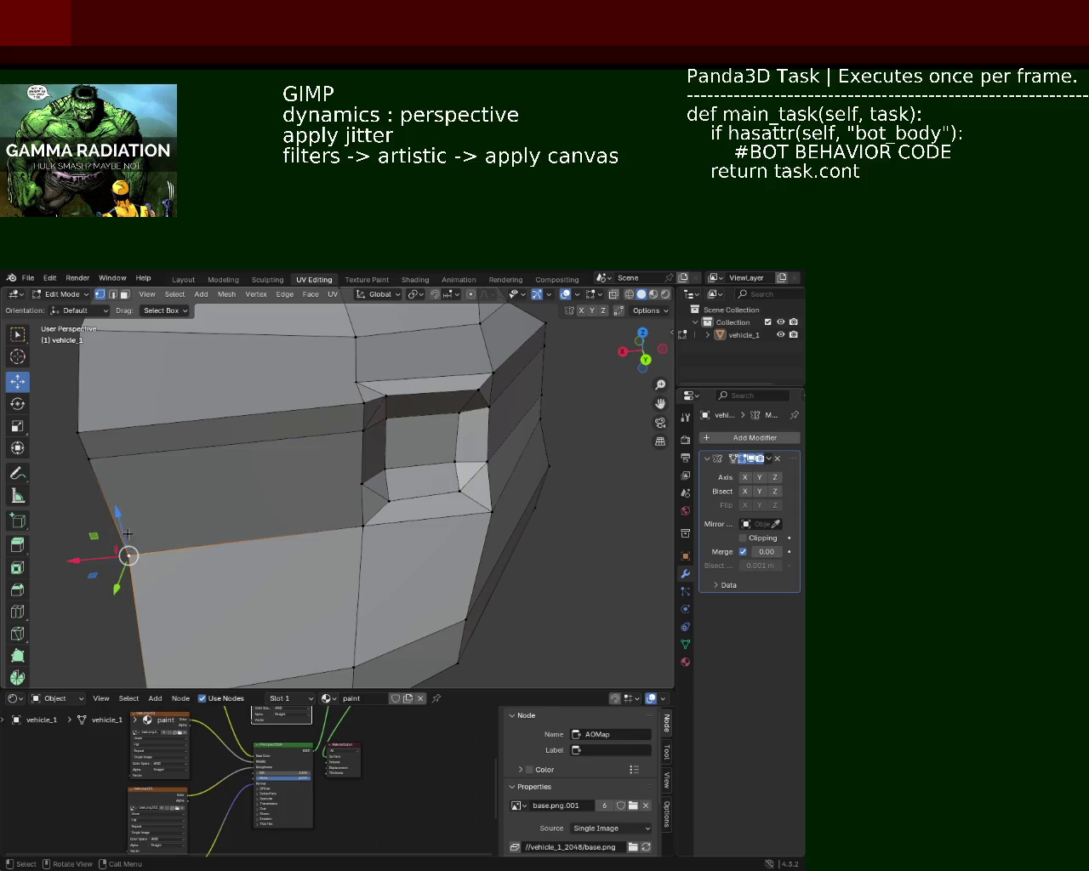
{"action": "left_click", "coordinate": [88, 459]}
{"action": "right_click", "coordinate": [111, 511]}
{"action": "left_click", "coordinate": [111, 510]}
{"action": "left_click", "coordinate": [128, 555]}
{"action": "left_click", "coordinate": [110, 510]}
{"action": "key", "text": "shift+v"}
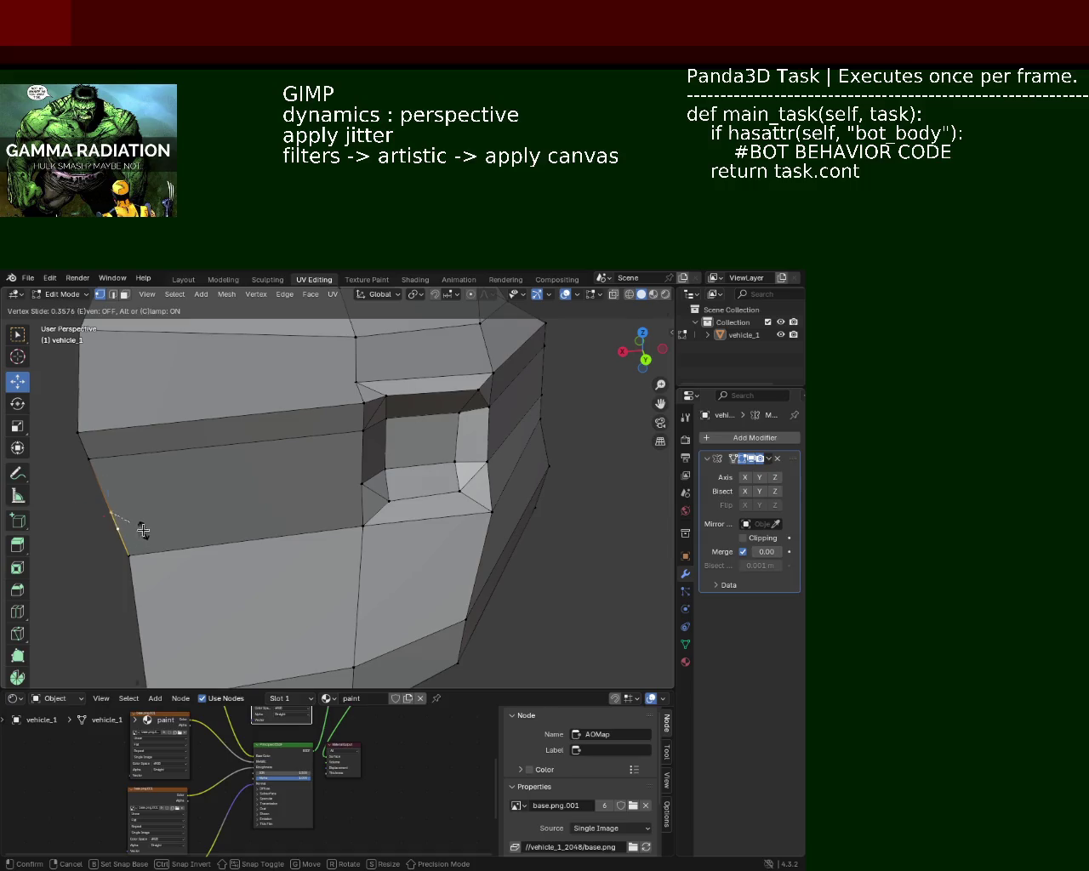
{"action": "left_click", "coordinate": [118, 528]}
{"action": "left_click", "coordinate": [361, 485]}
{"action": "key", "text": "j"}
Raise the new left-side vertex slightly and nudge it into place
{"action": "left_click", "coordinate": [358, 486]}
{"action": "left_click", "coordinate": [117, 528]}
{"action": "left_click_drag", "start_coordinate": [111, 493], "coordinate": [111, 480]}
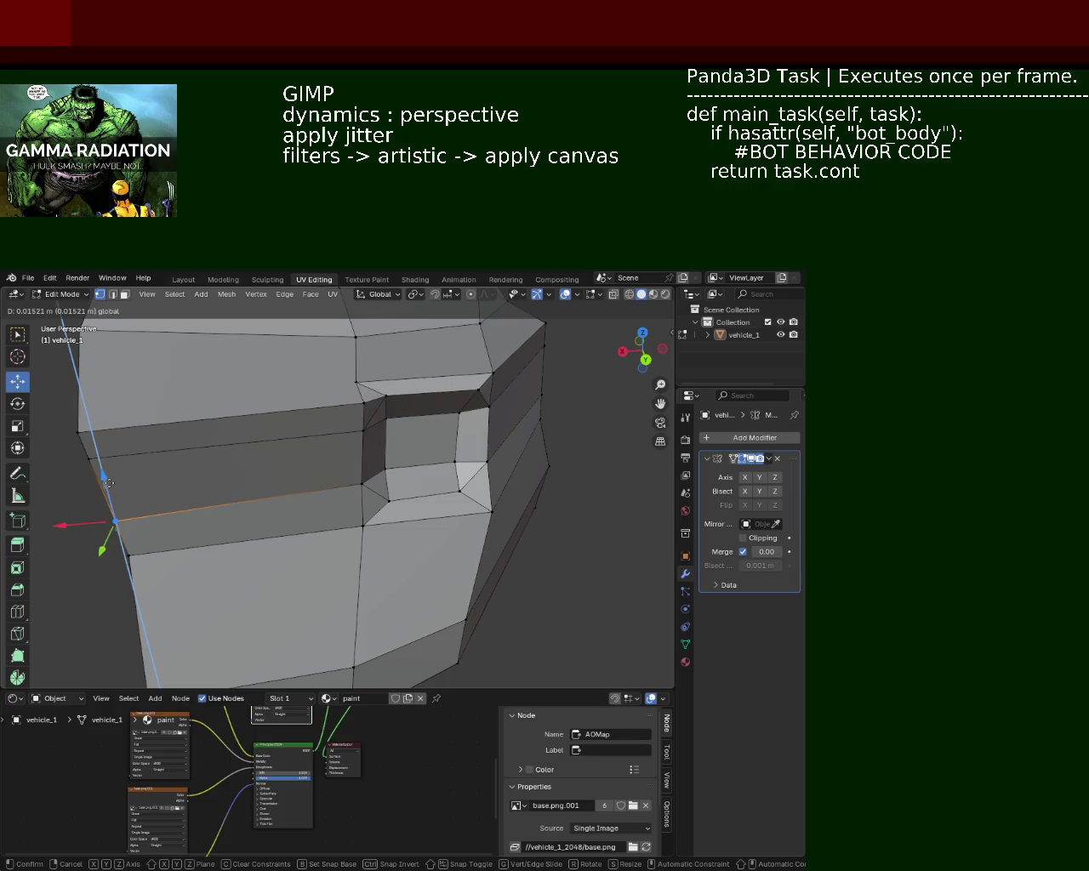
{"action": "scroll", "scroll_direction": "up", "scroll_amount": 3}
{"action": "left_click_drag", "start_coordinate": [290, 450], "coordinate": [358, 434]}
{"action": "scroll", "scroll_direction": "up", "scroll_amount": 3}
{"action": "scroll", "scroll_direction": "up", "scroll_amount": 3}
{"action": "key", "text": "ctrl+r"}
{"action": "key", "text": "Escape"}
{"action": "left_click", "coordinate": [185, 453]}
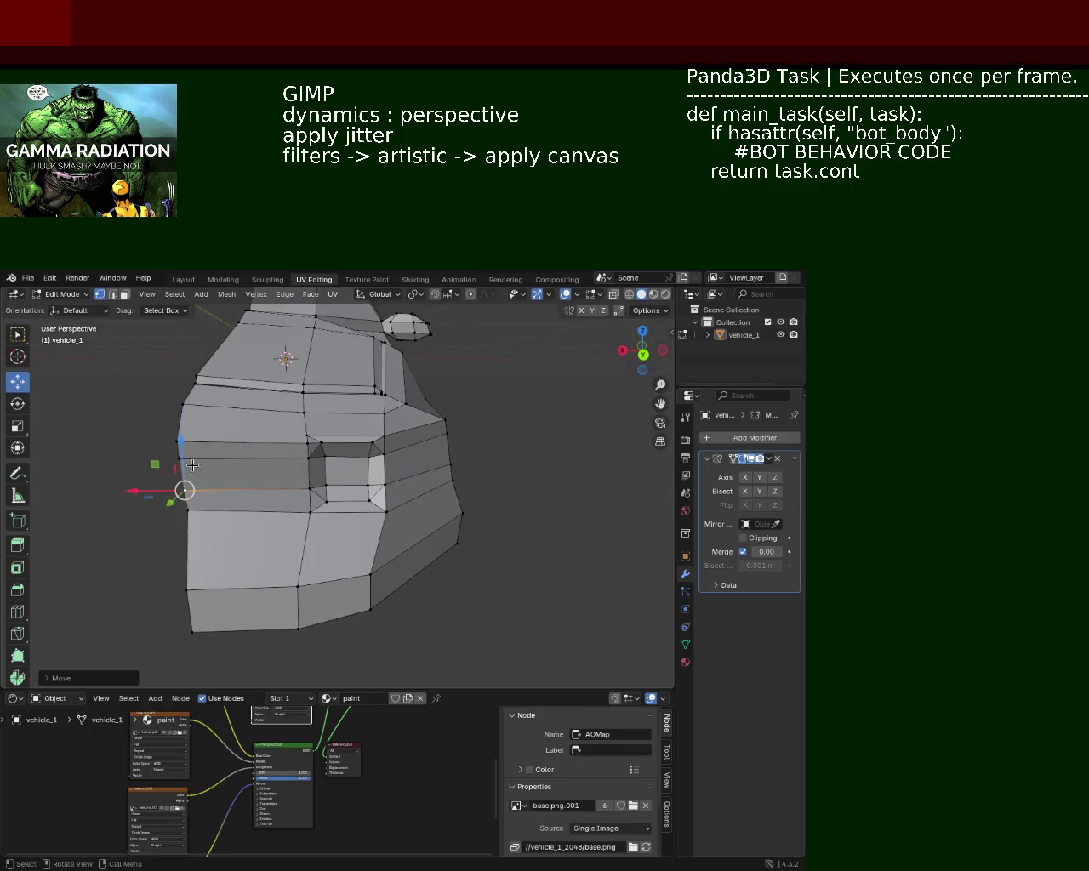
Reposition the vertices above the side opening along the car's length
{"action": "left_click_drag", "start_coordinate": [186, 453], "coordinate": [324, 513]}
{"action": "scroll", "scroll_direction": "up", "scroll_amount": 3}
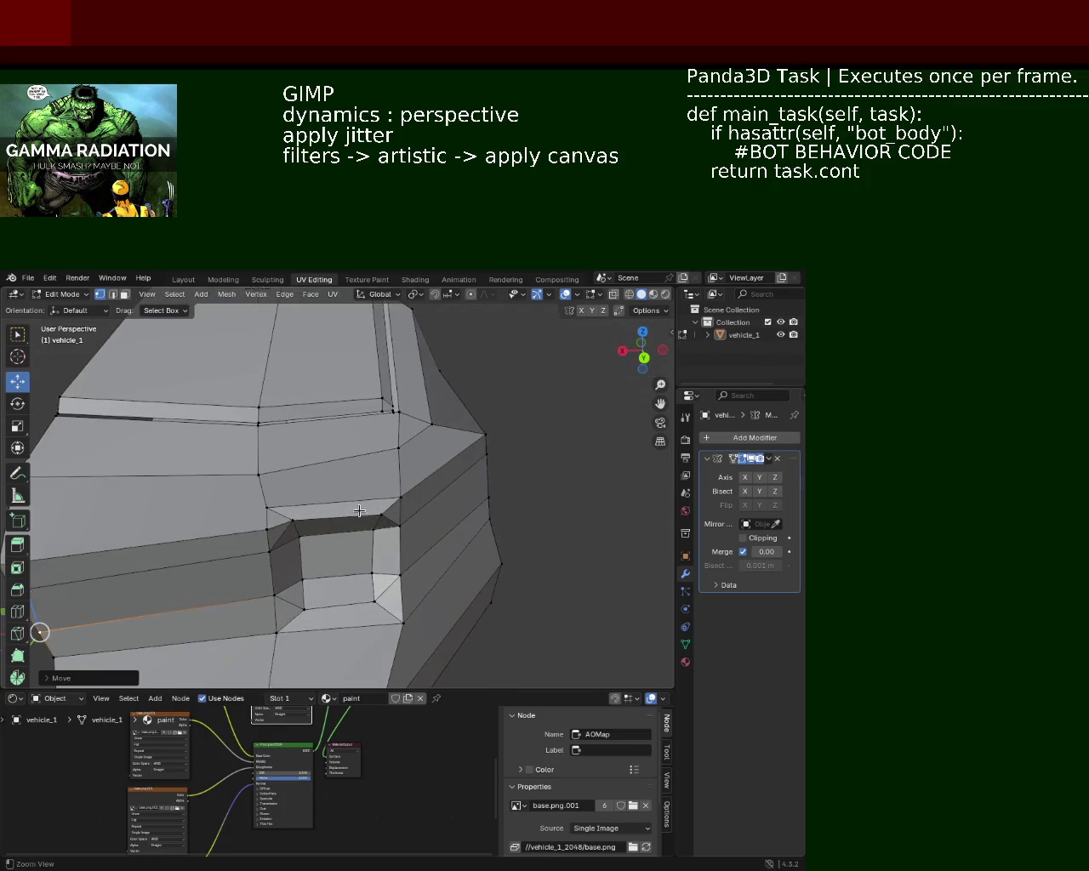
{"action": "left_click", "coordinate": [292, 520]}
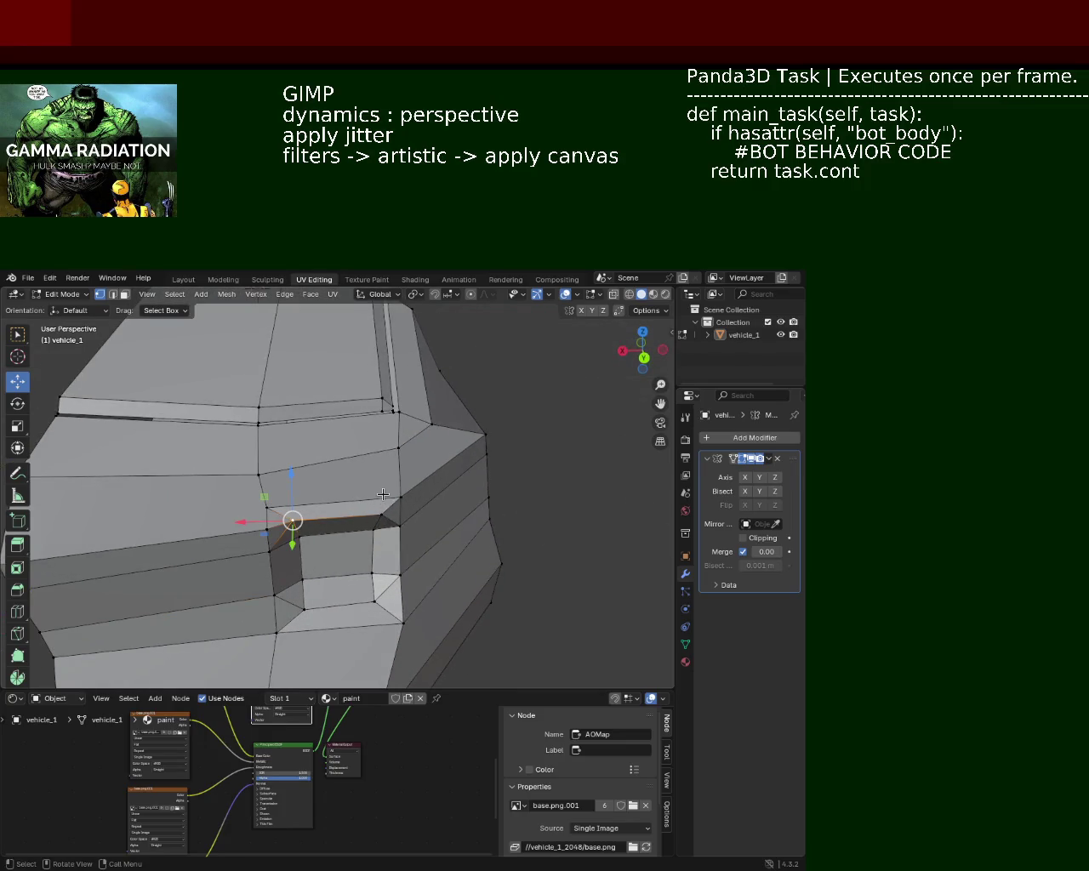
{"action": "left_click_drag", "start_coordinate": [257, 473], "coordinate": [262, 485]}
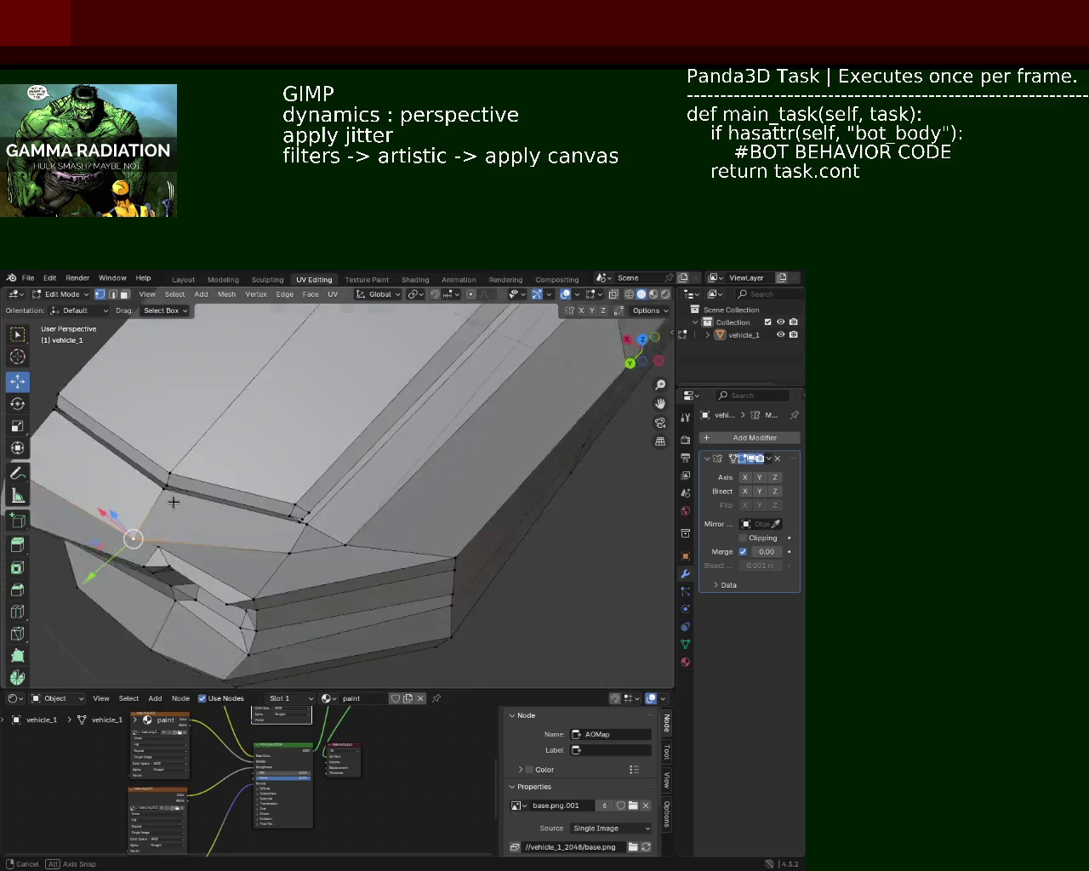
{"action": "left_click_drag", "start_coordinate": [196, 539], "coordinate": [217, 527]}
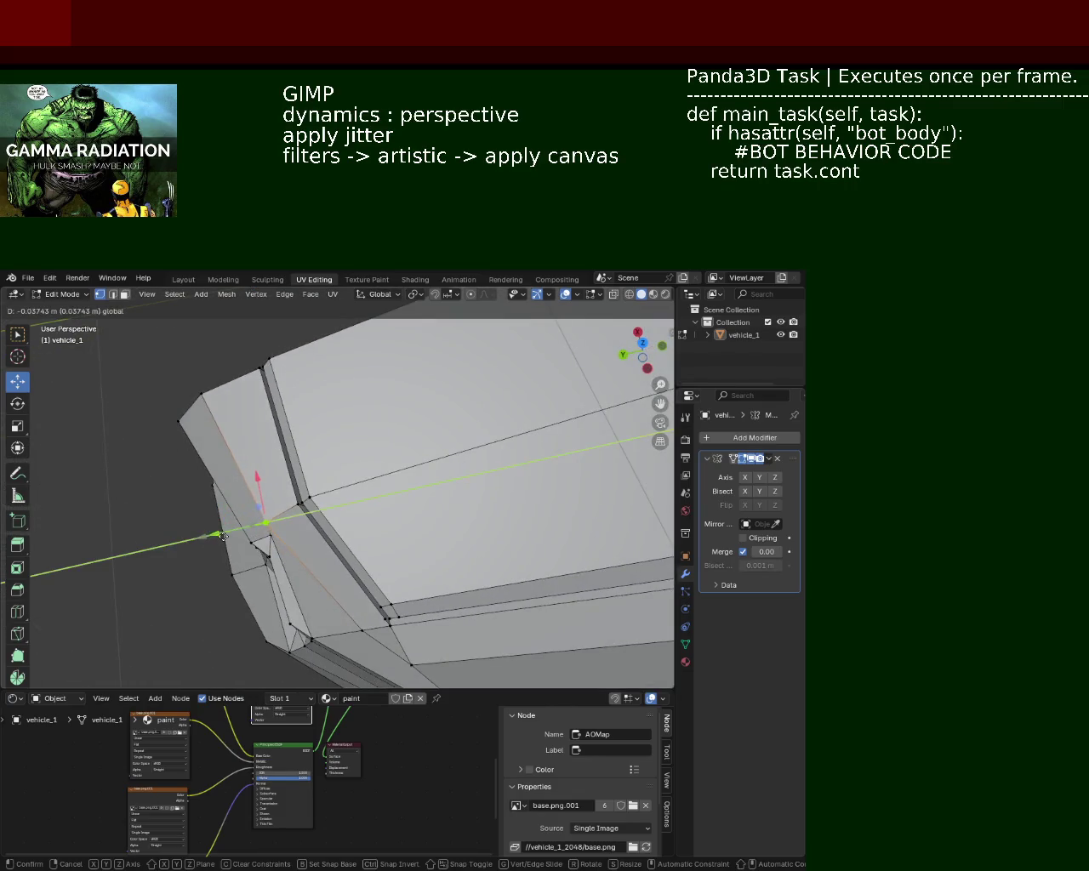
{"action": "left_click_drag", "start_coordinate": [217, 528], "coordinate": [199, 452]}
{"action": "left_click", "coordinate": [199, 452]}
{"action": "left_click_drag", "start_coordinate": [199, 452], "coordinate": [194, 448]}
{"action": "left_click_drag", "start_coordinate": [194, 448], "coordinate": [348, 499]}
{"action": "left_click", "coordinate": [312, 491]}
Subdivide the body's left edge and slide the new left vertex along Y
{"action": "left_click", "coordinate": [253, 504]}
{"action": "left_click", "coordinate": [258, 569]}
{"action": "right_click", "coordinate": [253, 534]}
{"action": "left_click", "coordinate": [252, 538]}
{"action": "left_click", "coordinate": [395, 506]}
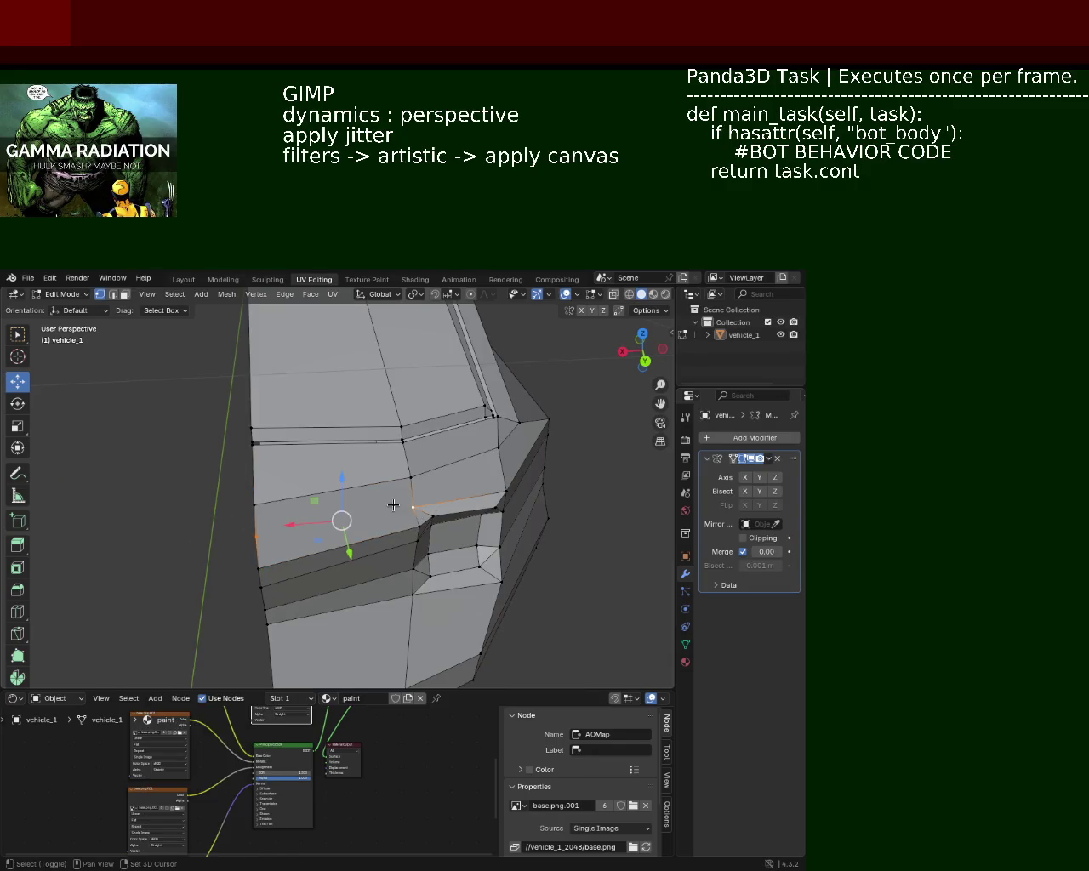
{"action": "left_click", "coordinate": [274, 538]}
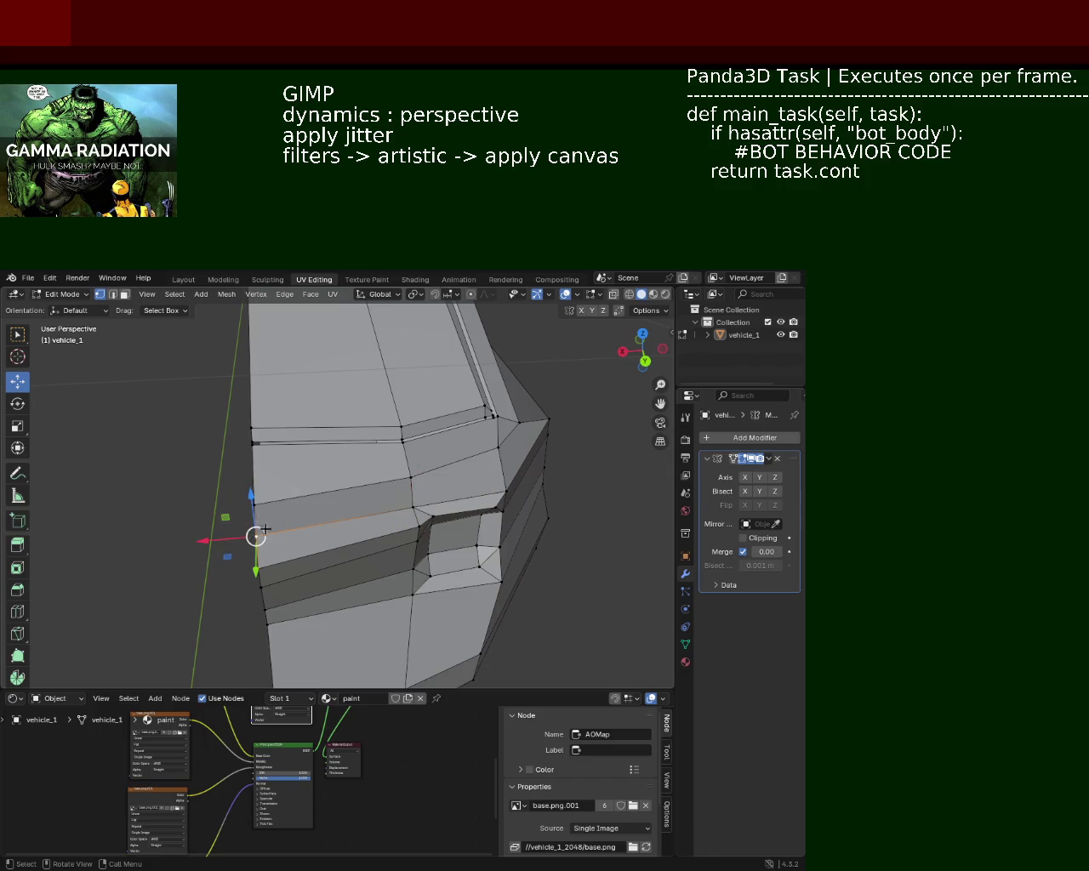
{"action": "left_click_drag", "start_coordinate": [261, 573], "coordinate": [259, 566]}
{"action": "left_click_drag", "start_coordinate": [259, 567], "coordinate": [253, 471]}
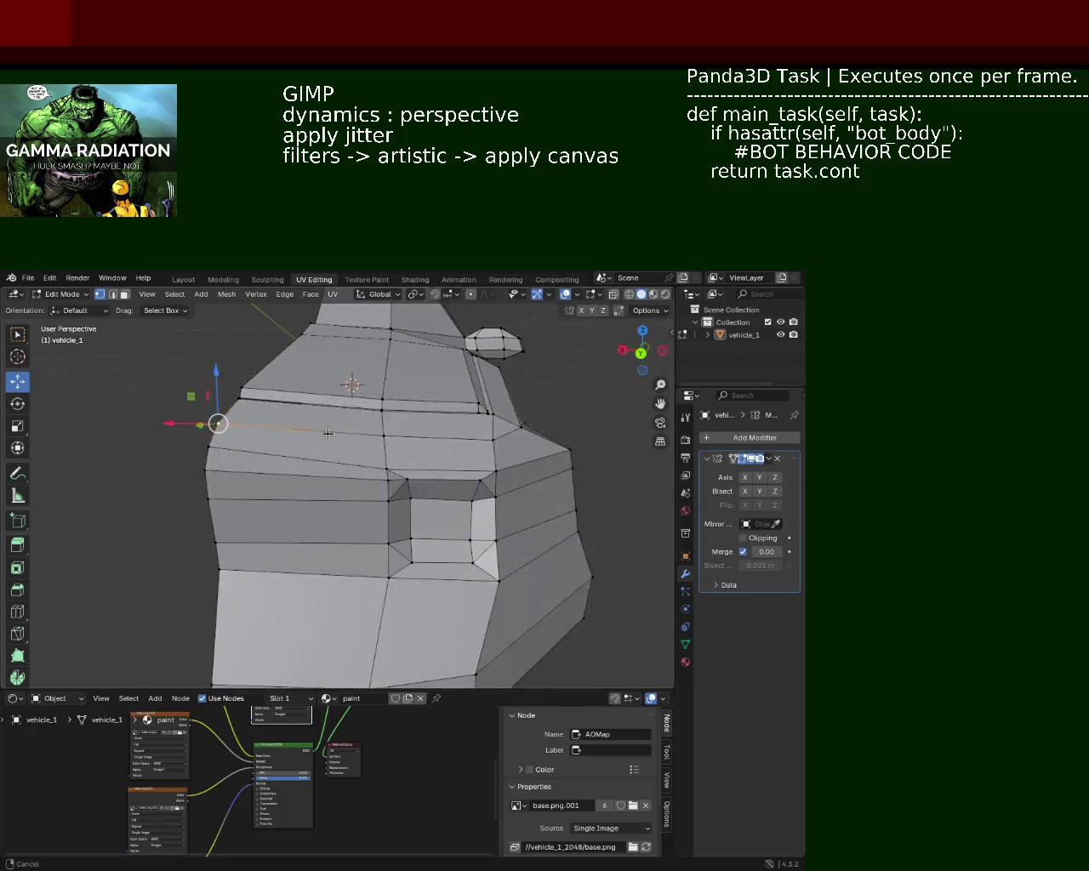
Raise the upper-body vertex and the front upper corner vertex slightly
{"action": "left_click", "coordinate": [335, 470]}
{"action": "left_click_drag", "start_coordinate": [331, 468], "coordinate": [331, 459]}
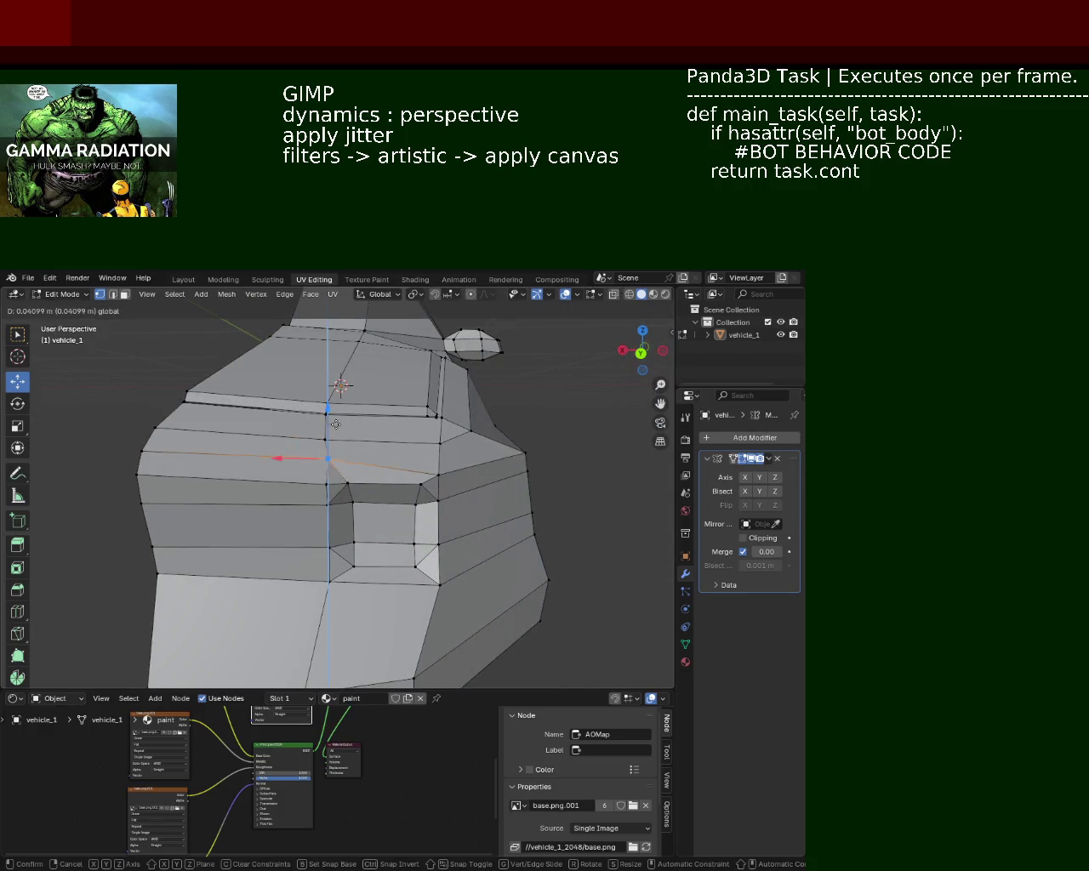
{"action": "left_click", "coordinate": [436, 471]}
{"action": "left_click_drag", "start_coordinate": [436, 445], "coordinate": [435, 432]}
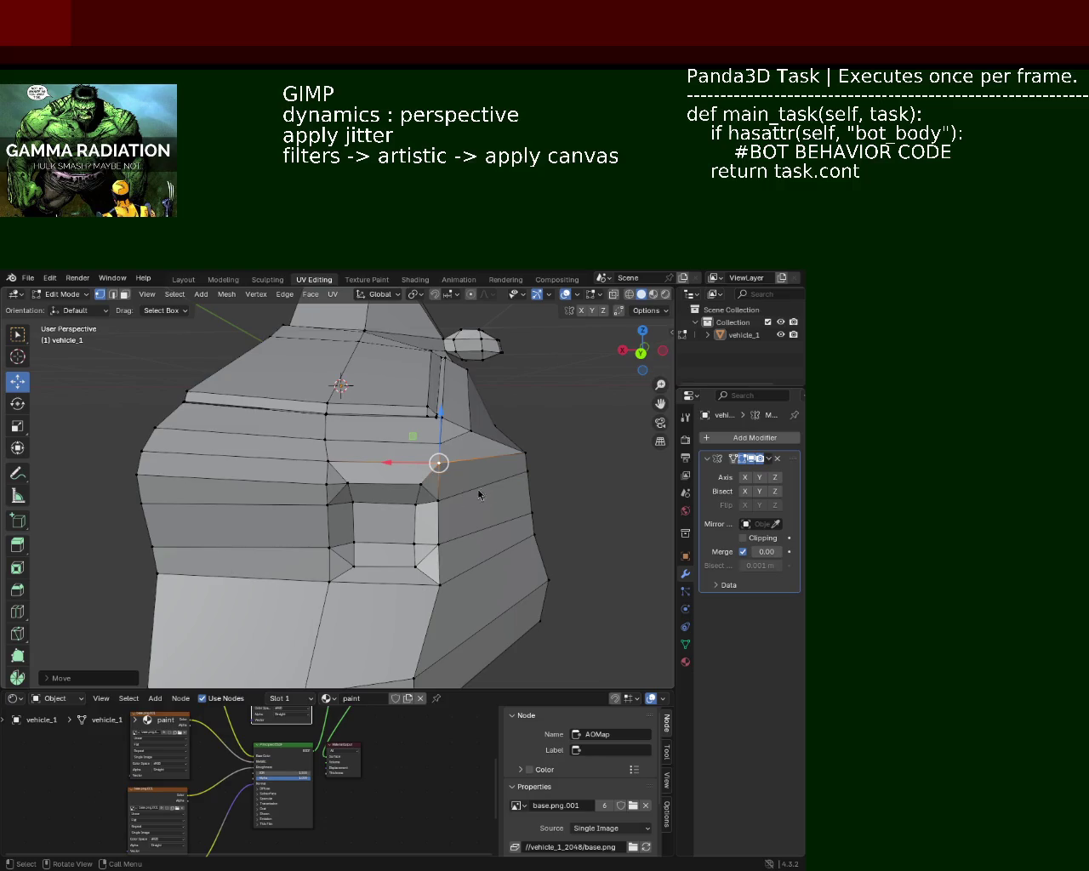
Pull two front-corner vertices and a nearby edge back along Y
{"action": "left_click_drag", "start_coordinate": [258, 486], "coordinate": [231, 429]}
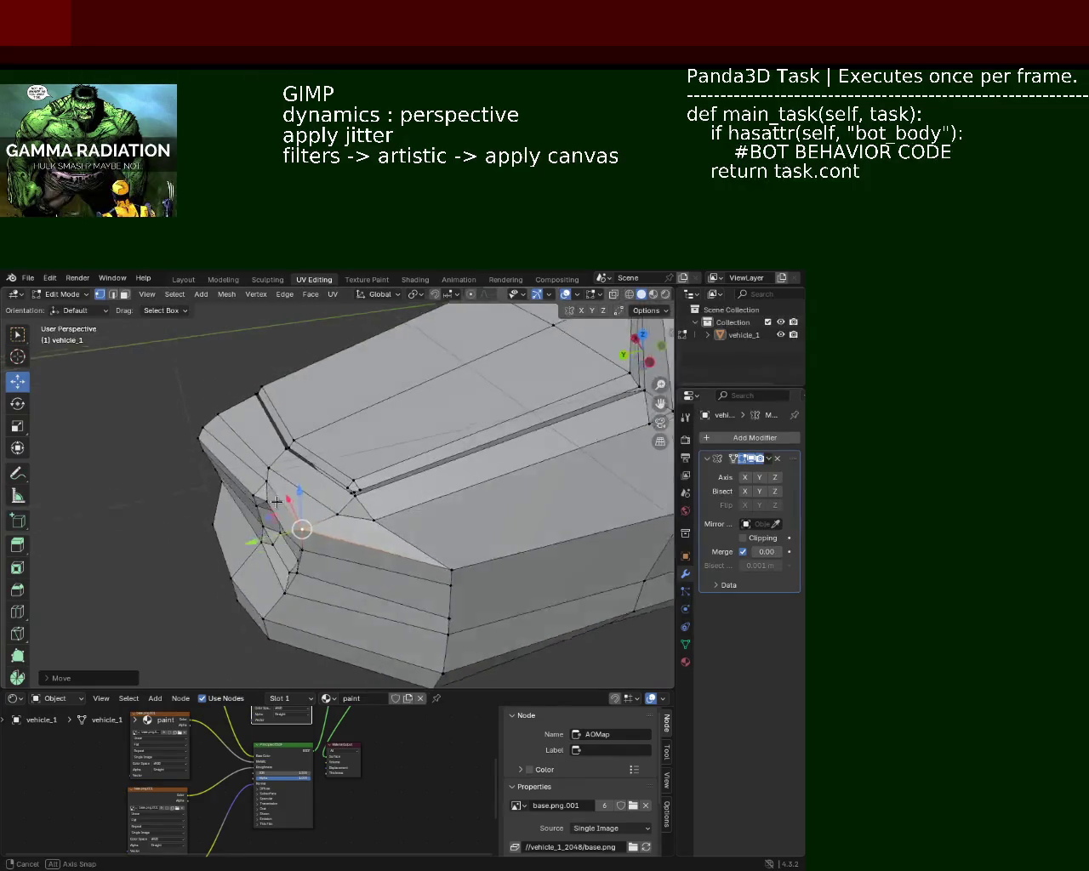
{"action": "left_click", "coordinate": [204, 422]}
{"action": "key", "text": "g"}
{"action": "key", "text": "y"}
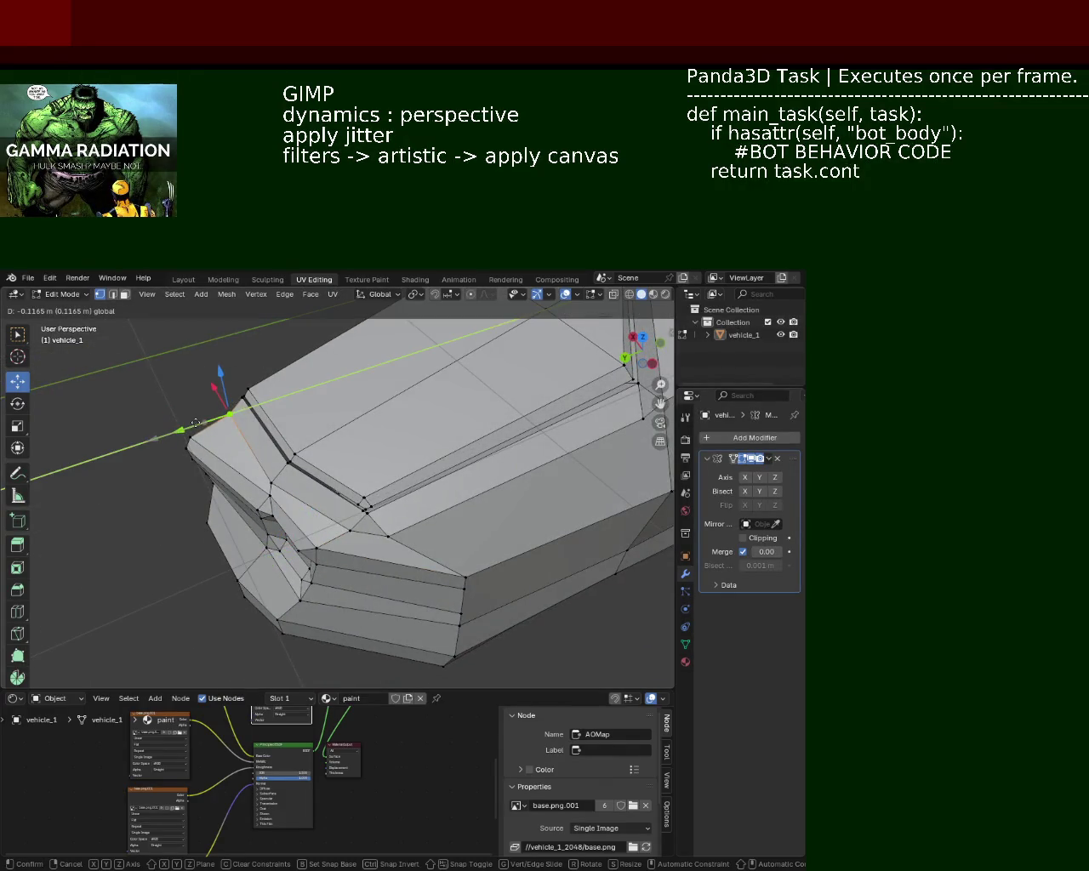
{"action": "left_click", "coordinate": [204, 415]}
{"action": "left_click", "coordinate": [267, 482]}
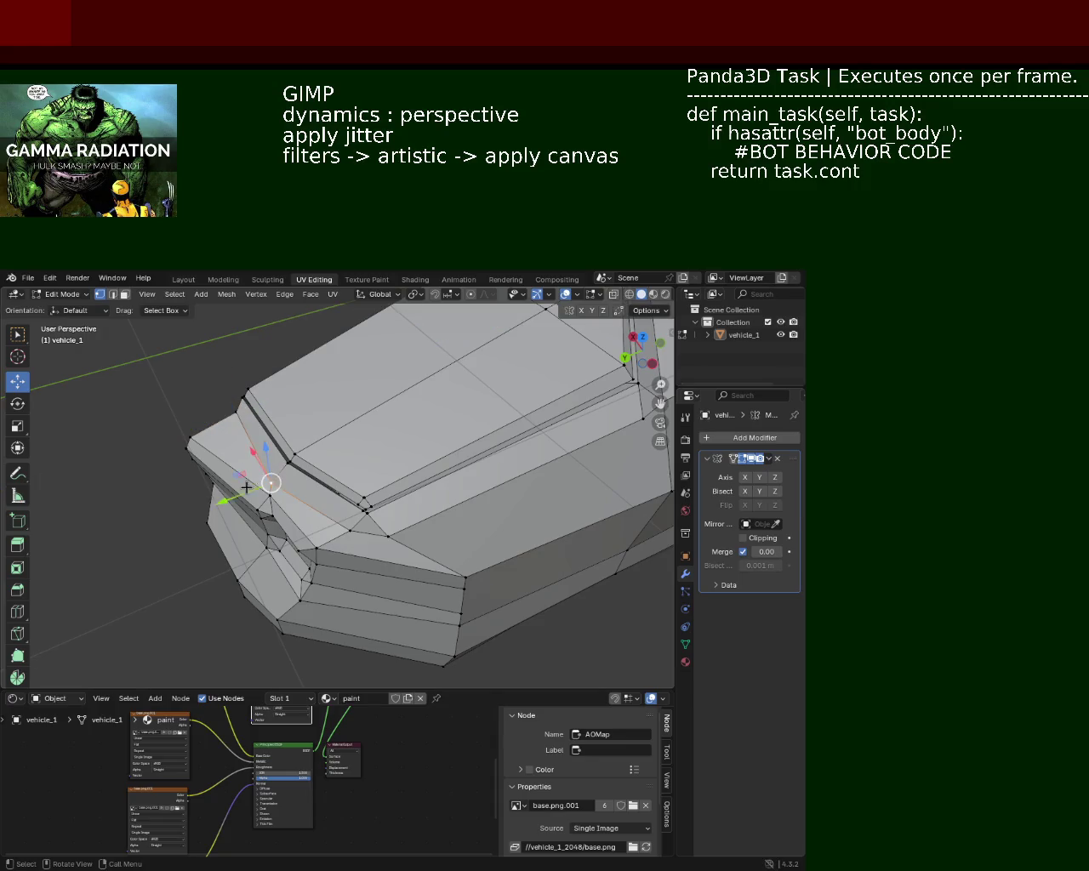
{"action": "key", "text": "g"}
{"action": "key", "text": "y"}
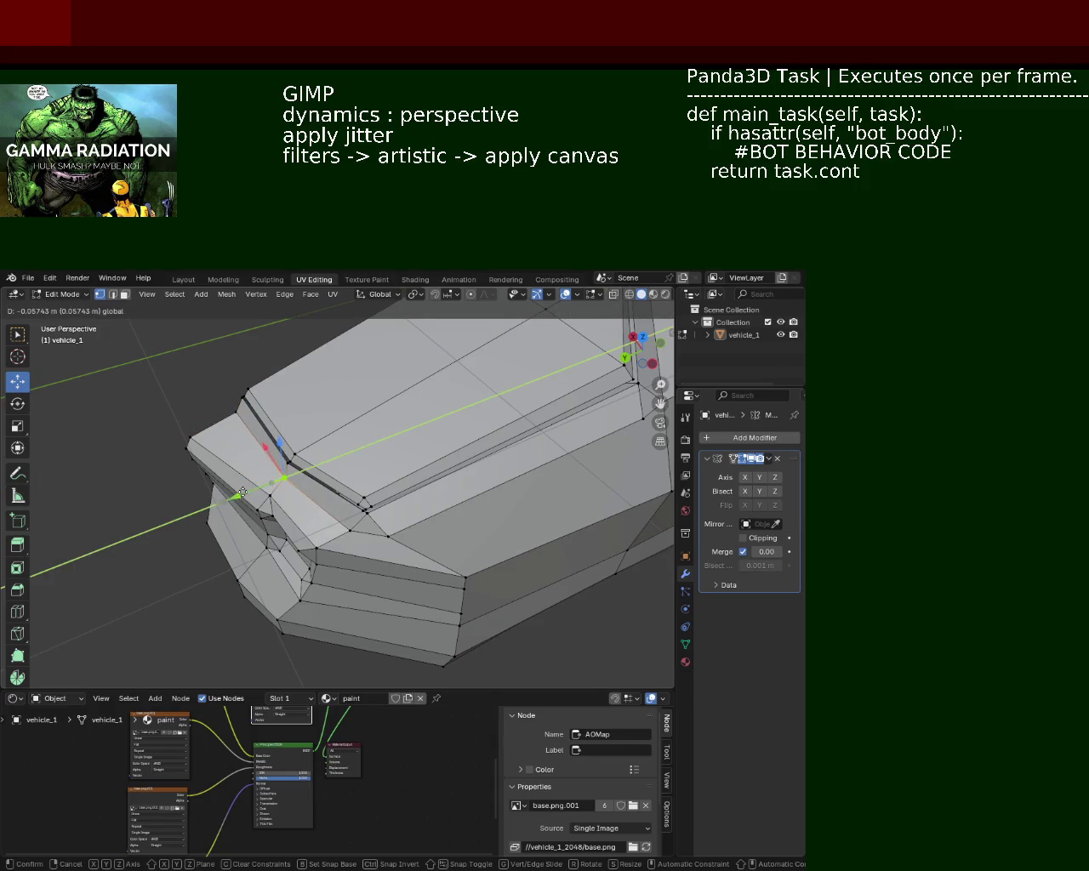
{"action": "left_click", "coordinate": [236, 496]}
{"action": "left_click", "coordinate": [352, 529]}
{"action": "key", "text": "g"}
{"action": "key", "text": "y"}
{"action": "left_click", "coordinate": [323, 545]}
Scale the front upper corner geometry down to about 0.53
{"action": "left_click_drag", "start_coordinate": [323, 544], "coordinate": [396, 514]}
{"action": "left_click", "coordinate": [371, 521]}
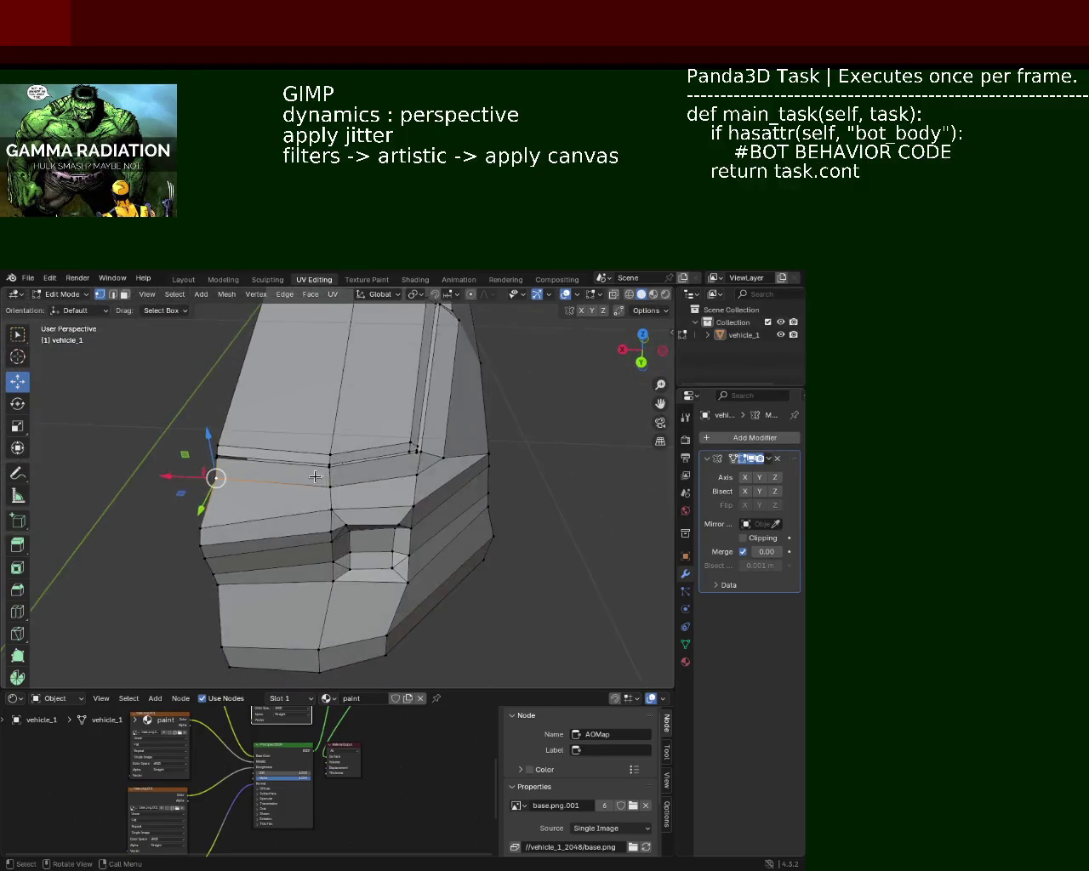
{"action": "left_click", "coordinate": [397, 514]}
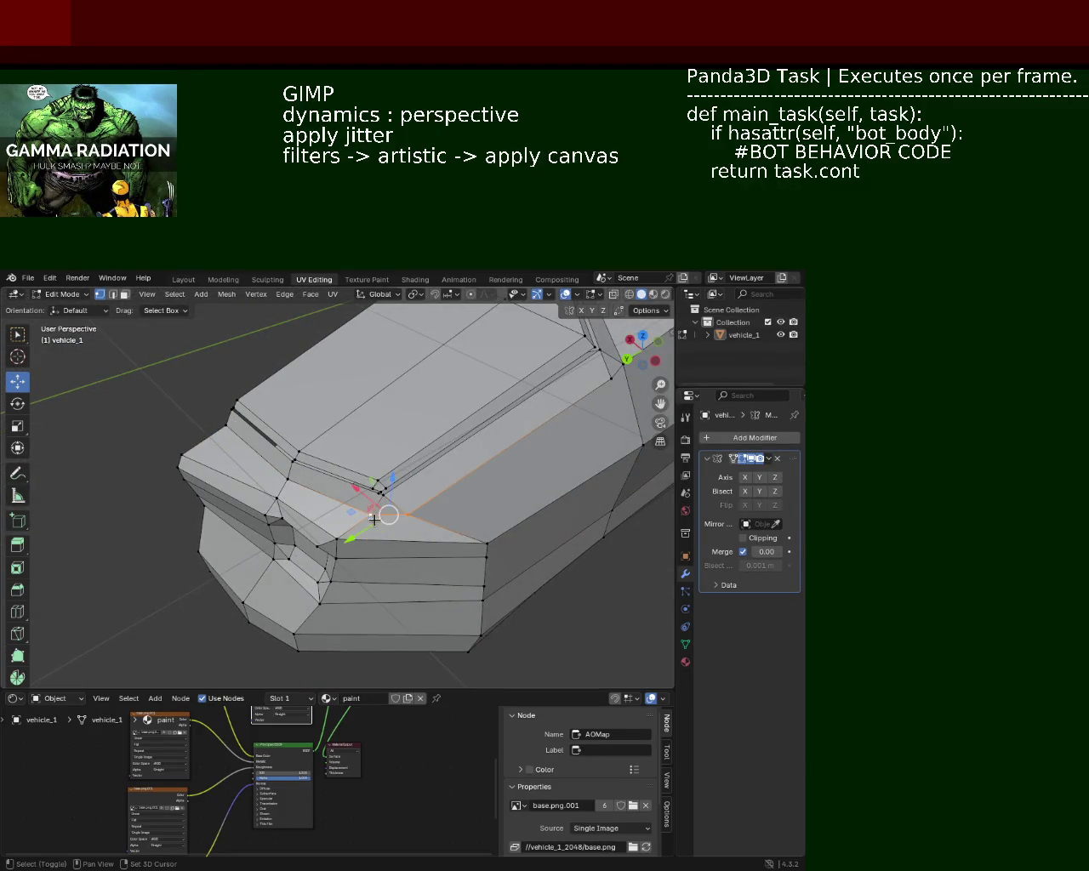
{"action": "key", "text": "s"}
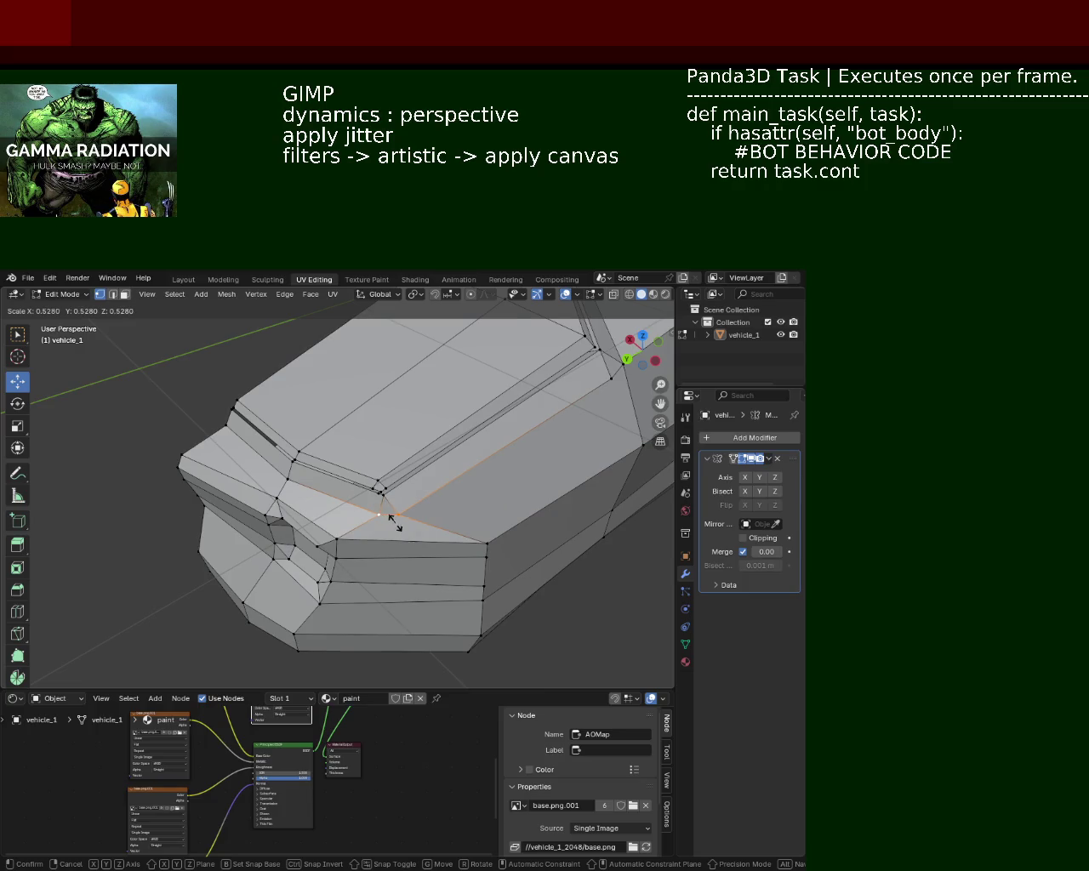
{"action": "left_click", "coordinate": [391, 521]}
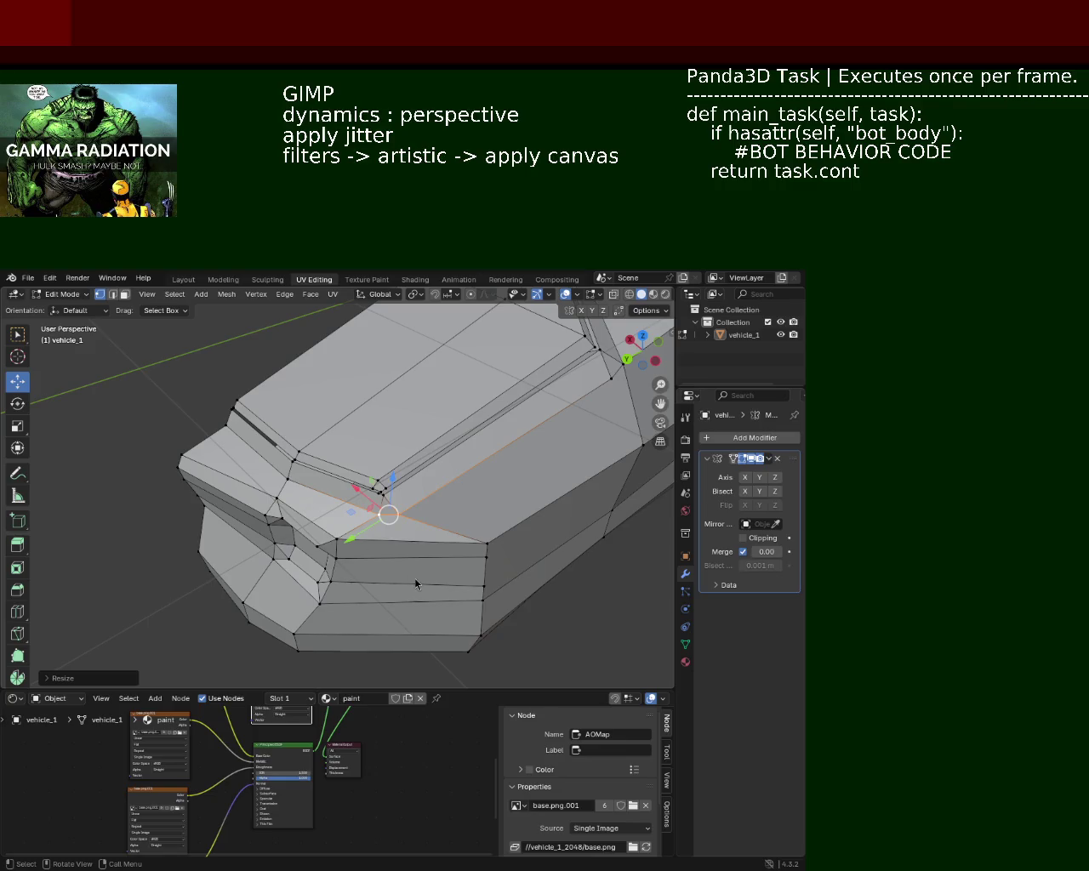
{"action": "left_click_drag", "start_coordinate": [541, 551], "coordinate": [256, 530]}
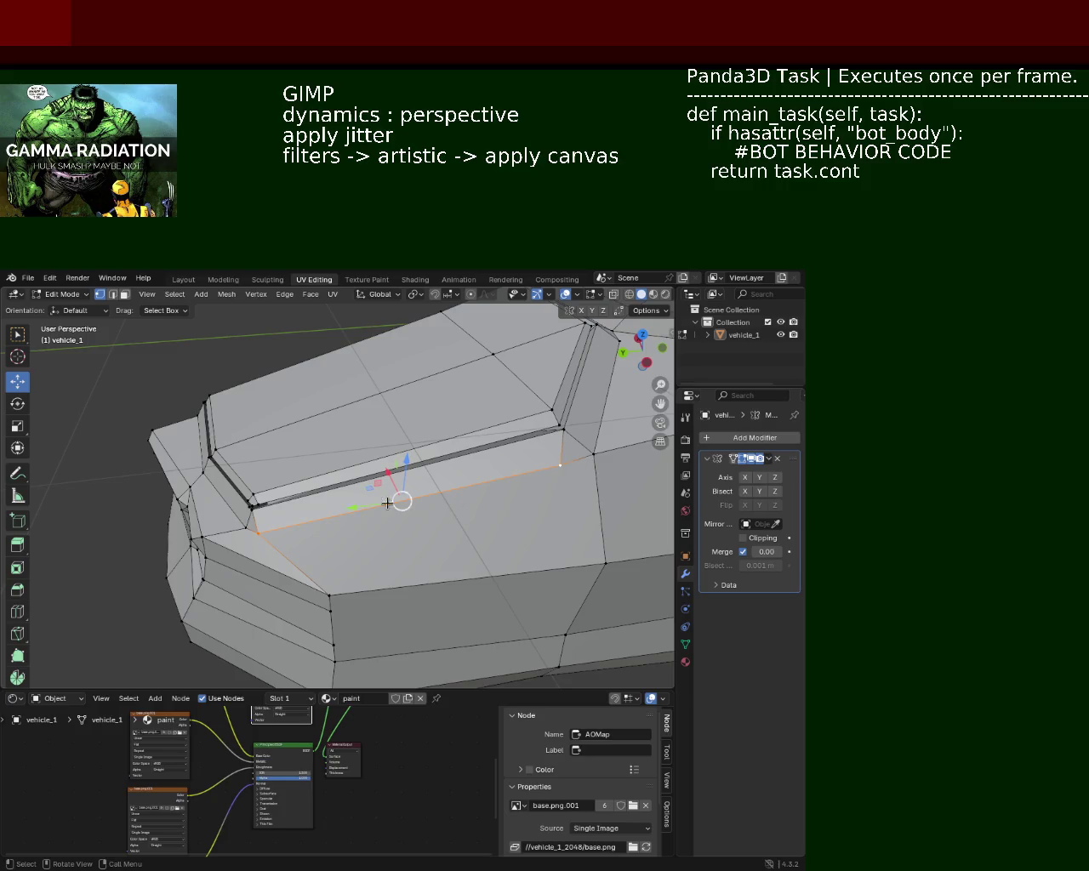
Shift the selected edge and the windshield's upper-edge vertex sideways along X
{"action": "left_click_drag", "start_coordinate": [385, 475], "coordinate": [391, 466]}
{"action": "left_click_drag", "start_coordinate": [391, 466], "coordinate": [440, 430]}
{"action": "left_click_drag", "start_coordinate": [405, 436], "coordinate": [417, 434]}
{"action": "left_click", "coordinate": [474, 372]}
{"action": "left_click_drag", "start_coordinate": [426, 368], "coordinate": [436, 368]}
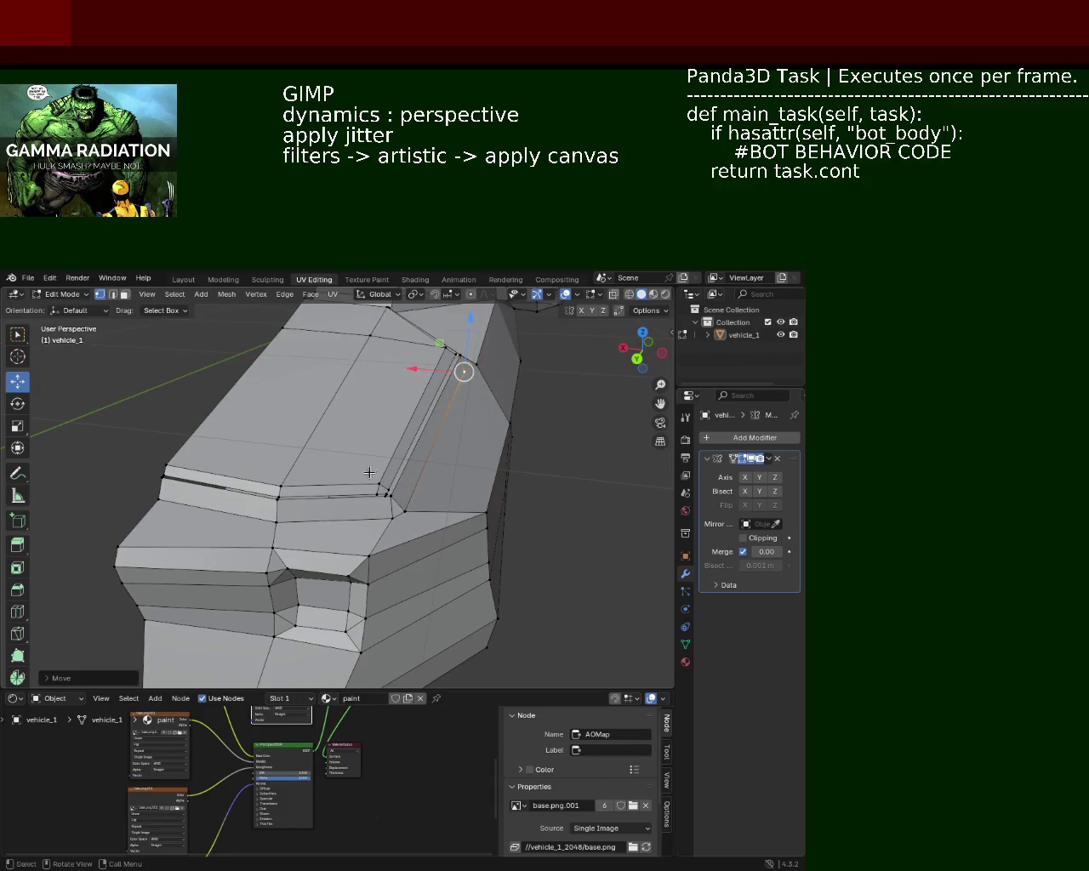
{"action": "left_click_drag", "start_coordinate": [462, 372], "coordinate": [306, 587]}
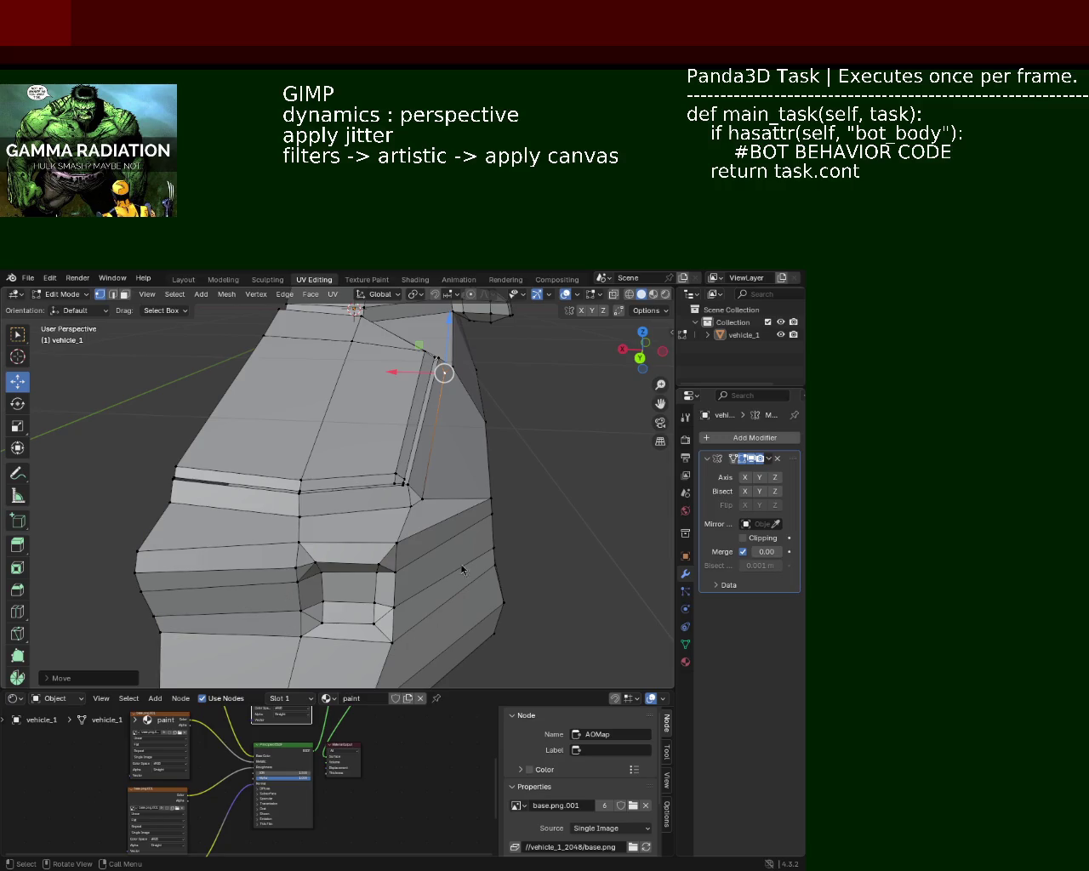
Adjust the body's left-side vertex with alternating G Y and G Z moves
{"action": "left_click", "coordinate": [134, 555]}
{"action": "key", "text": "g"}
{"action": "key", "text": "y"}
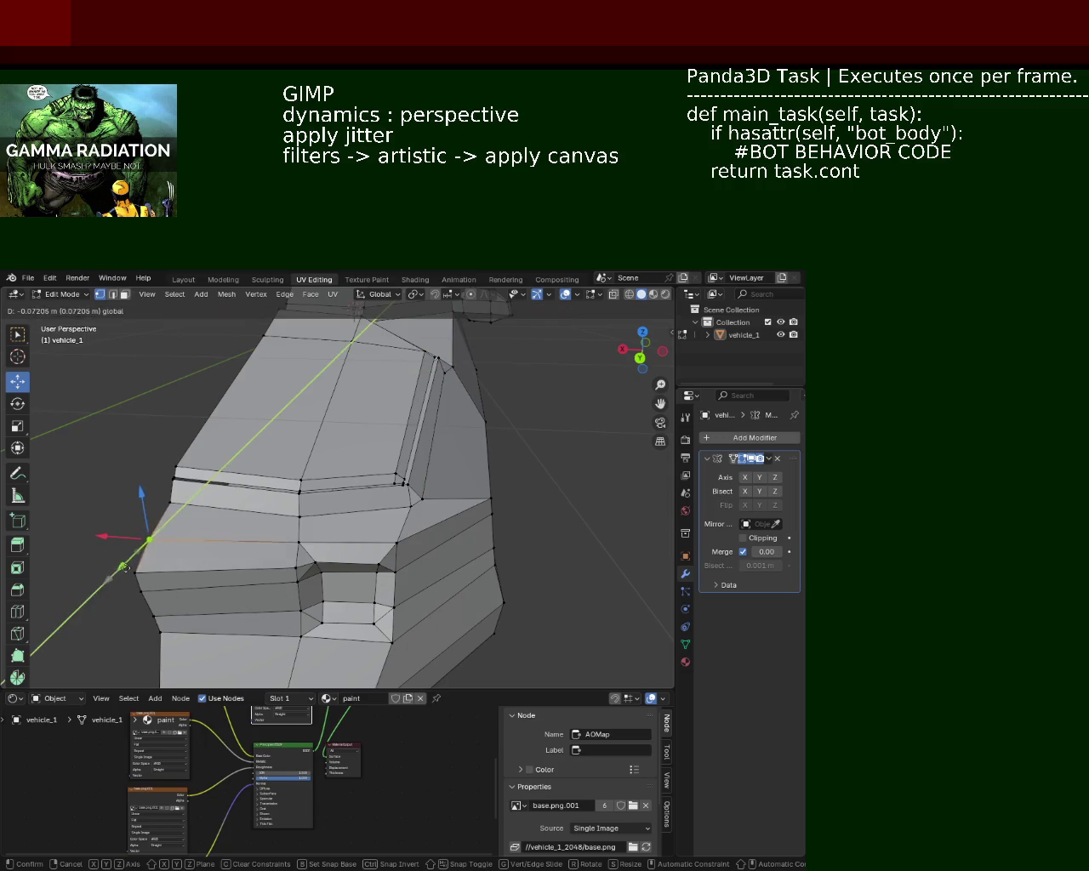
{"action": "left_click", "coordinate": [128, 562]}
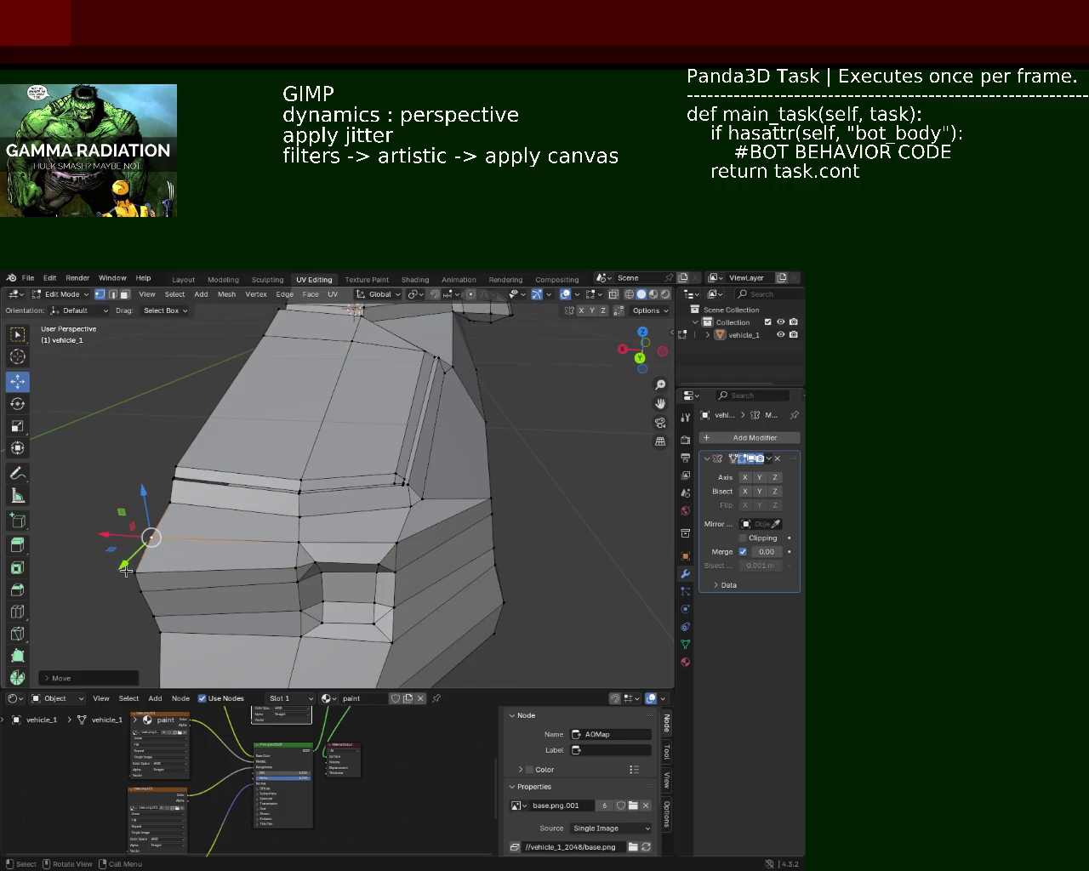
{"action": "key", "text": "g"}
{"action": "key", "text": "z"}
{"action": "left_click", "coordinate": [107, 587]}
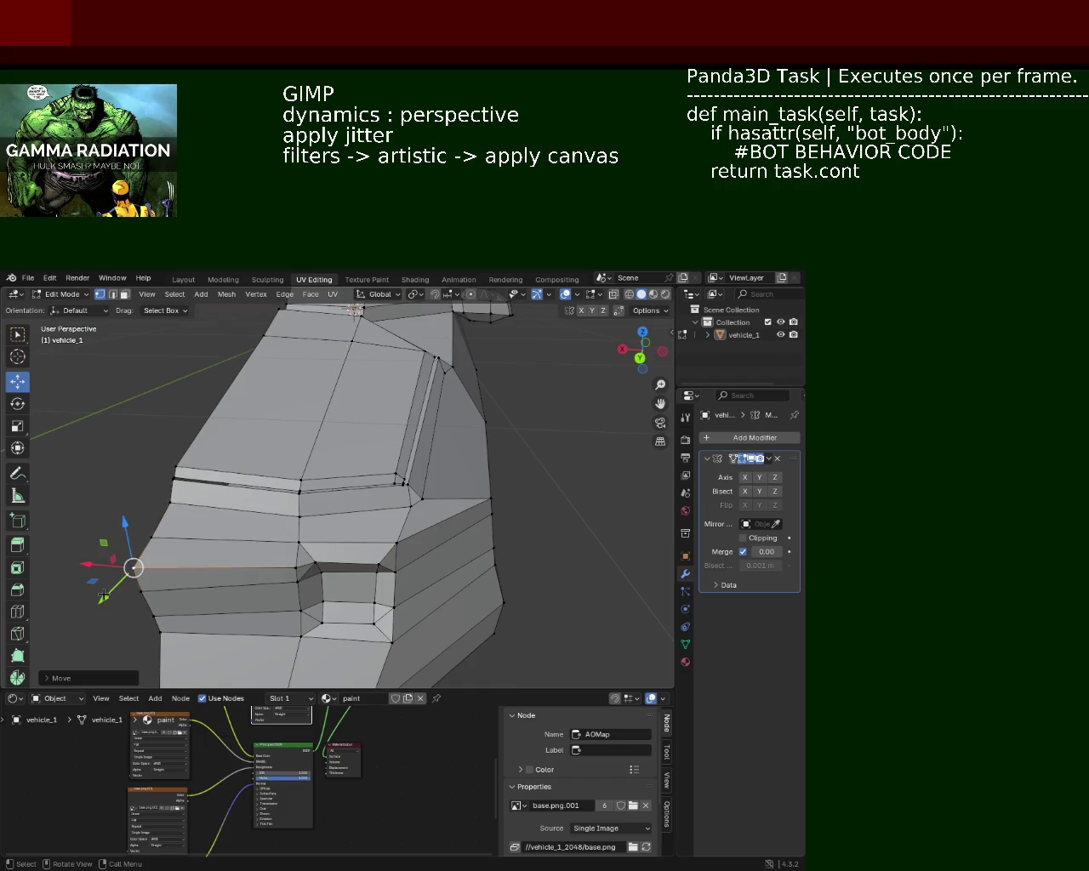
{"action": "key", "text": "g"}
{"action": "key", "text": "y"}
{"action": "left_click", "coordinate": [129, 568]}
{"action": "key", "text": "g"}
{"action": "key", "text": "z"}
{"action": "left_click", "coordinate": [139, 562]}
Lower the left-side vertex further along Z
{"action": "left_click_drag", "start_coordinate": [139, 562], "coordinate": [212, 515]}
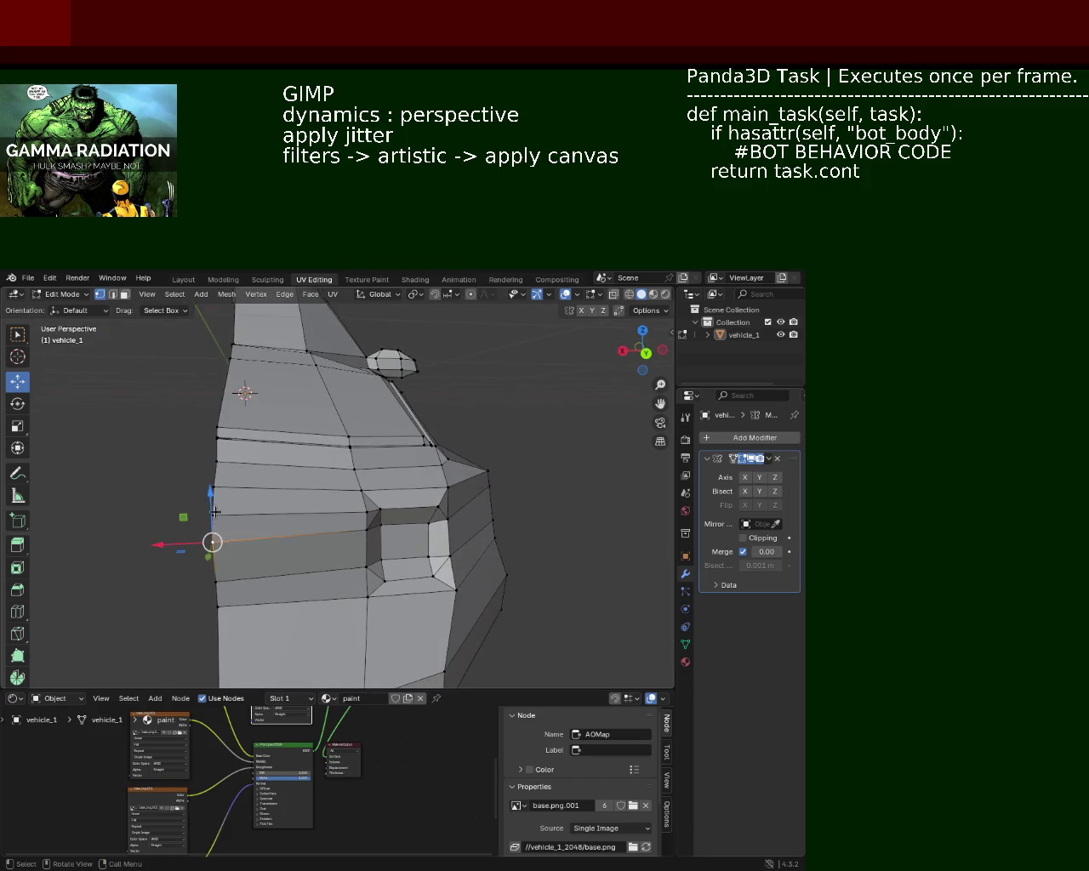
{"action": "key", "text": "g"}
{"action": "key", "text": "z"}
{"action": "left_click", "coordinate": [214, 501]}
{"action": "left_click_drag", "start_coordinate": [212, 542], "coordinate": [211, 582]}
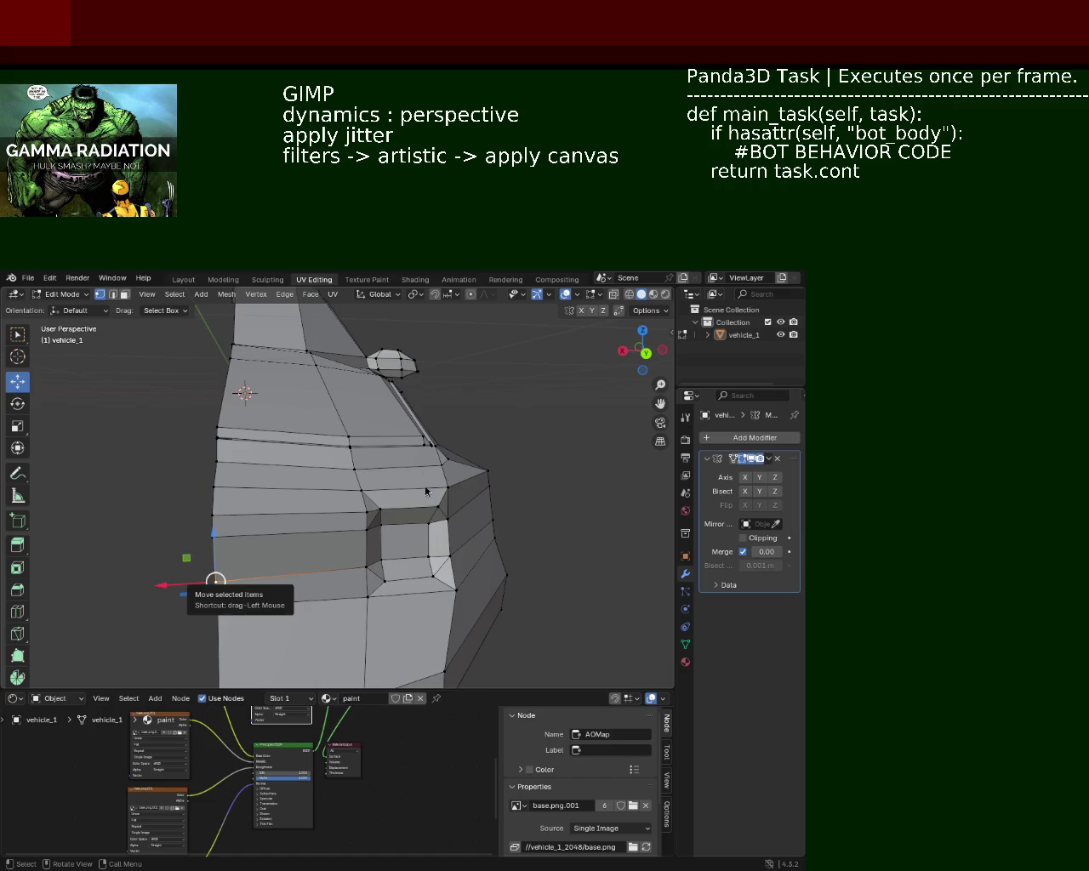
Zoom in on the lowered left-side vertex
{"action": "scroll", "scroll_direction": "up", "scroll_amount": 3}
Nudge the opening's corner vertices along Y and X so its outline sits evenly
{"action": "scroll", "scroll_direction": "down", "scroll_amount": 3}
{"action": "left_click_drag", "start_coordinate": [263, 441], "coordinate": [243, 514]}
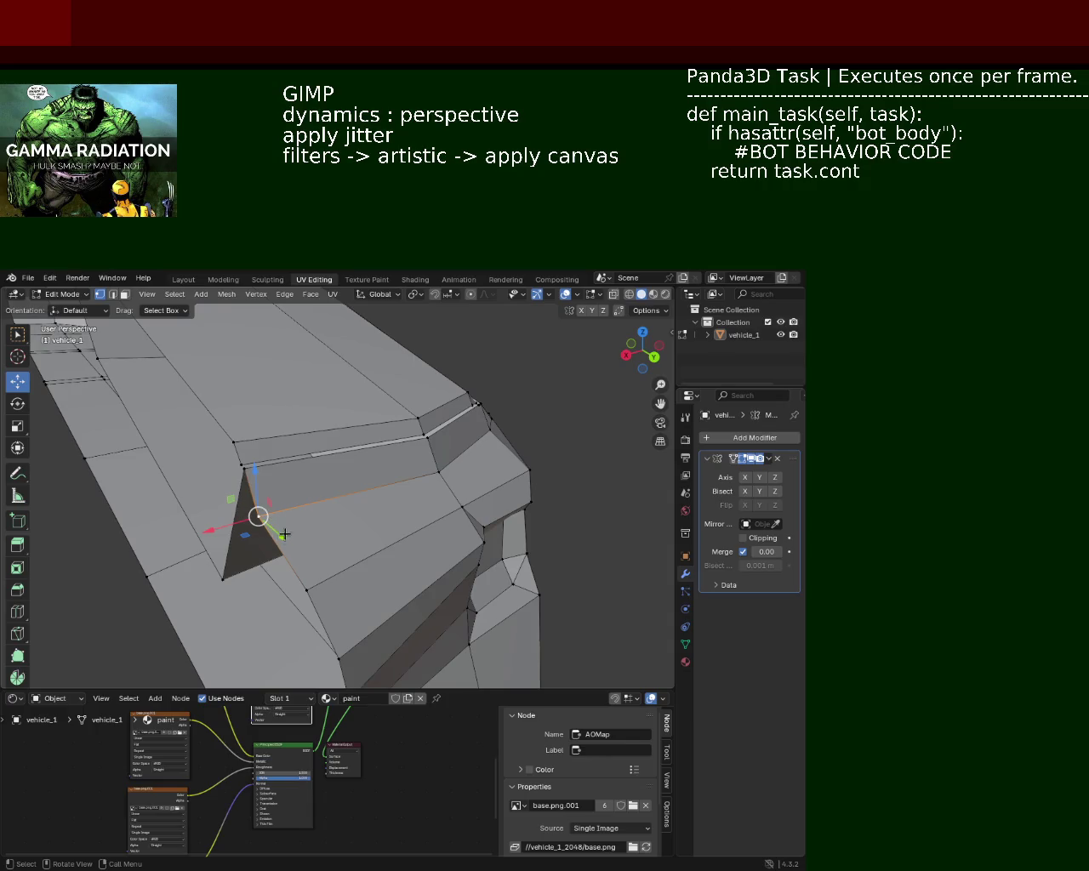
{"action": "left_click_drag", "start_coordinate": [283, 537], "coordinate": [290, 543]}
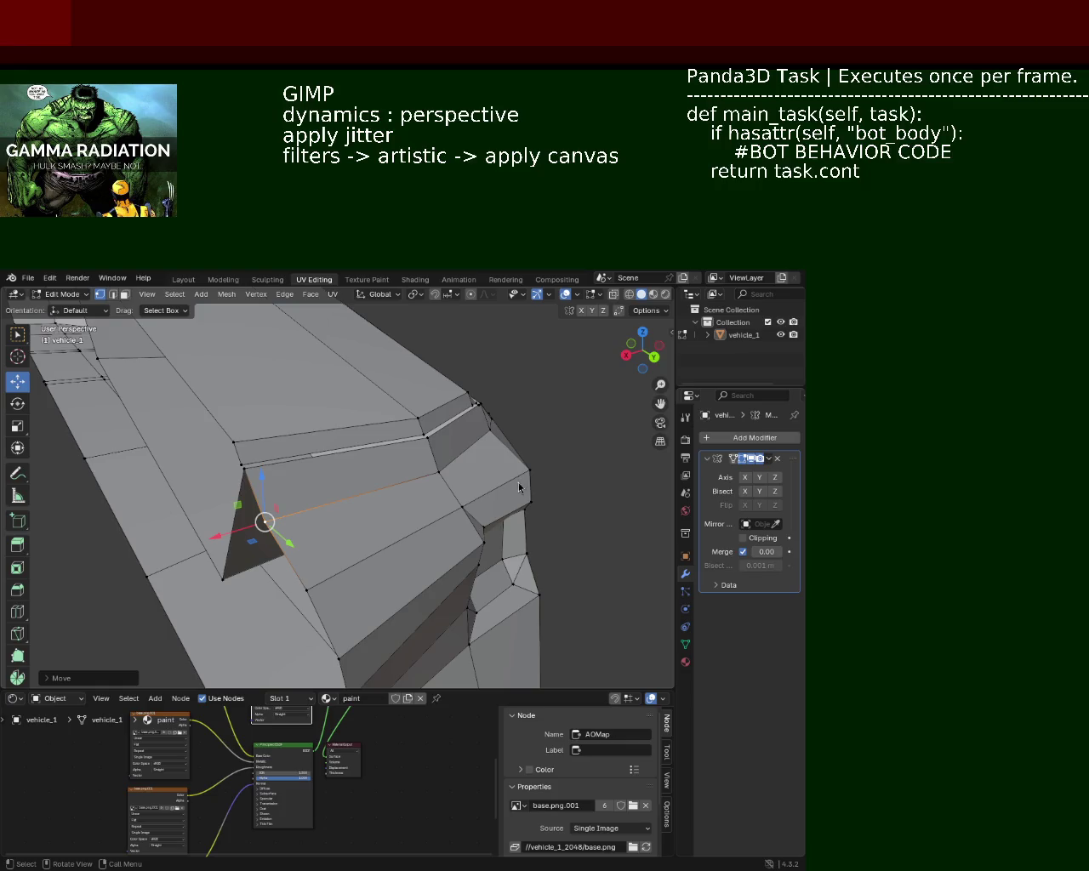
{"action": "left_click_drag", "start_coordinate": [456, 516], "coordinate": [331, 474]}
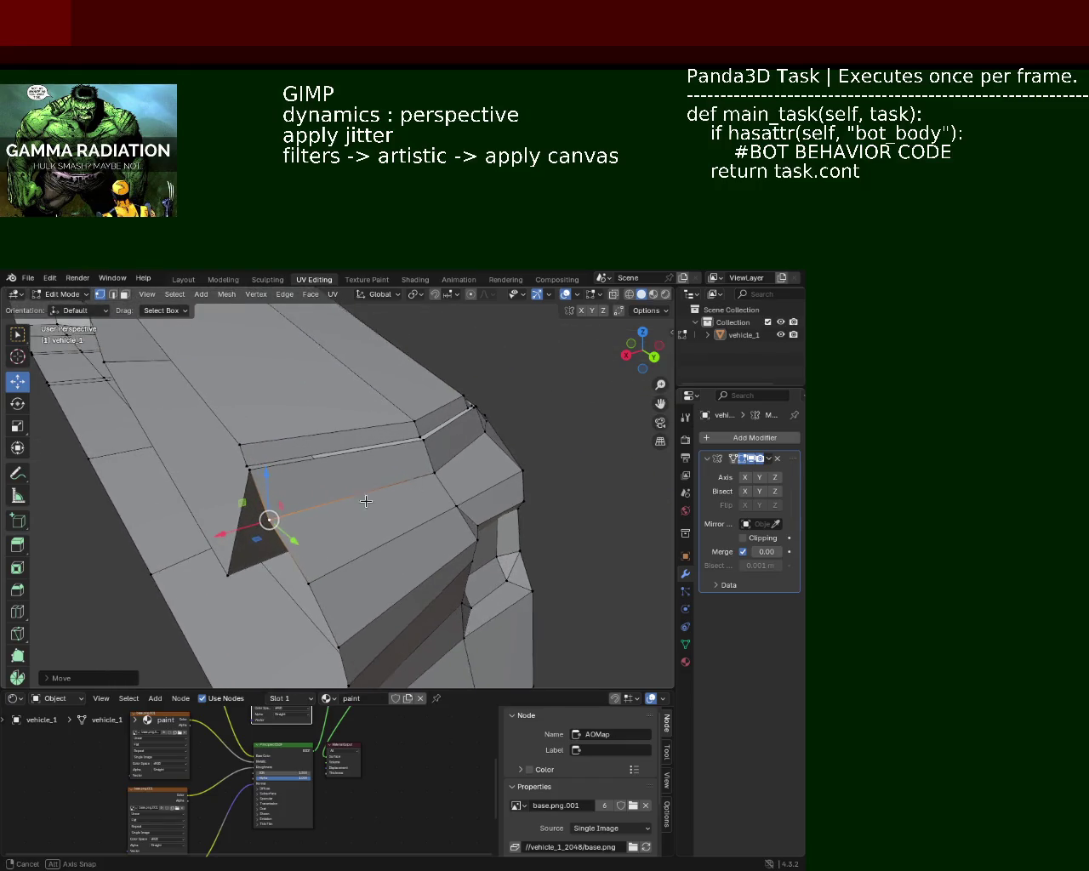
{"action": "left_click", "coordinate": [331, 474]}
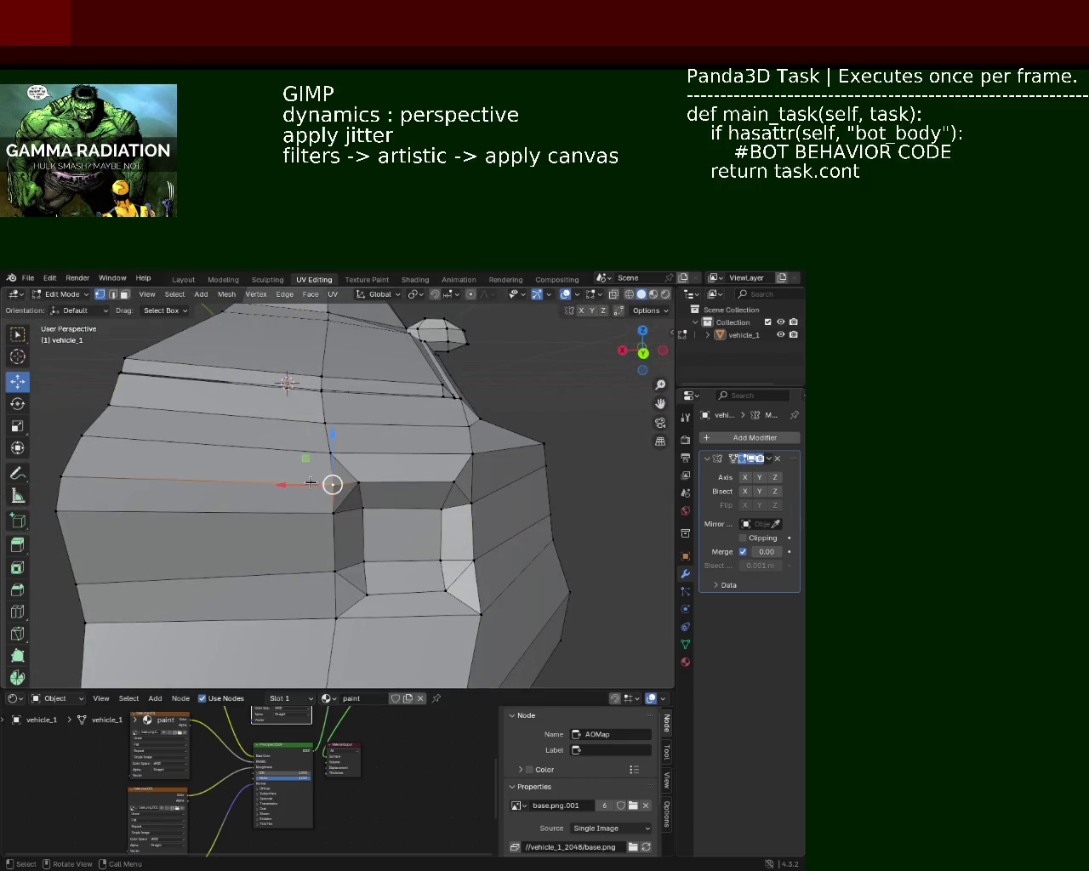
{"action": "left_click_drag", "start_coordinate": [273, 486], "coordinate": [289, 489]}
{"action": "left_click", "coordinate": [288, 489]}
{"action": "left_click", "coordinate": [328, 452]}
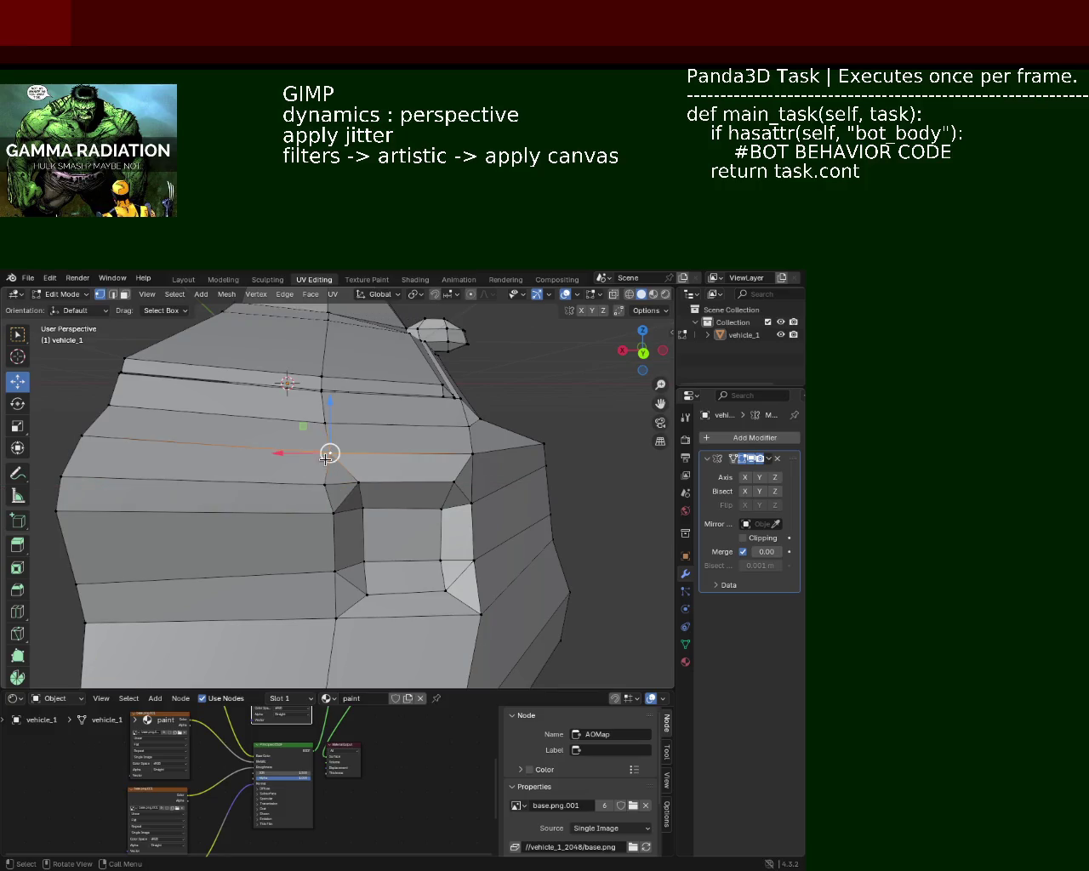
{"action": "key", "text": "g"}
{"action": "key", "text": "x"}
{"action": "left_click", "coordinate": [306, 453]}
{"action": "left_click", "coordinate": [332, 485]}
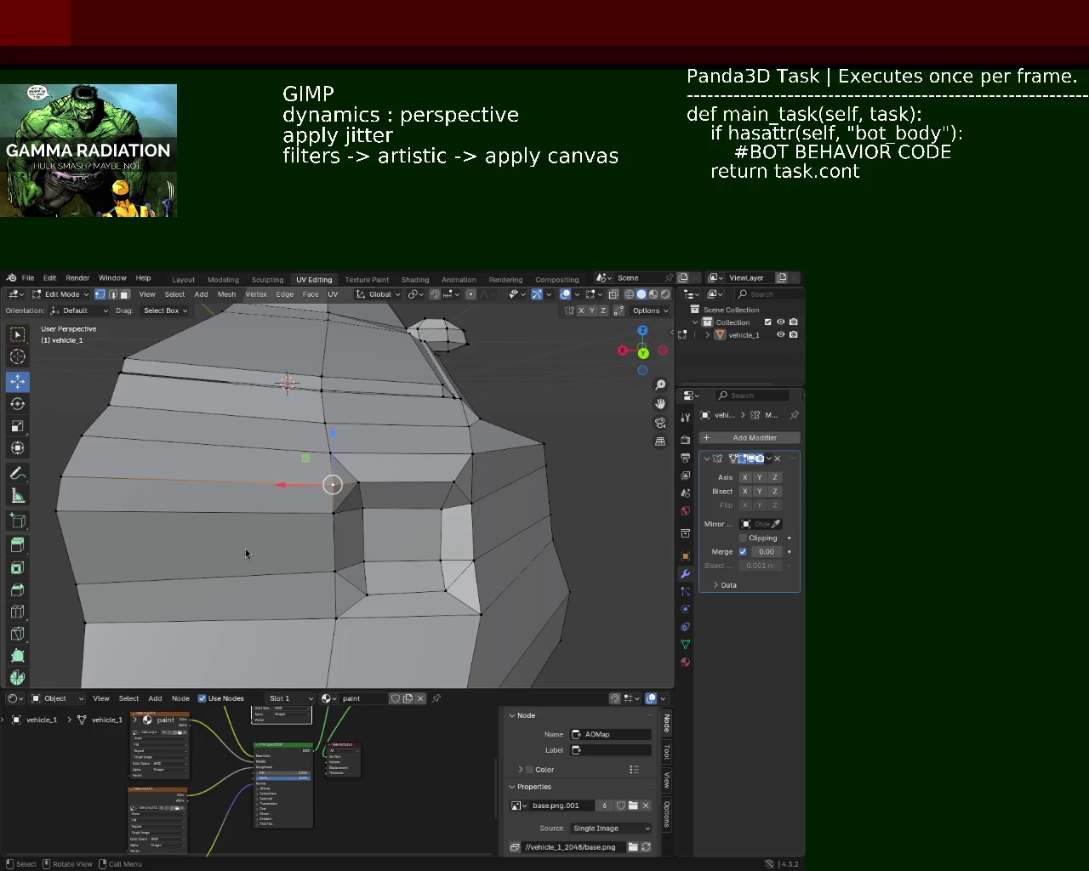
{"action": "left_click_drag", "start_coordinate": [405, 573], "coordinate": [362, 467]}
Slide a vertex along the opening's edge to a new position
{"action": "left_click", "coordinate": [328, 441]}
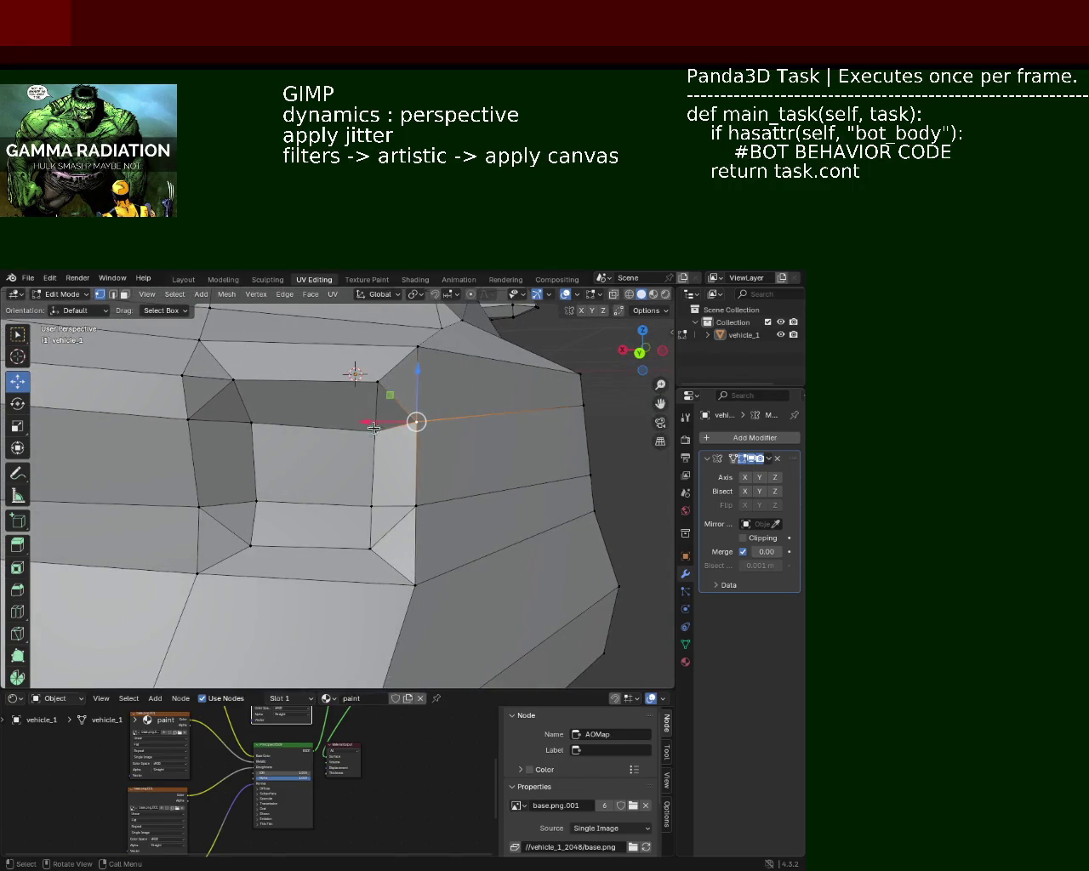
{"action": "key", "text": "g"}
{"action": "left_click", "coordinate": [348, 447]}
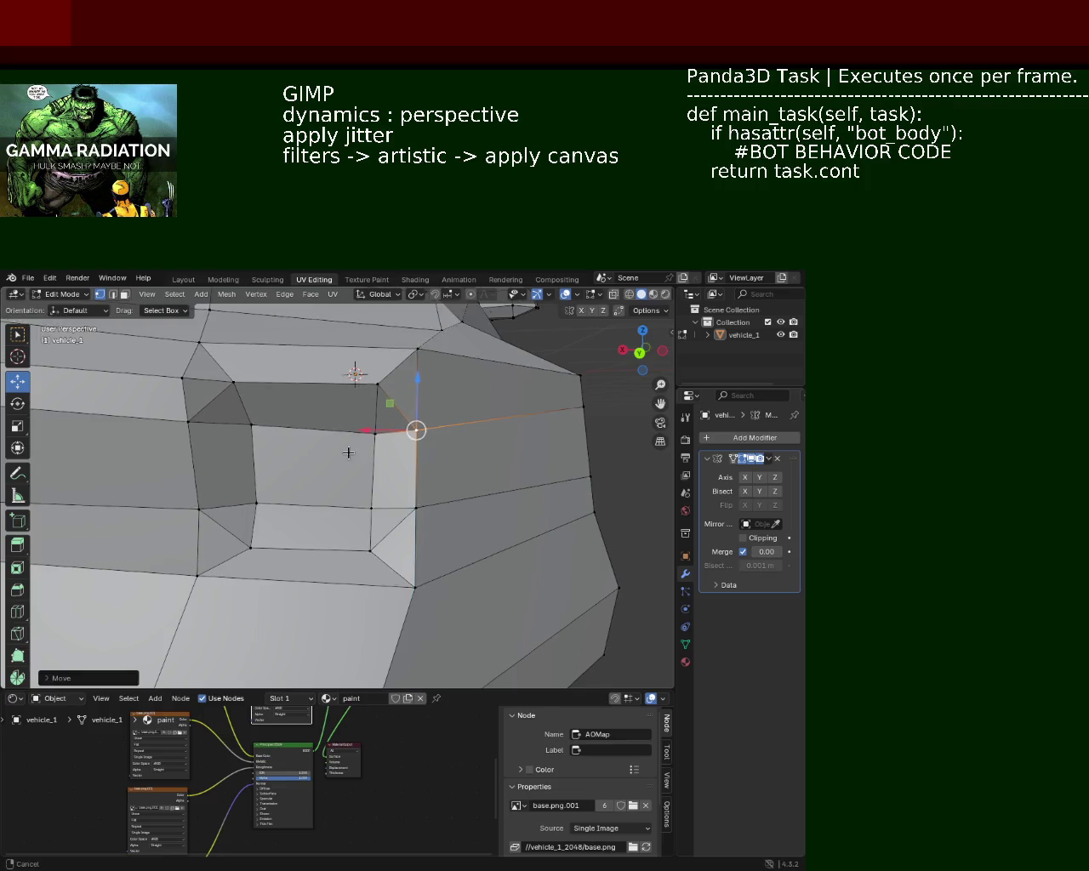
{"action": "left_click_drag", "start_coordinate": [348, 447], "coordinate": [332, 449]}
{"action": "left_click", "coordinate": [255, 452]}
{"action": "left_click", "coordinate": [346, 460]}
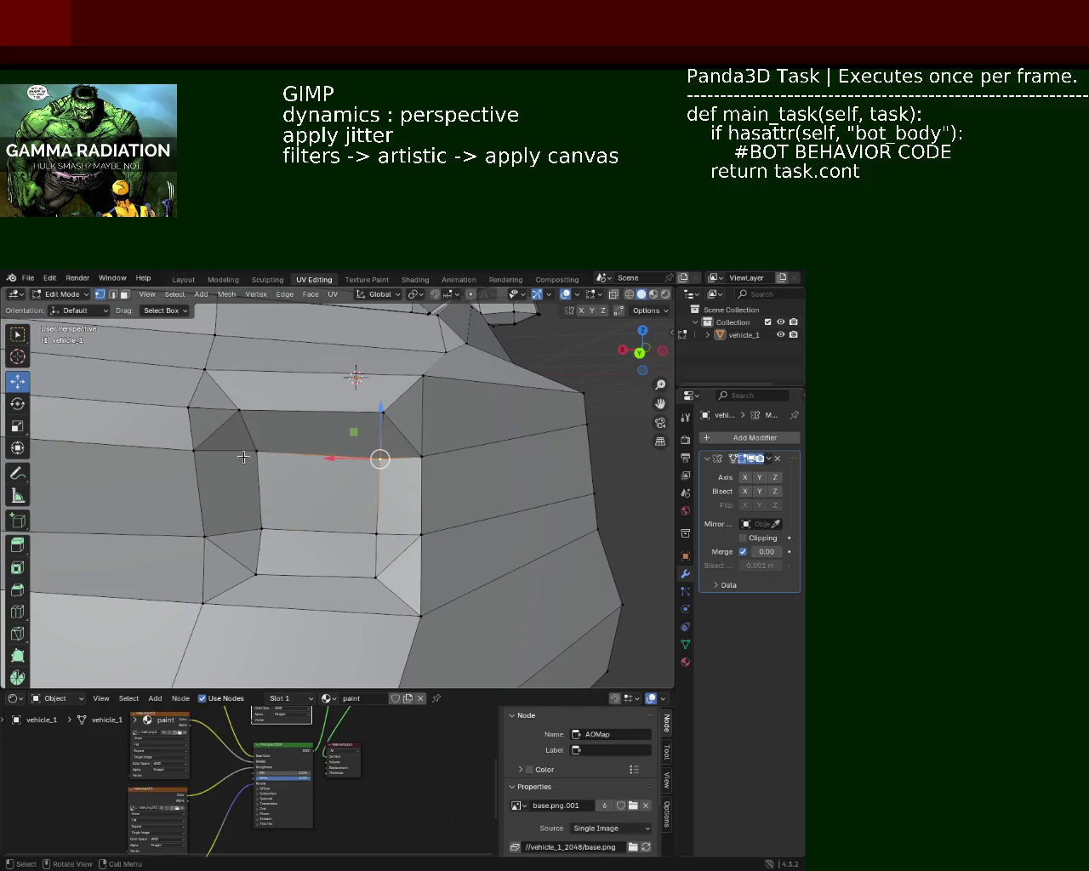
Subdivide the opening's top edge and move the new mid vertex along Z
{"action": "left_click", "coordinate": [245, 457]}
{"action": "right_click", "coordinate": [244, 457]}
{"action": "left_click", "coordinate": [247, 451]}
{"action": "left_click", "coordinate": [285, 521]}
{"action": "left_click", "coordinate": [345, 525]}
{"action": "key", "text": "g"}
{"action": "key", "text": "z"}
{"action": "left_click", "coordinate": [327, 508]}
Subdivide the opening's left edge and shift the new vertex outward along X
{"action": "left_click", "coordinate": [317, 432]}
{"action": "left_click", "coordinate": [255, 449]}
{"action": "left_click", "coordinate": [255, 487]}
{"action": "right_click", "coordinate": [255, 487]}
{"action": "left_click", "coordinate": [232, 516]}
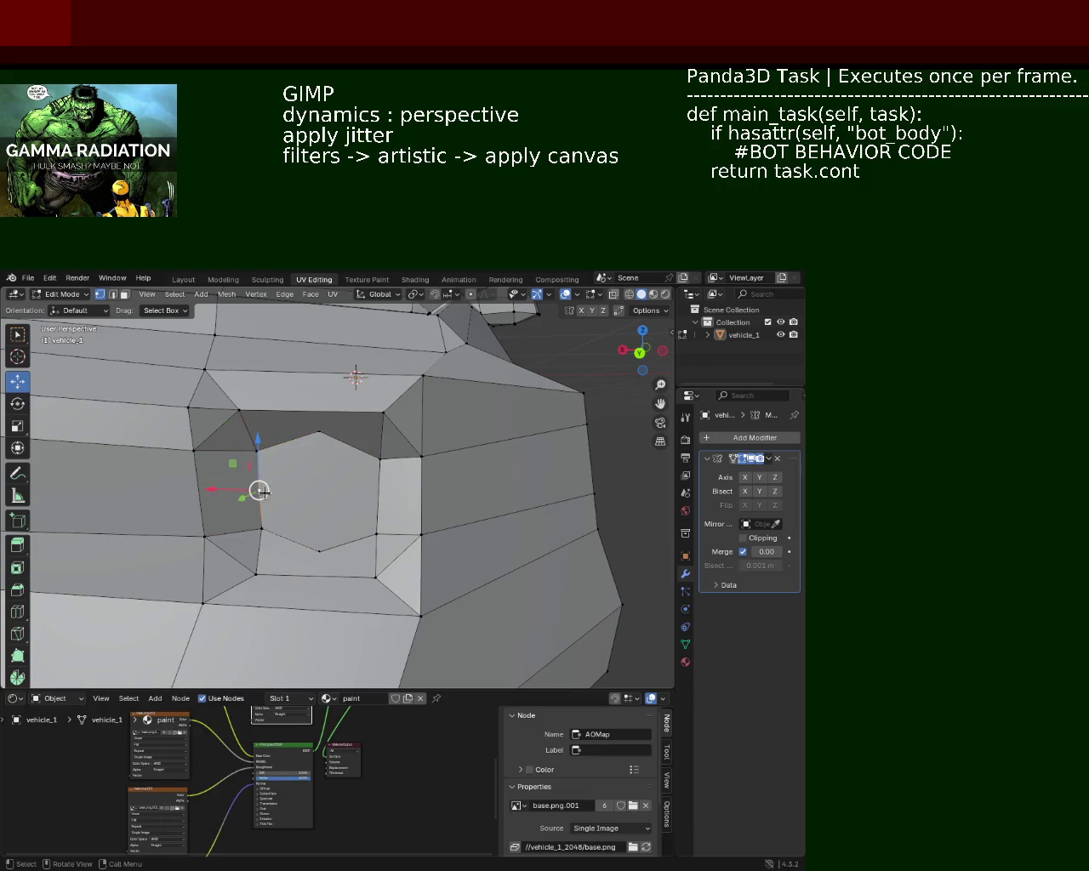
{"action": "key", "text": "g"}
{"action": "key", "text": "x"}
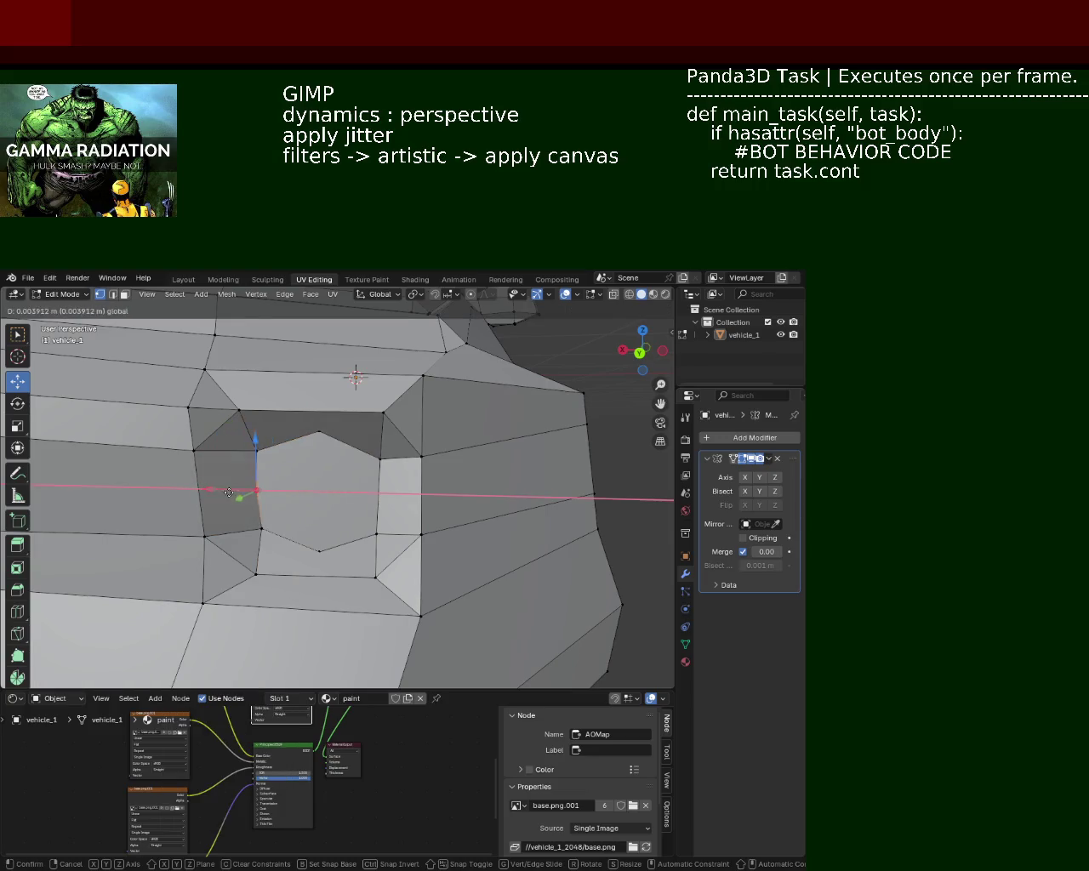
{"action": "left_click", "coordinate": [221, 493]}
Push the opening's right edge outward along X
{"action": "left_click", "coordinate": [380, 460]}
{"action": "left_click", "coordinate": [385, 497]}
{"action": "key", "text": "ctrl+e"}
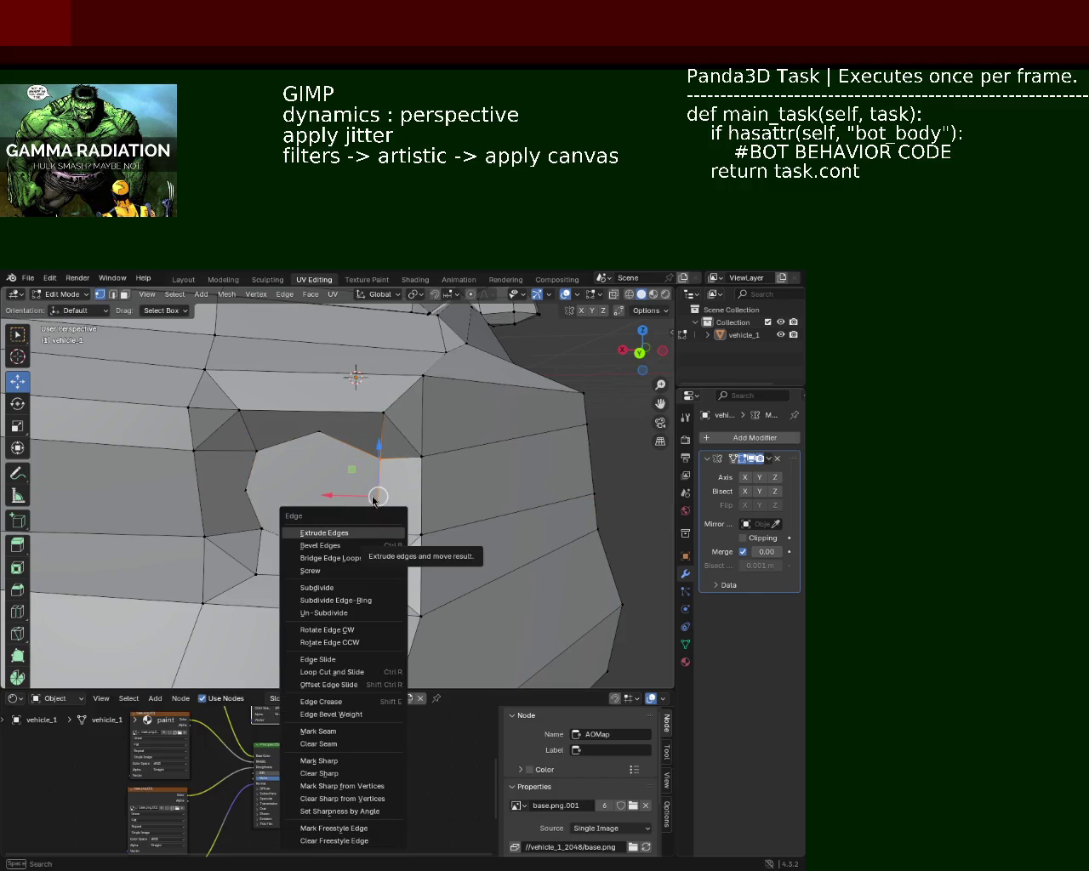
{"action": "key", "text": "ctrl+e"}
{"action": "key", "text": "Escape"}
{"action": "key", "text": "g"}
{"action": "key", "text": "x"}
{"action": "left_click", "coordinate": [353, 497]}
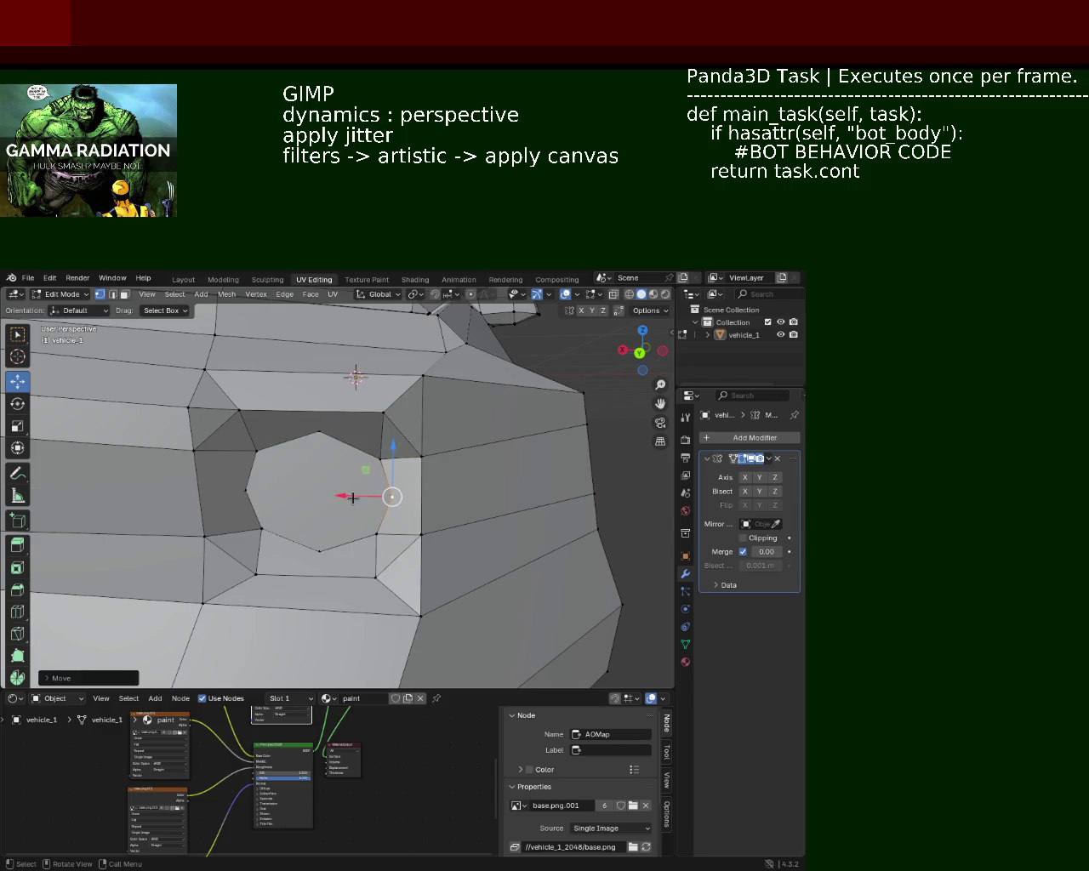
Try subdividing between the left and right side vertices, then undo it
{"action": "left_click", "coordinate": [247, 491]}
{"action": "left_click", "coordinate": [392, 496]}
{"action": "right_click", "coordinate": [323, 451]}
{"action": "left_click", "coordinate": [323, 464]}
{"action": "key", "text": "ctrl+z"}
{"action": "left_click", "coordinate": [245, 491]}
{"action": "left_click", "coordinate": [394, 497]}
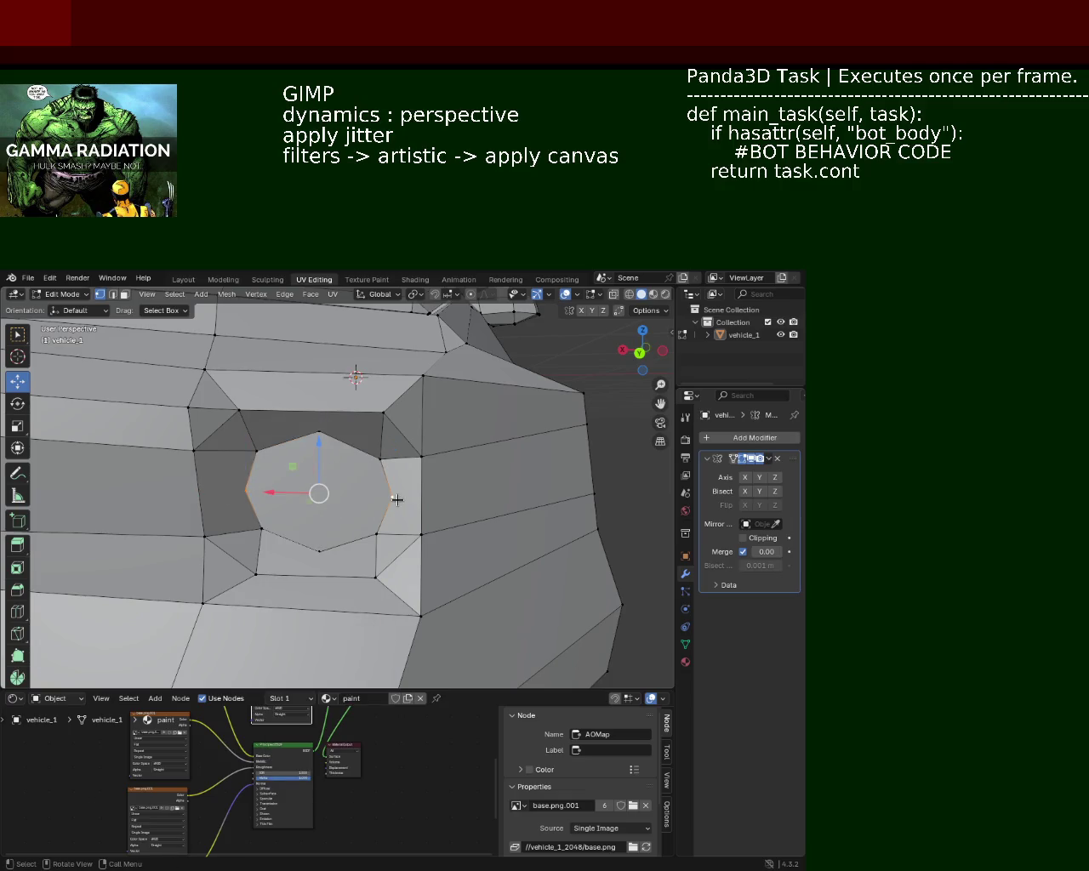
Join the octagon's top and bottom vertices with a vertical edge using J
{"action": "left_click", "coordinate": [395, 498]}
{"action": "left_click", "coordinate": [319, 433]}
{"action": "left_click", "coordinate": [320, 552]}
{"action": "right_click", "coordinate": [320, 508]}
{"action": "left_click", "coordinate": [320, 517]}
{"action": "key", "text": "ctrl+z"}
{"action": "left_click", "coordinate": [319, 433]}
{"action": "left_click", "coordinate": [322, 553]}
{"action": "key", "text": "j"}
Pick octagon vertices and try a merge, then undo the wrong merge result
{"action": "left_click", "coordinate": [377, 461]}
{"action": "left_click", "coordinate": [261, 530]}
{"action": "left_click", "coordinate": [264, 527]}
{"action": "left_click", "coordinate": [271, 455]}
{"action": "left_click", "coordinate": [334, 518]}
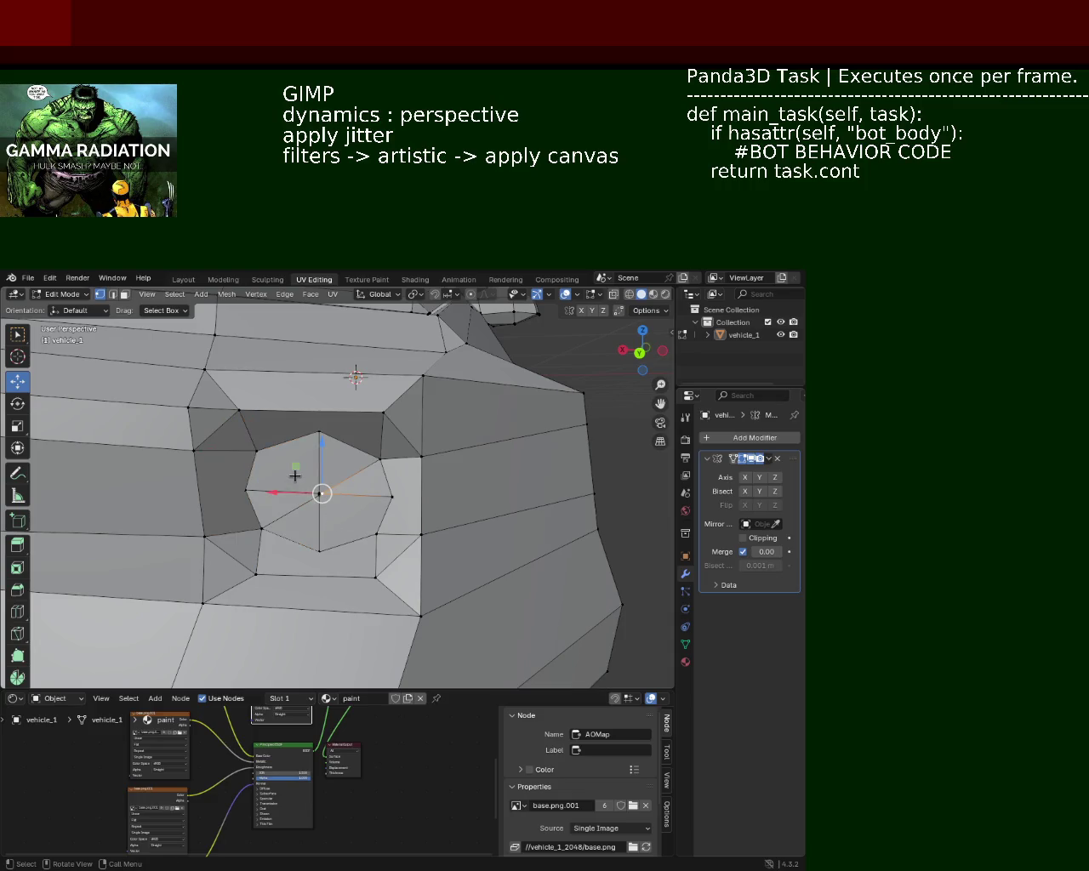
{"action": "key", "text": "alt+a"}
{"action": "left_click", "coordinate": [320, 494]}
{"action": "key", "text": "ctrl+KP_Add"}
{"action": "key", "text": "m"}
{"action": "left_click", "coordinate": [255, 483]}
{"action": "key", "text": "ctrl+z"}
{"action": "key", "text": "ctrl+z"}
{"action": "key", "text": "ctrl+z"}
Box-select the octagon's centre vertices and merge them at centre into one vertex
{"action": "left_click", "coordinate": [320, 493]}
{"action": "left_click", "coordinate": [370, 530]}
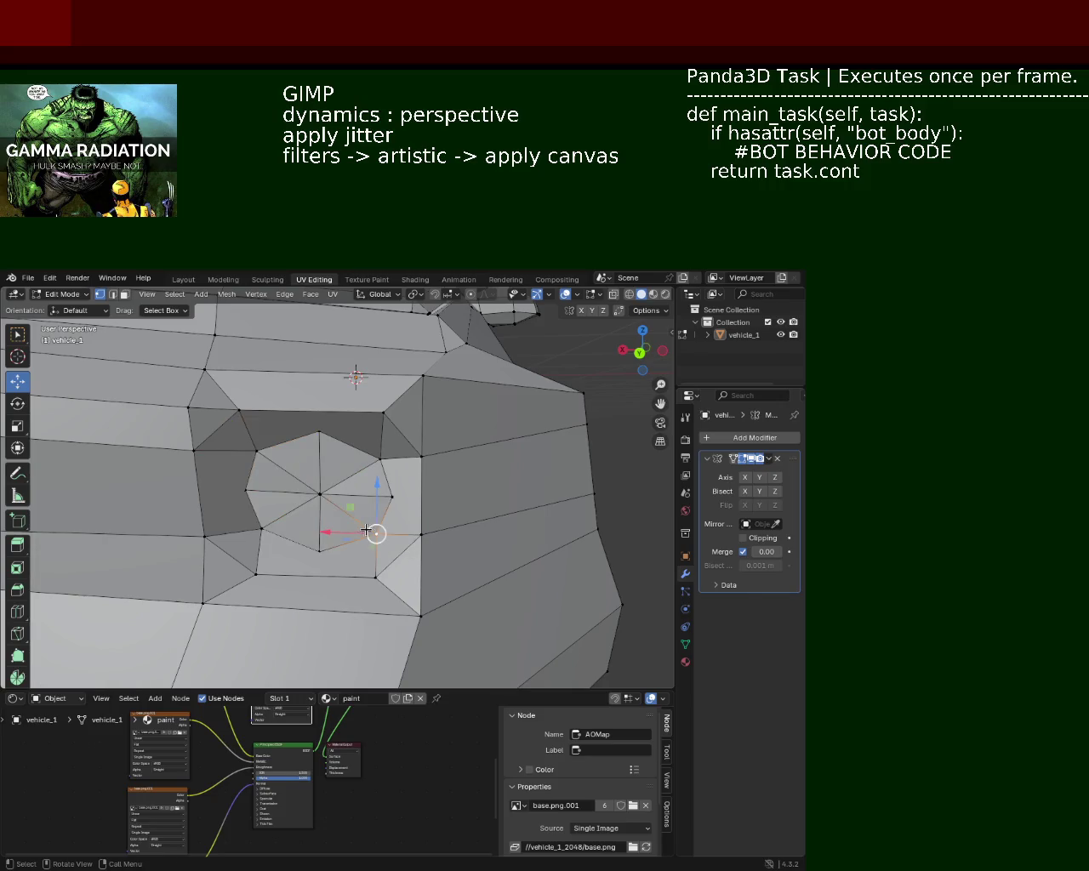
{"action": "key", "text": "b"}
{"action": "left_click_drag", "start_coordinate": [314, 508], "coordinate": [327, 483]}
{"action": "key", "text": "m"}
{"action": "left_click", "coordinate": [336, 524]}
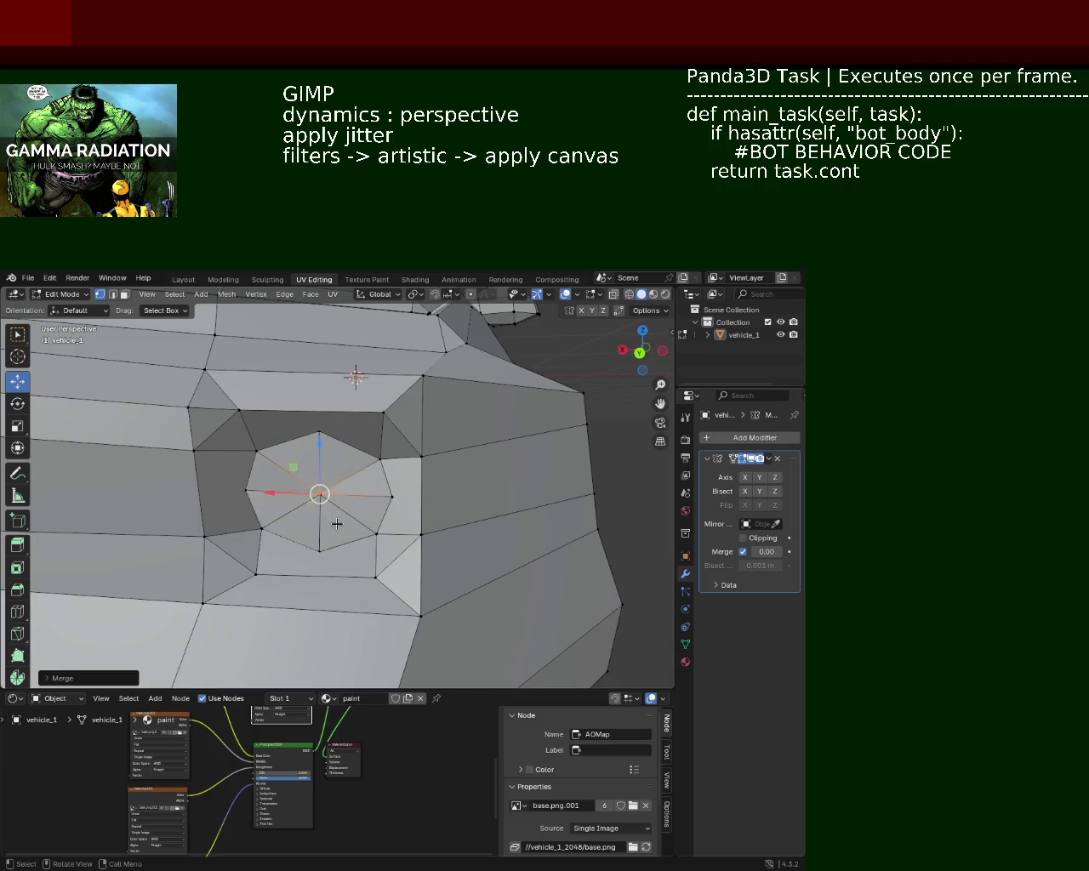
Check the triangle fan in wireframe, return to solid, and select the edge below the hub
{"action": "left_click_drag", "start_coordinate": [336, 524], "coordinate": [624, 369]}
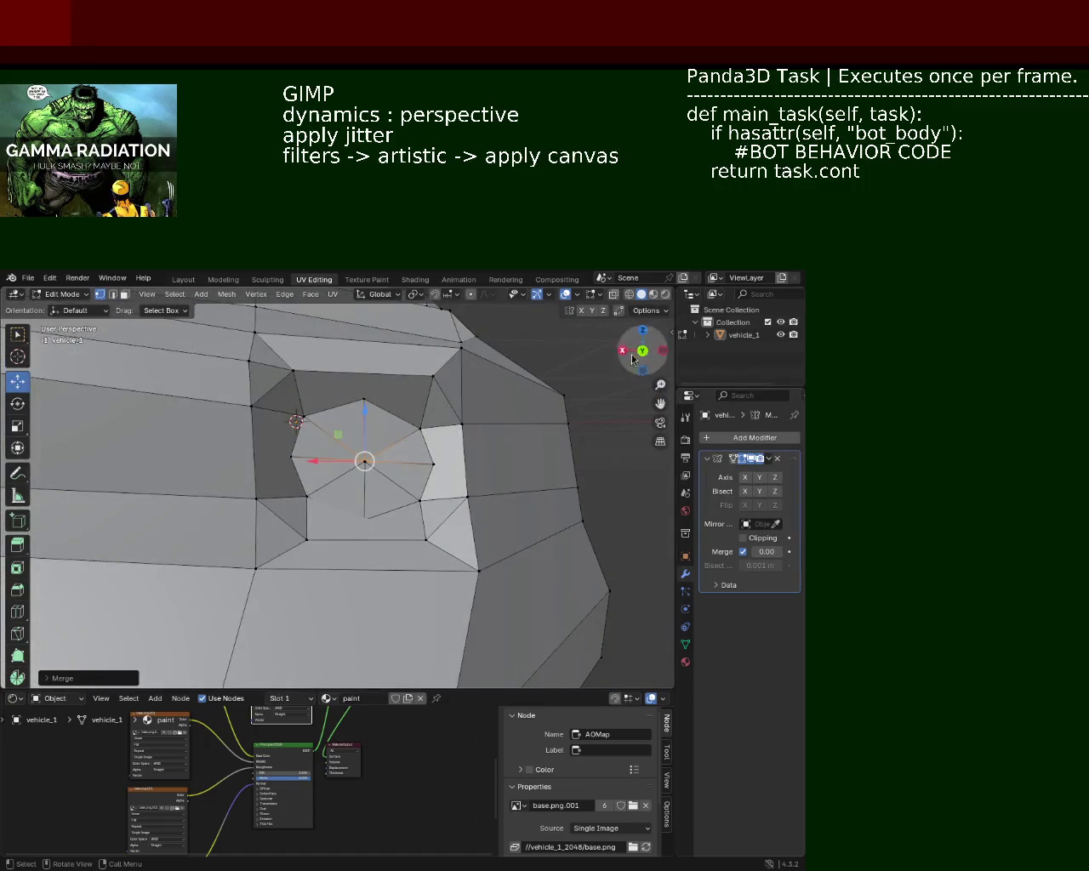
{"action": "left_click", "coordinate": [630, 294]}
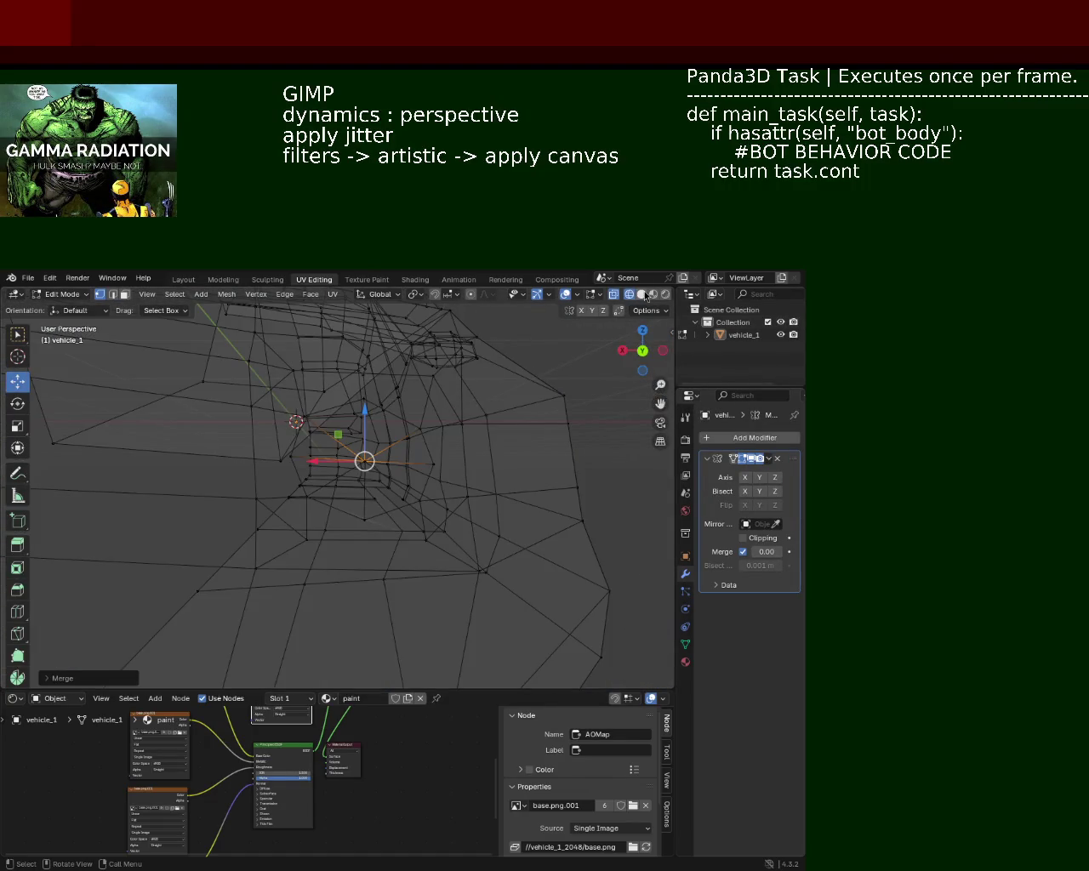
{"action": "left_click", "coordinate": [642, 295]}
{"action": "left_click_drag", "start_coordinate": [377, 421], "coordinate": [367, 453]}
{"action": "scroll", "scroll_direction": "up", "scroll_amount": 3}
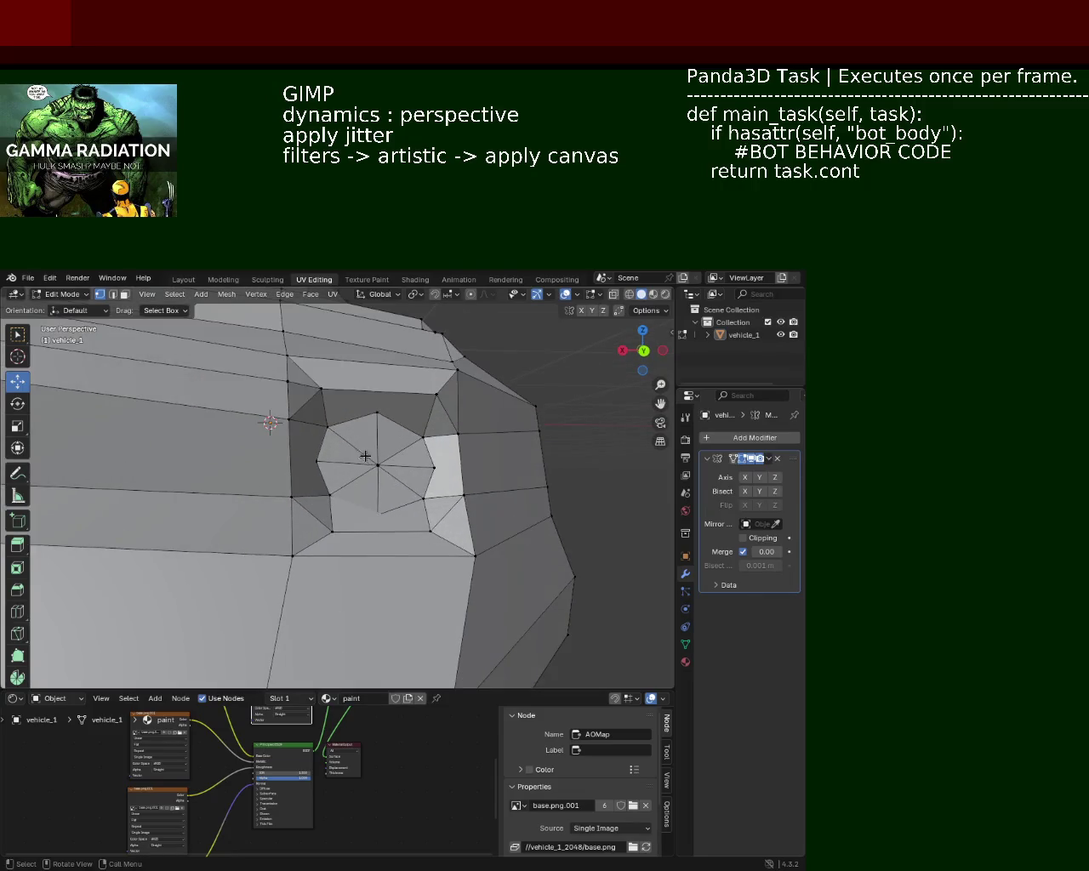
{"action": "scroll", "scroll_direction": "up", "scroll_amount": 3}
{"action": "left_click_drag", "start_coordinate": [367, 476], "coordinate": [382, 564]}
{"action": "left_click", "coordinate": [377, 546]}
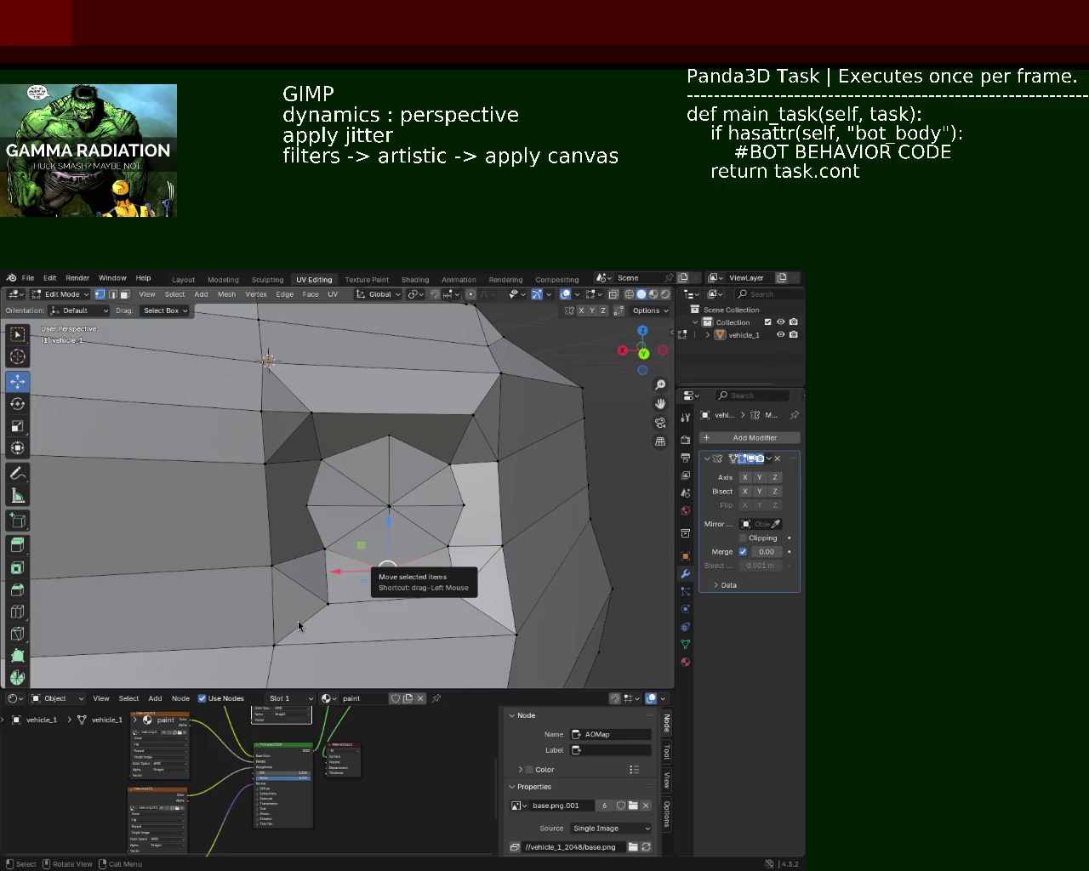
Select the vertices above the hub with the top-edge and hub-top vertices, using the vertex menu
{"action": "left_click_drag", "start_coordinate": [540, 522], "coordinate": [369, 519]}
{"action": "scroll", "scroll_direction": "up", "scroll_amount": 3}
{"action": "scroll", "scroll_direction": "down", "scroll_amount": 3}
{"action": "left_click", "coordinate": [245, 449]}
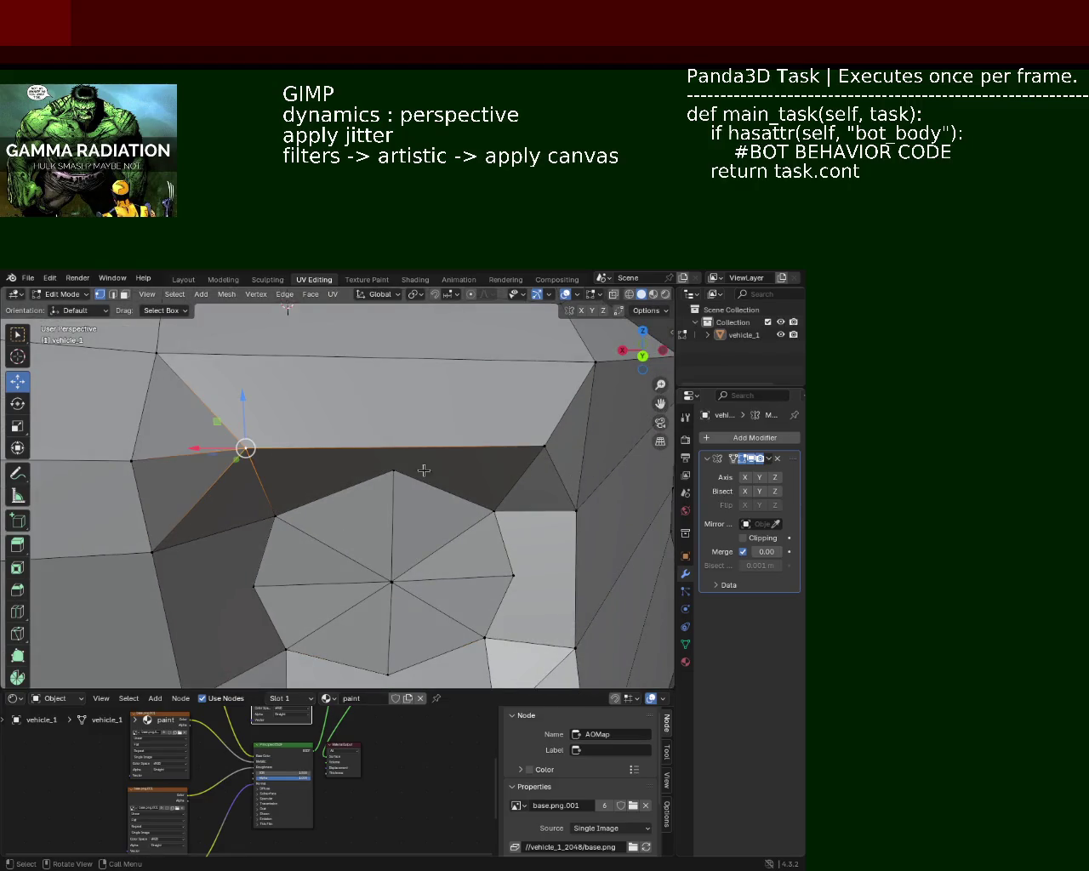
{"action": "left_click", "coordinate": [545, 446]}
{"action": "right_click", "coordinate": [393, 432]}
{"action": "left_click", "coordinate": [393, 471]}
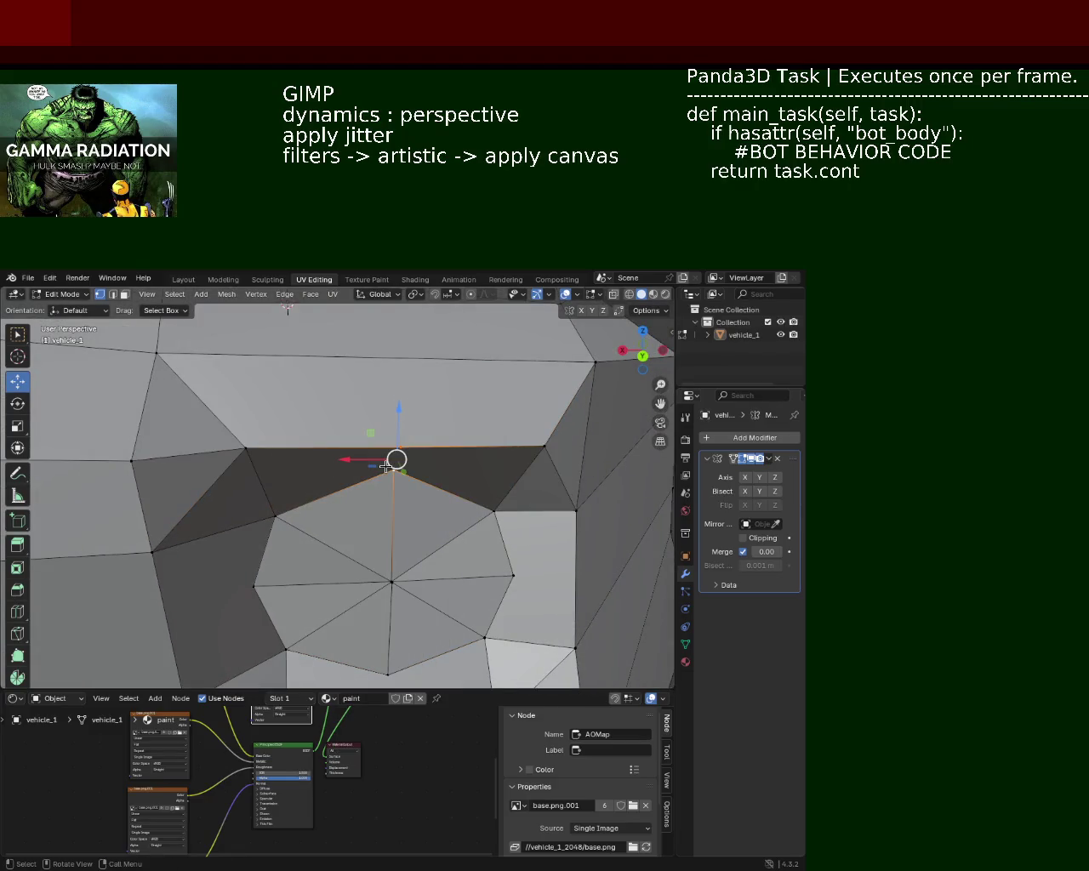
Select the vertices below the hub down to the lower edge, then zoom out to the whole car
{"action": "left_click_drag", "start_coordinate": [423, 498], "coordinate": [408, 281]}
{"action": "left_click", "coordinate": [273, 508]}
{"action": "left_click", "coordinate": [490, 511]}
{"action": "left_click", "coordinate": [377, 465]}
{"action": "left_click", "coordinate": [379, 494]}
{"action": "left_click", "coordinate": [379, 492]}
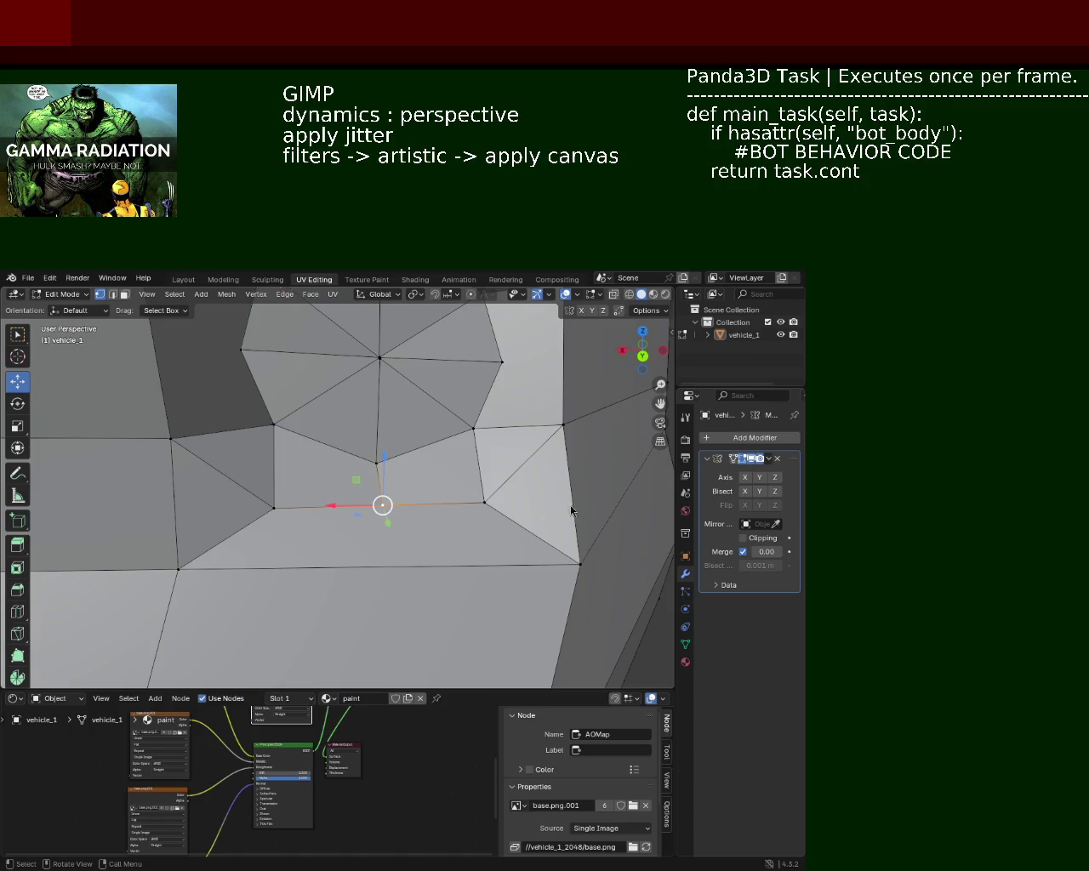
{"action": "left_click_drag", "start_coordinate": [497, 436], "coordinate": [380, 469]}
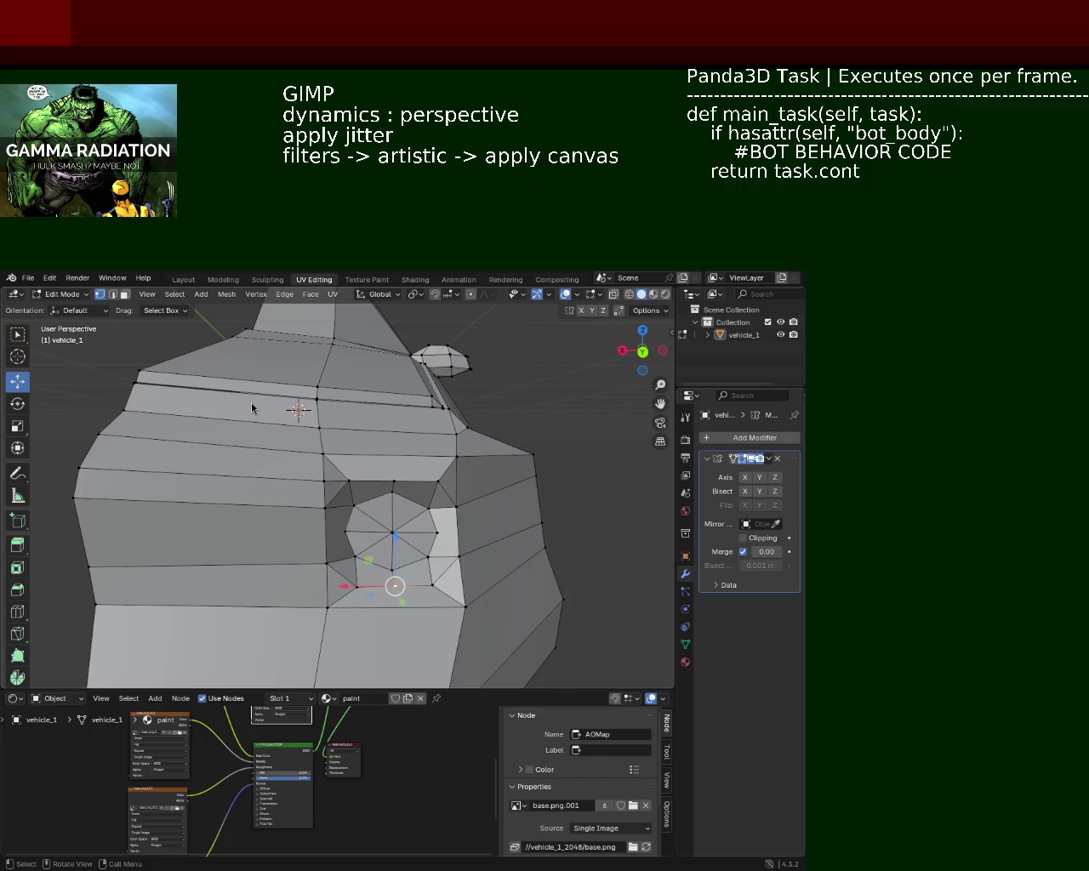
{"action": "left_click_drag", "start_coordinate": [351, 407], "coordinate": [329, 455]}
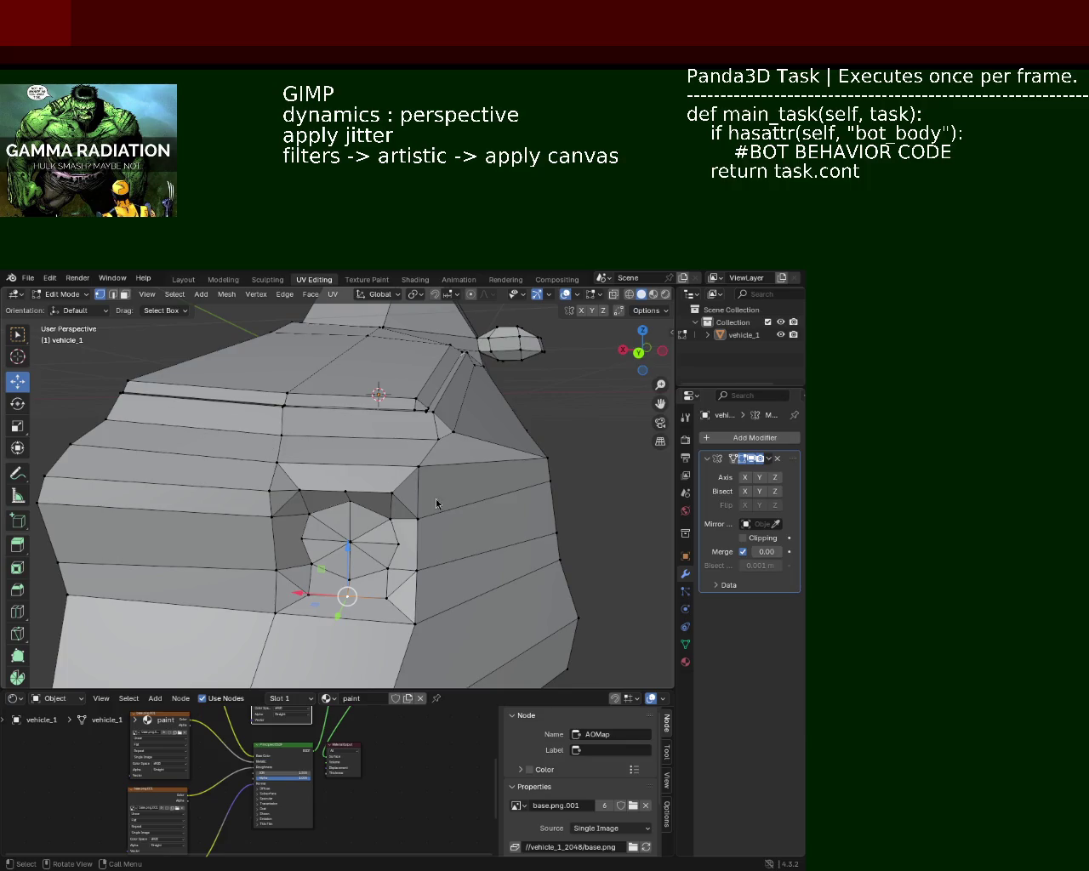
{"action": "scroll", "scroll_direction": "down", "scroll_amount": 3}
{"action": "scroll", "scroll_direction": "up", "scroll_amount": 3}
{"action": "left_click_drag", "start_coordinate": [353, 428], "coordinate": [415, 472]}
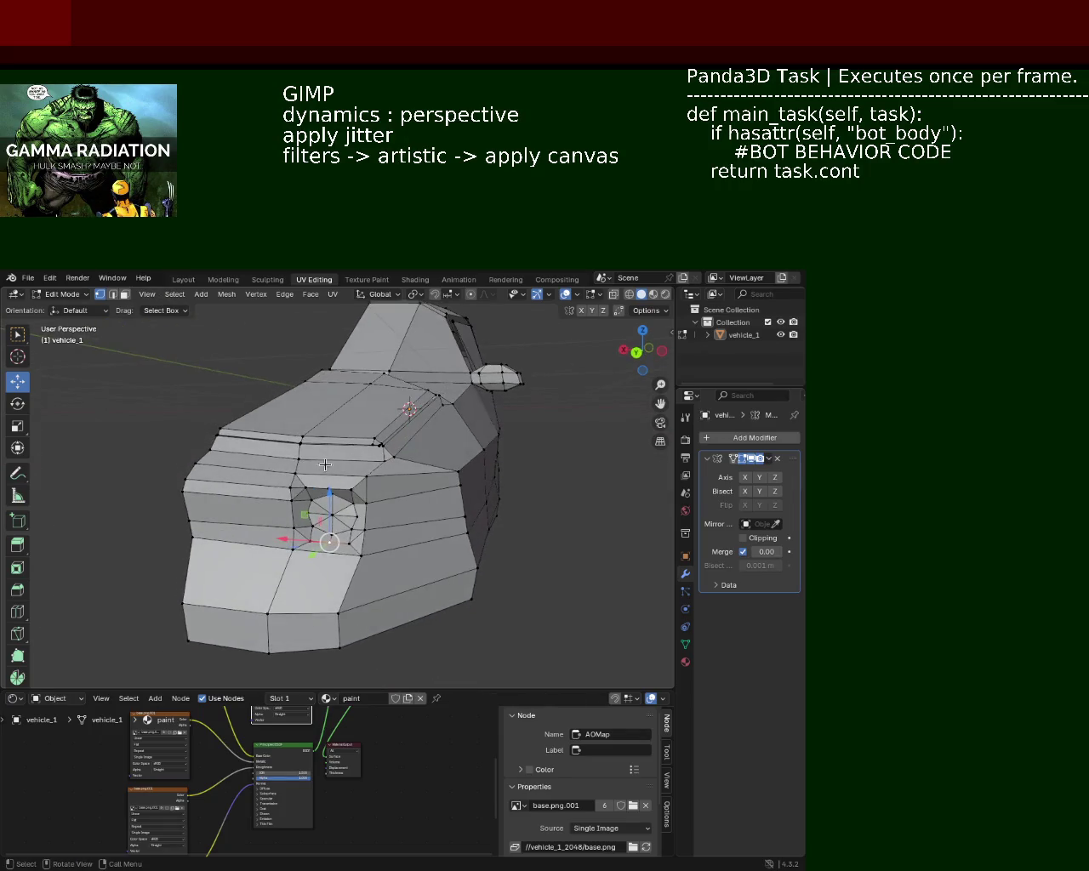
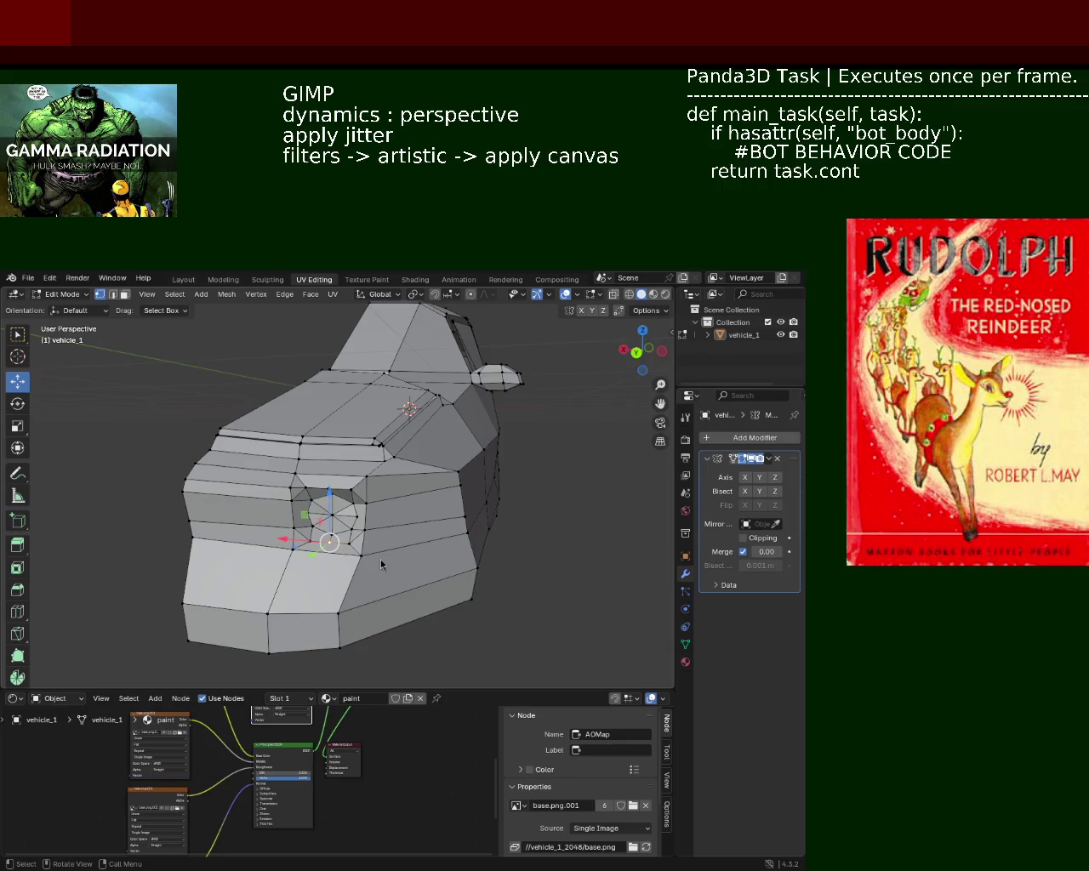
Extrude the edge loop around the front bump and pull it slightly downward
{"action": "left_click_drag", "start_coordinate": [276, 548], "coordinate": [379, 468]}
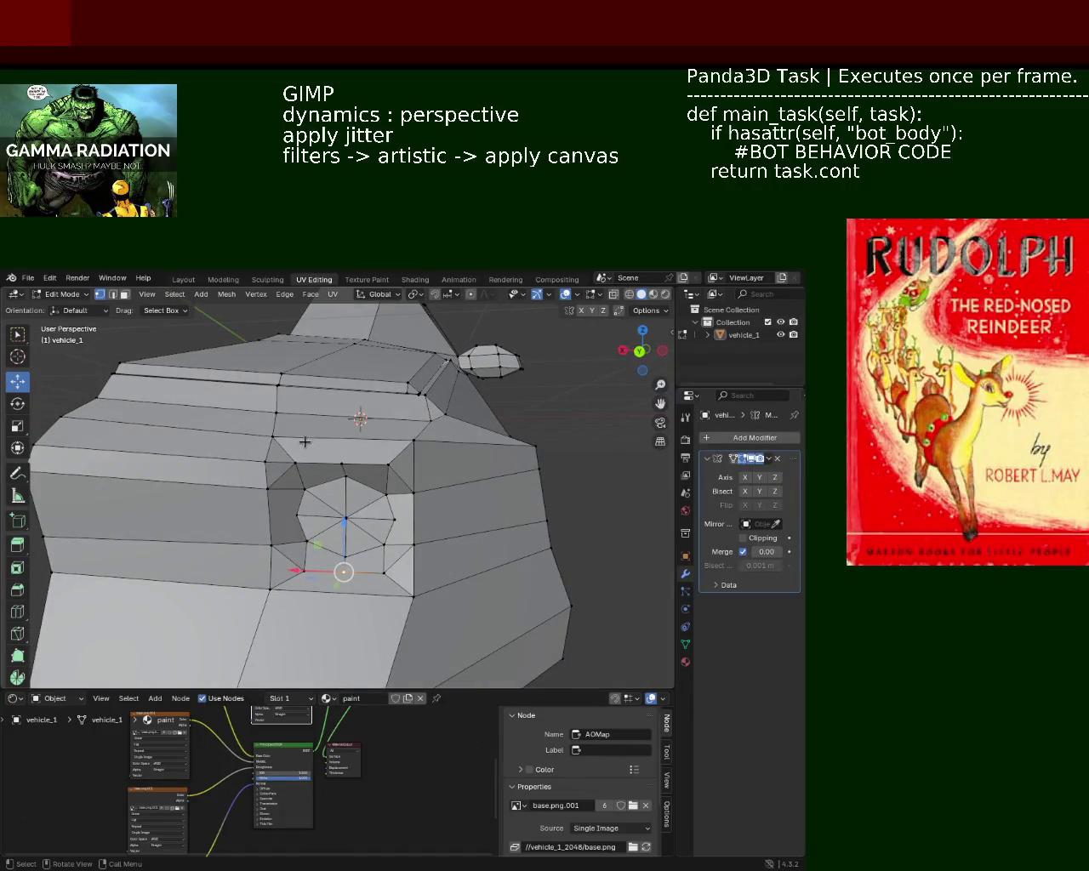
{"action": "left_click", "coordinate": [290, 438]}
{"action": "left_click", "coordinate": [374, 440]}
{"action": "key", "text": "ctrl+e"}
{"action": "left_click", "coordinate": [377, 442]}
{"action": "left_click_drag", "start_coordinate": [342, 453], "coordinate": [364, 460]}
Bevel the edge beside the bump and lower that vertex along Z
{"action": "left_click_drag", "start_coordinate": [387, 455], "coordinate": [369, 571]}
{"action": "left_click", "coordinate": [289, 567]}
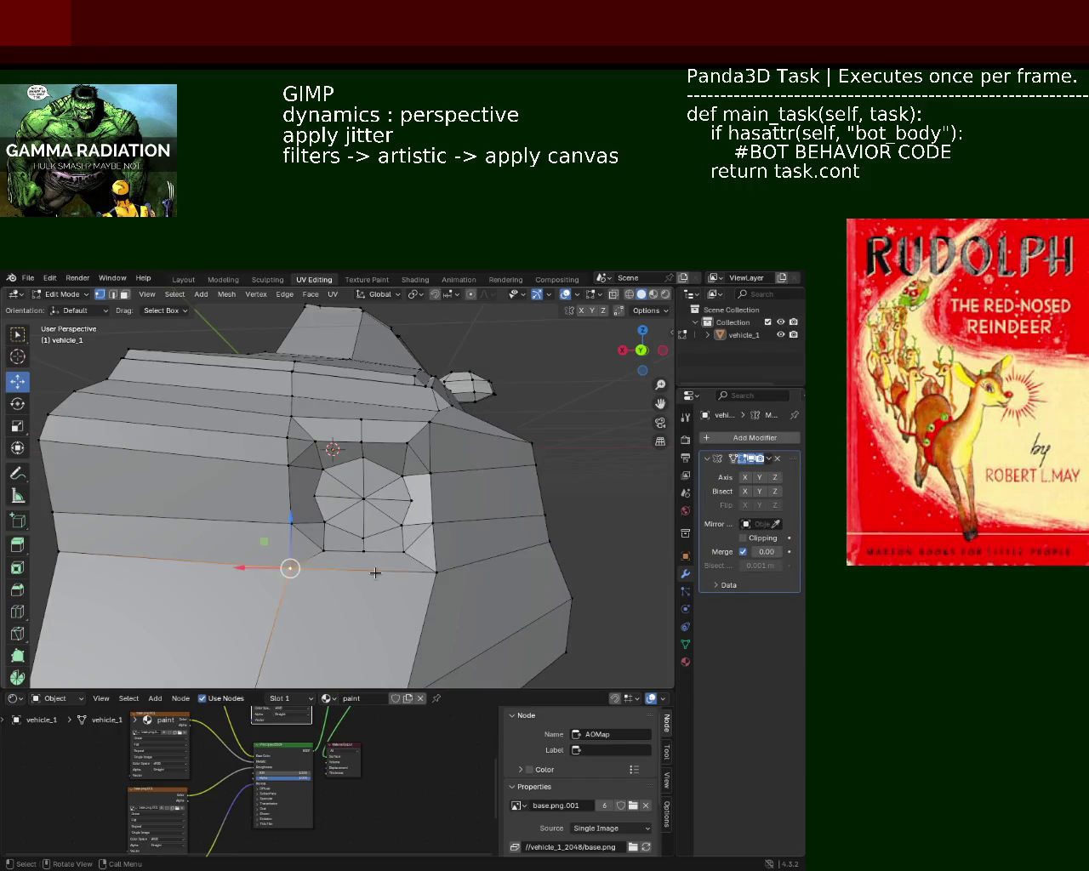
{"action": "key", "text": "ctrl+e"}
{"action": "left_click", "coordinate": [392, 560]}
{"action": "left_click", "coordinate": [360, 569]}
{"action": "key", "text": "g"}
{"action": "key", "text": "z"}
{"action": "left_click", "coordinate": [290, 545]}
Move another vertex near the bump vertically along Z
{"action": "left_click_drag", "start_coordinate": [290, 545], "coordinate": [376, 571]}
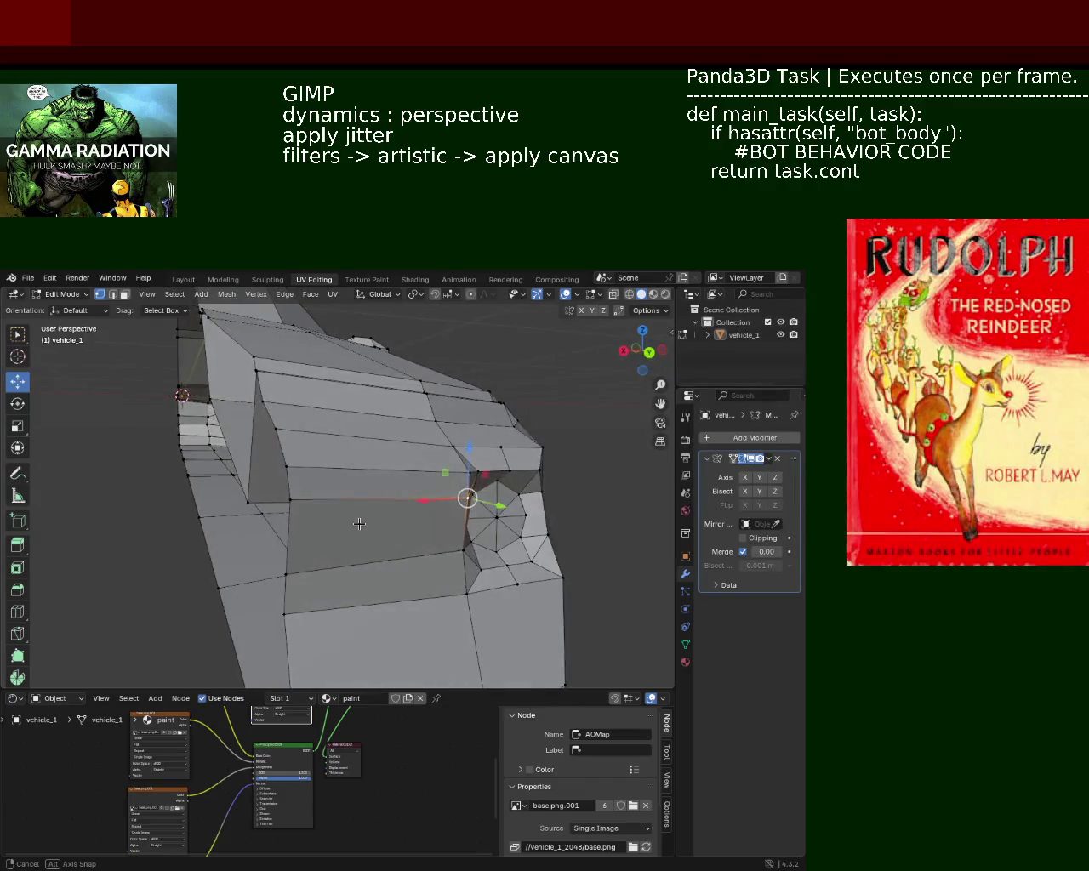
{"action": "left_click", "coordinate": [286, 566]}
{"action": "key", "text": "g"}
{"action": "key", "text": "z"}
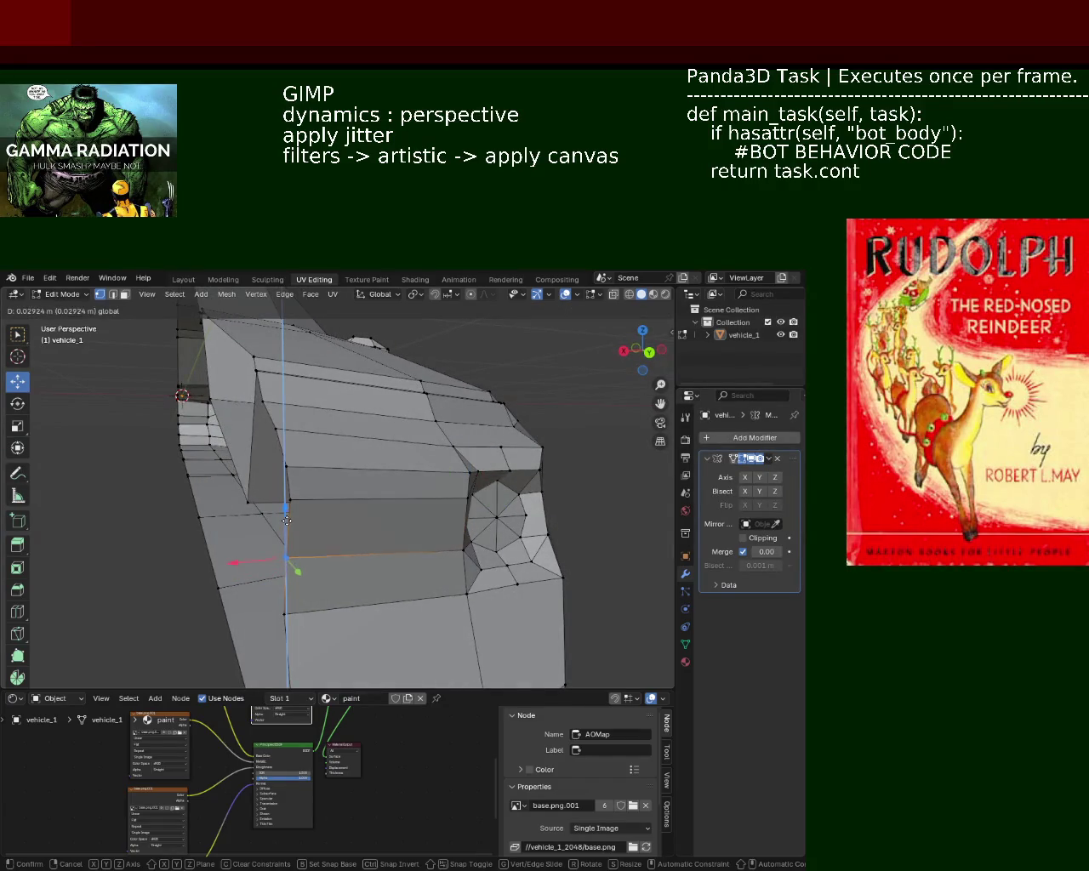
{"action": "left_click", "coordinate": [286, 530]}
Push the vertices along the bump's edge in Y until they sit flush
{"action": "left_click_drag", "start_coordinate": [359, 557], "coordinate": [413, 540]}
{"action": "left_click", "coordinate": [425, 541]}
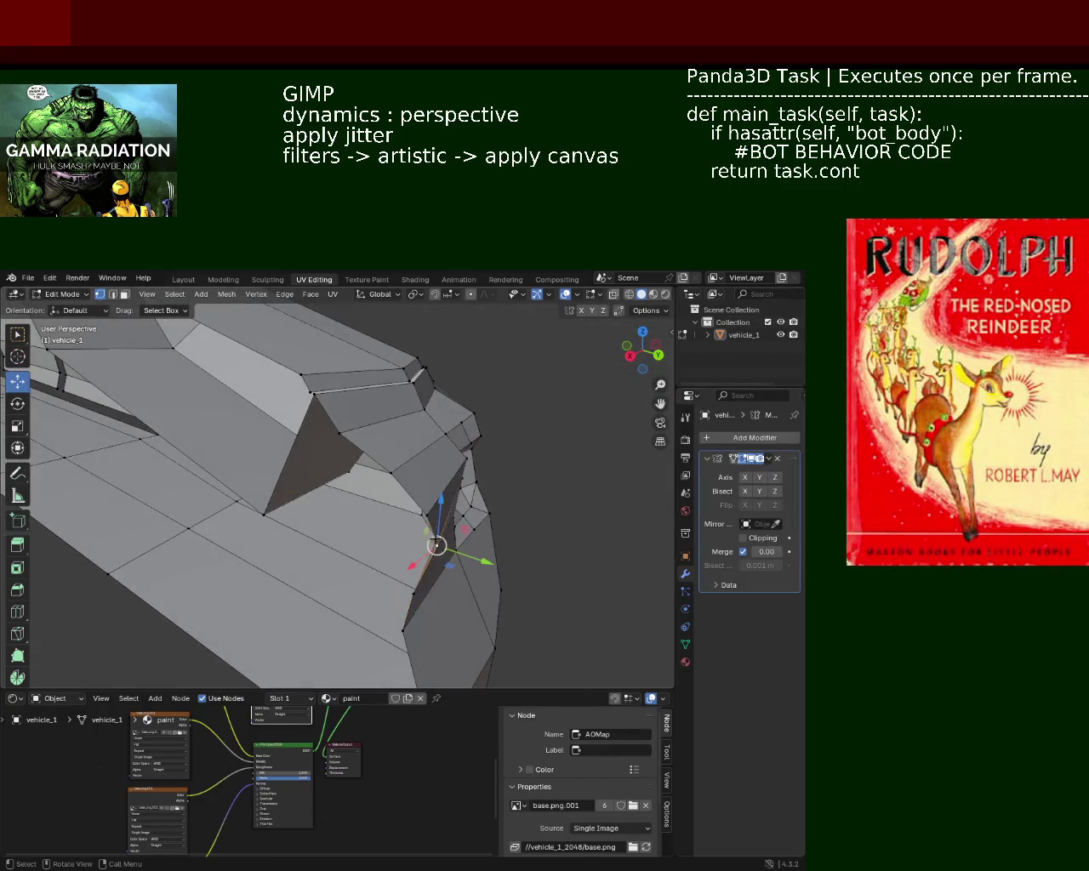
{"action": "key", "text": "g"}
{"action": "key", "text": "y"}
{"action": "left_click", "coordinate": [418, 537]}
{"action": "left_click", "coordinate": [425, 513]}
{"action": "key", "text": "g"}
{"action": "key", "text": "y"}
{"action": "left_click", "coordinate": [402, 481]}
{"action": "left_click", "coordinate": [402, 481]}
{"action": "key", "text": "g"}
{"action": "key", "text": "y"}
{"action": "left_click", "coordinate": [407, 480]}
Move the face beside the bump along Y twice to flatten it
{"action": "left_click_drag", "start_coordinate": [406, 498], "coordinate": [274, 434]}
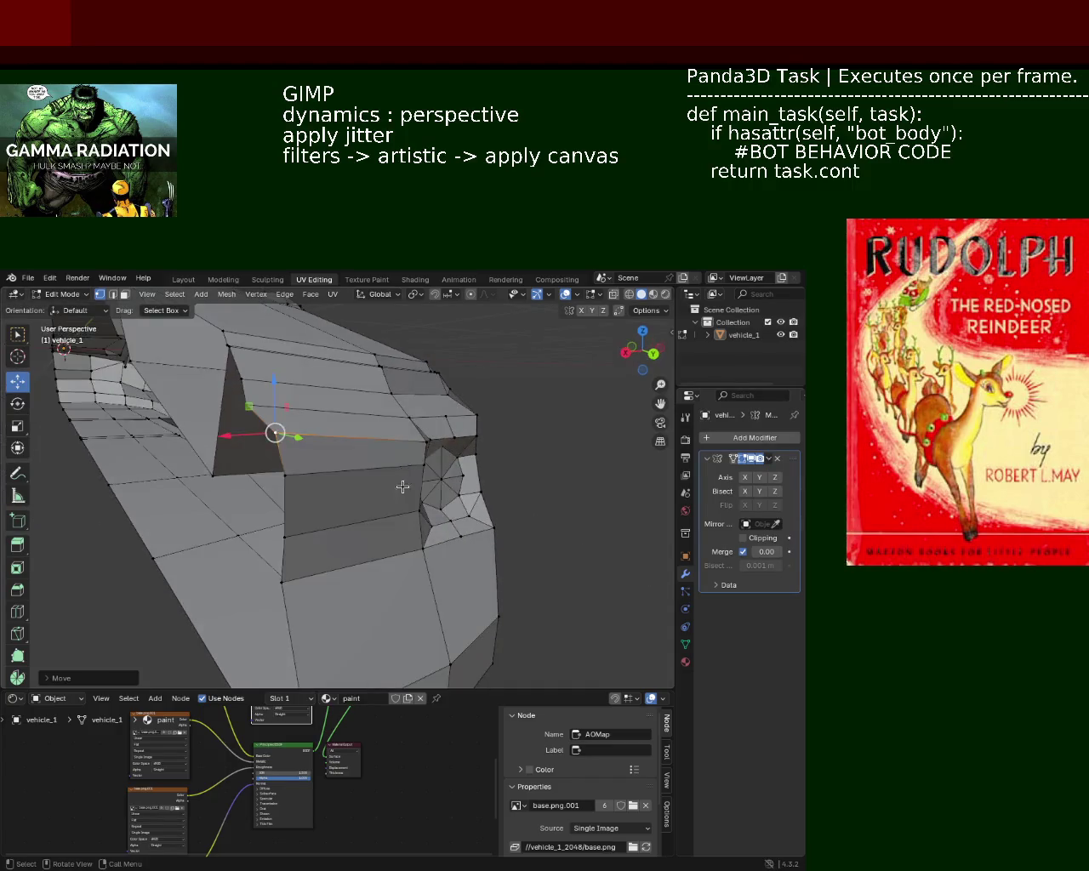
{"action": "left_click", "coordinate": [286, 537]}
{"action": "key", "text": "g"}
{"action": "key", "text": "y"}
{"action": "left_click", "coordinate": [299, 510]}
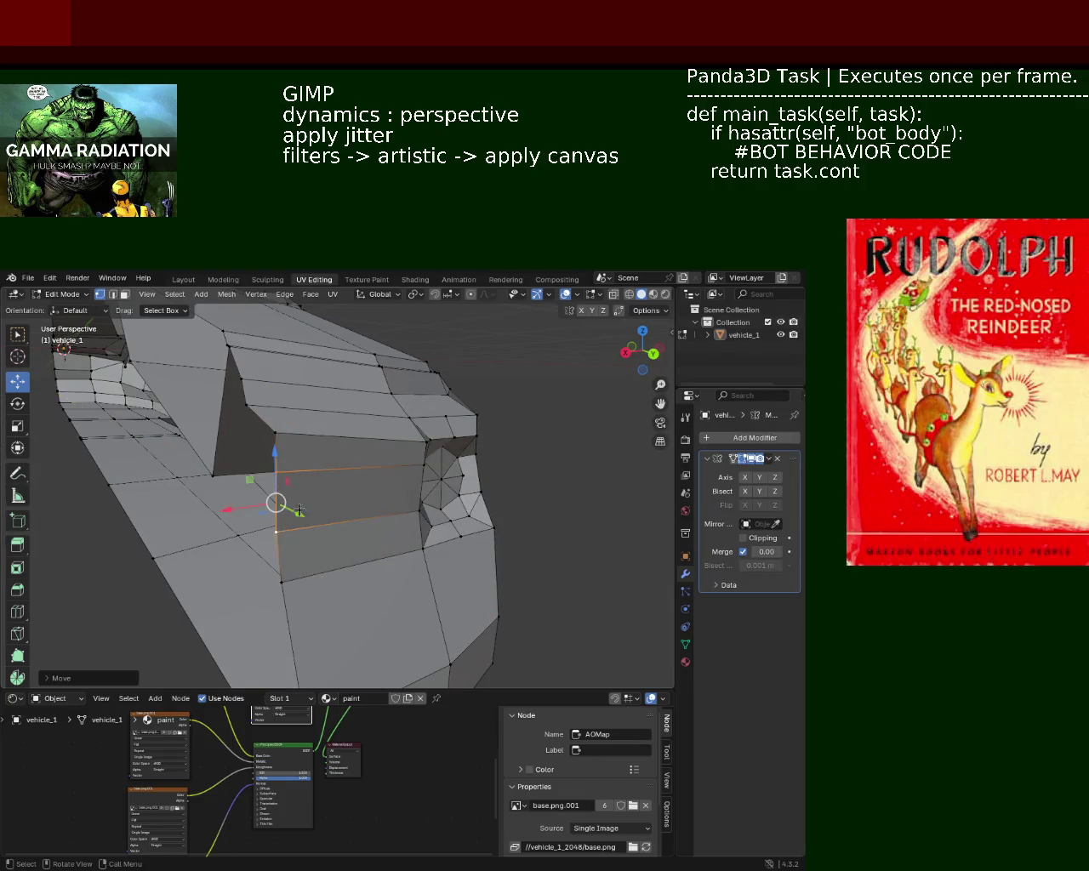
{"action": "key", "text": "g"}
{"action": "key", "text": "y"}
{"action": "left_click", "coordinate": [280, 436]}
{"action": "left_click_drag", "start_coordinate": [281, 435], "coordinate": [350, 544]}
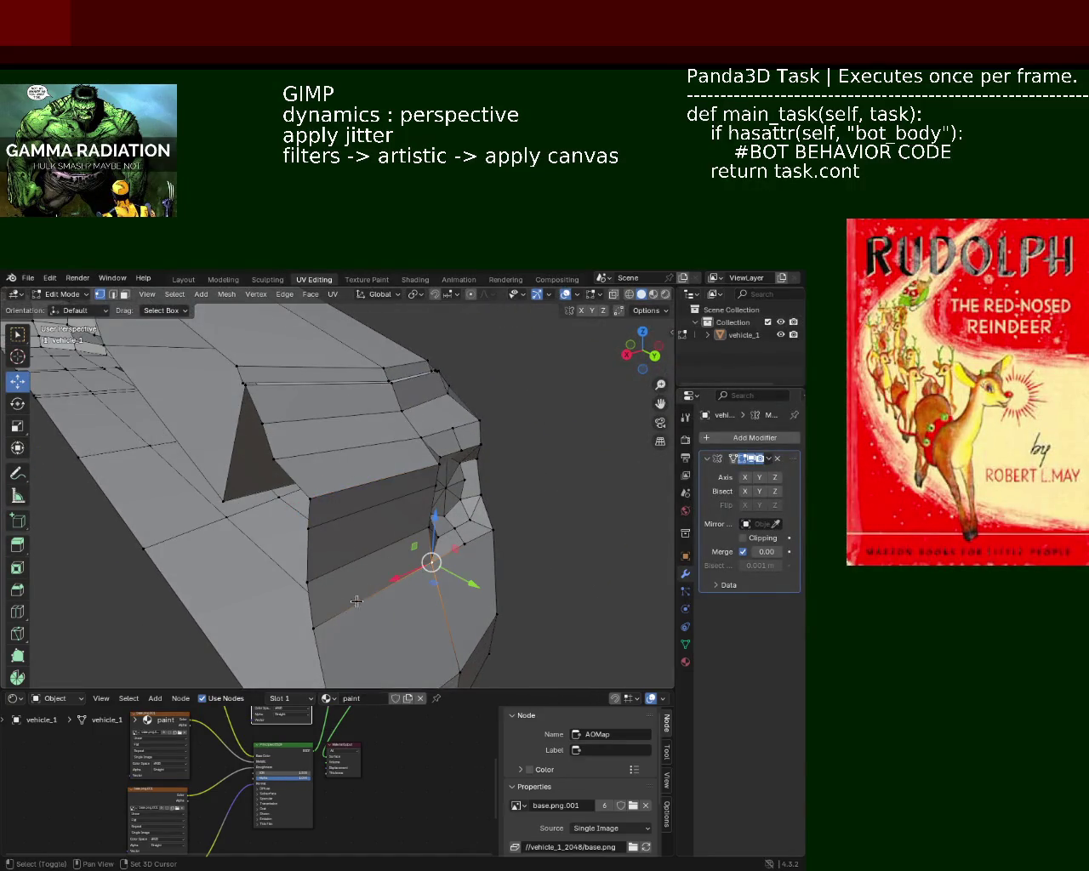
Pull the bump's corner vertex into line with the body and save vehicle_1.blend
{"action": "left_click_drag", "start_coordinate": [316, 628], "coordinate": [466, 471]}
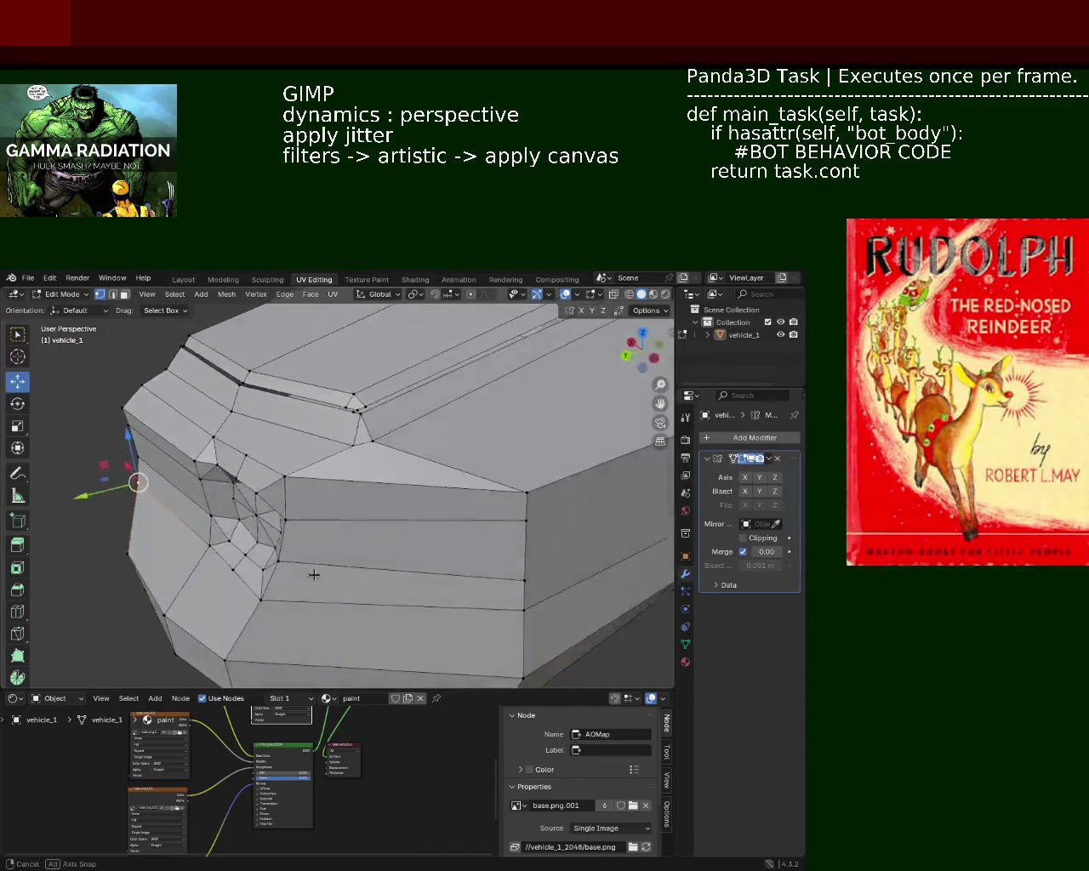
{"action": "left_click", "coordinate": [518, 422]}
{"action": "left_click", "coordinate": [529, 491]}
{"action": "left_click_drag", "start_coordinate": [533, 486], "coordinate": [528, 481]}
{"action": "left_click_drag", "start_coordinate": [527, 482], "coordinate": [370, 464]}
{"action": "key", "text": "ctrl+s"}
Compare the textured, rendered, wireframe and solid shading views of the mesh
{"action": "left_click", "coordinate": [655, 297]}
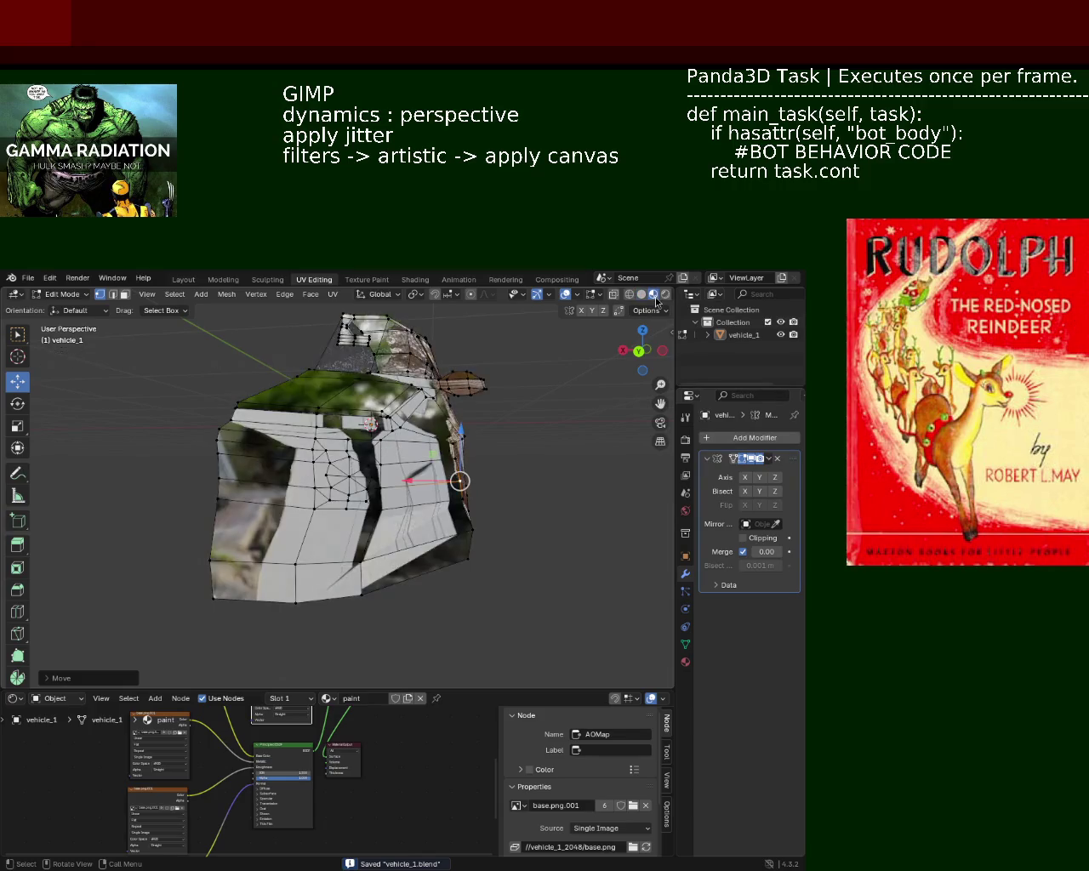
{"action": "left_click", "coordinate": [665, 294]}
{"action": "left_click", "coordinate": [653, 295]}
{"action": "left_click", "coordinate": [631, 295]}
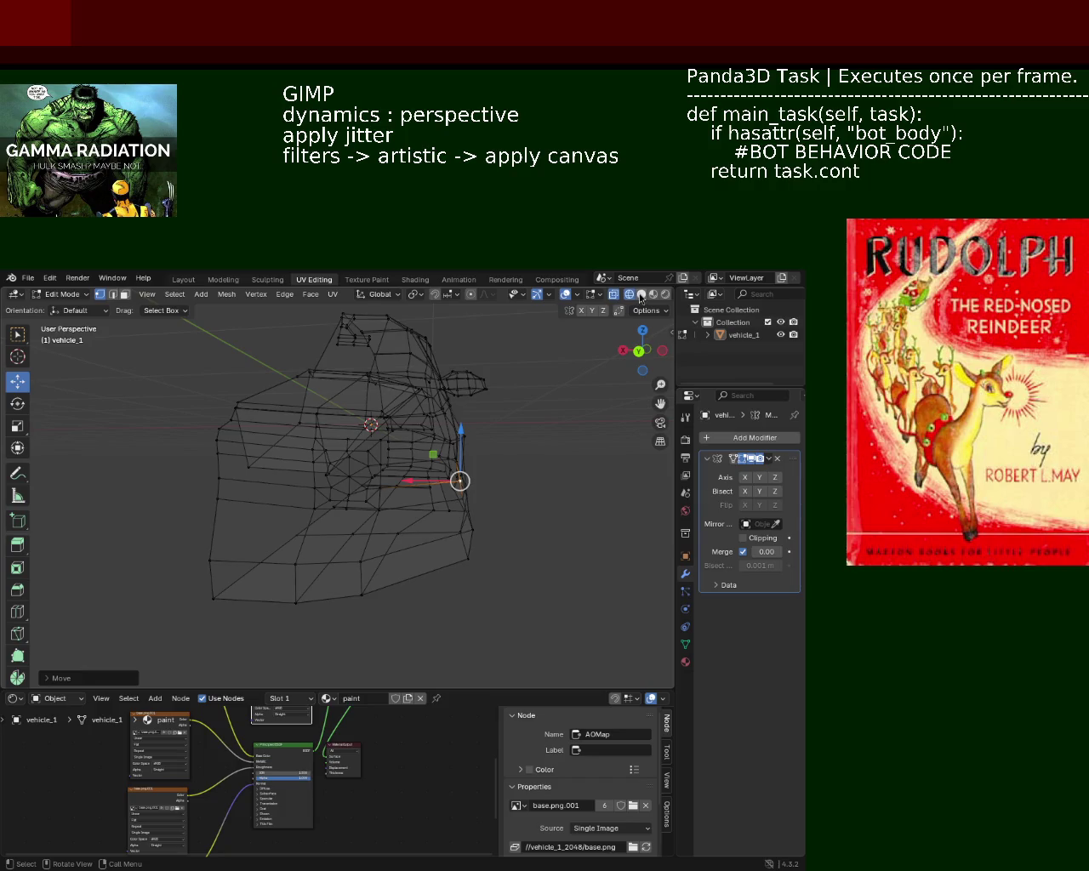
{"action": "left_click", "coordinate": [641, 294]}
{"action": "scroll", "scroll_direction": "up", "scroll_amount": 3}
{"action": "scroll", "scroll_direction": "down", "scroll_amount": 3}
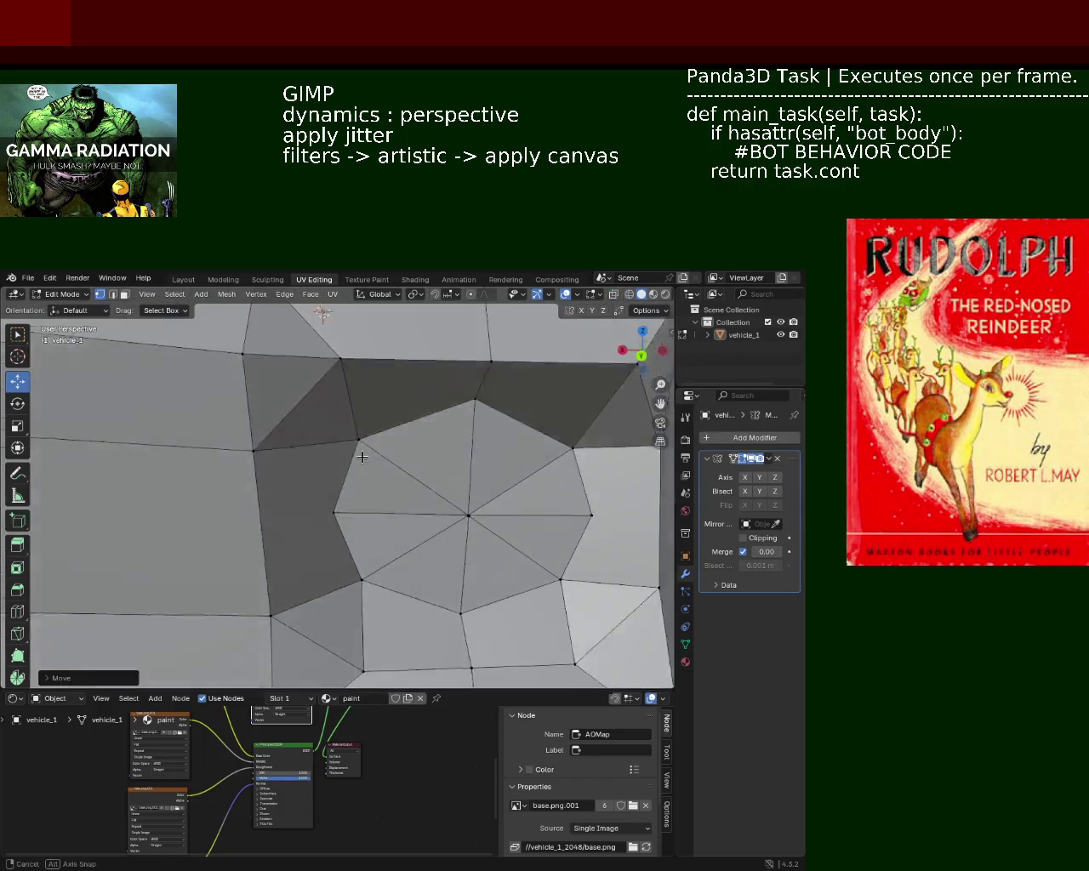
Select the bump's centre and inner-ring vertices and test shifting the outline's left edge
{"action": "left_click_drag", "start_coordinate": [367, 428], "coordinate": [280, 489]}
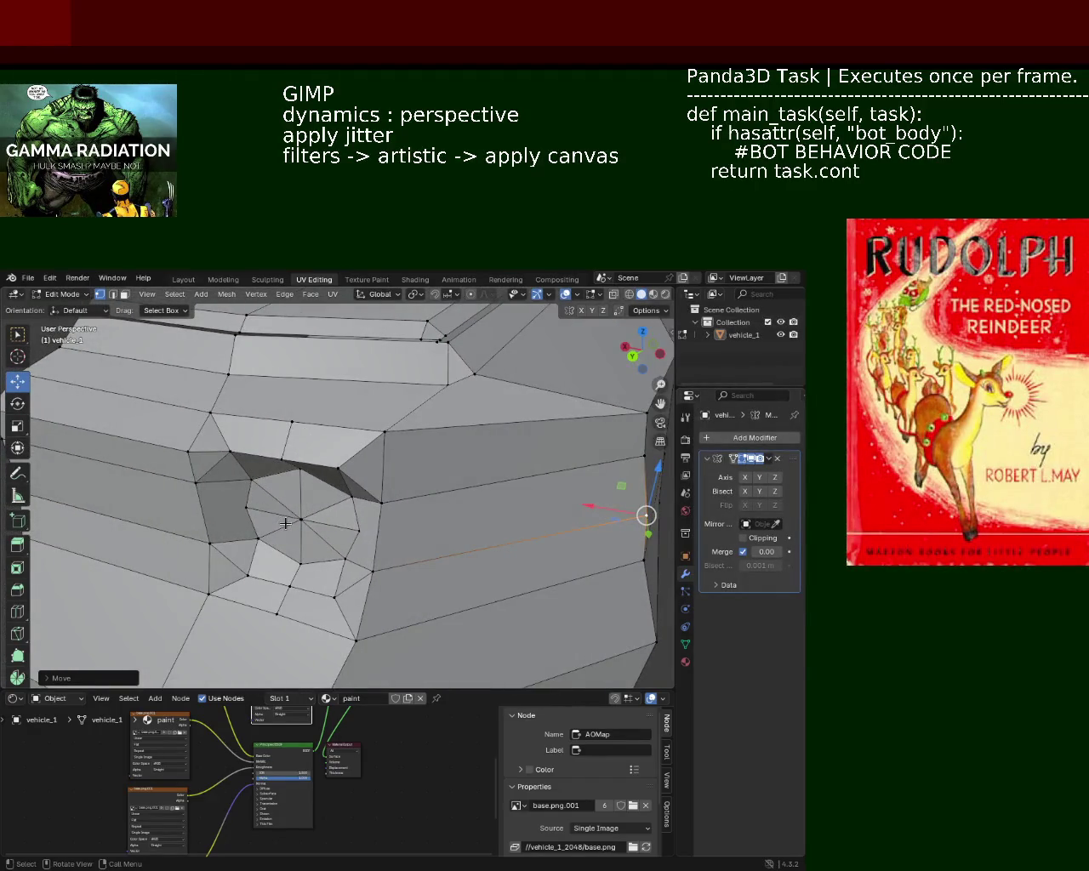
{"action": "left_click", "coordinate": [301, 518]}
{"action": "left_click_drag", "start_coordinate": [311, 511], "coordinate": [288, 487]}
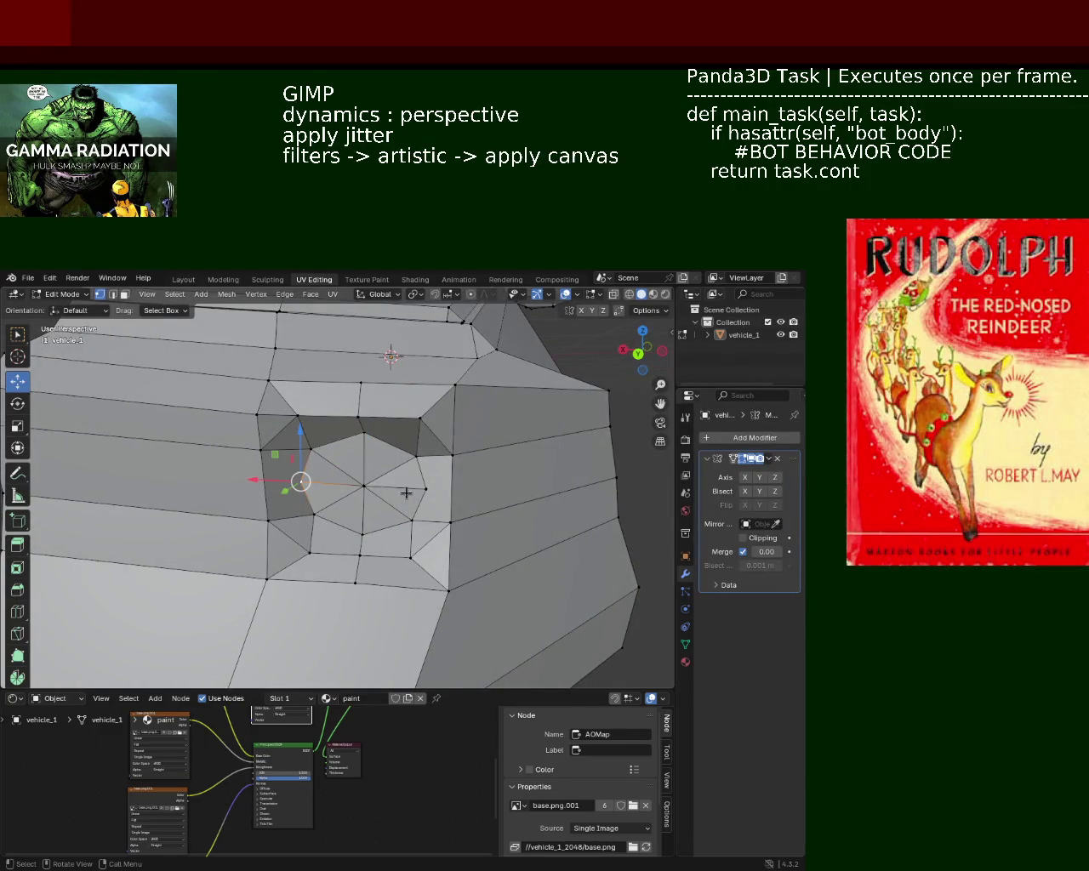
{"action": "left_click", "coordinate": [447, 476]}
{"action": "left_click", "coordinate": [441, 489]}
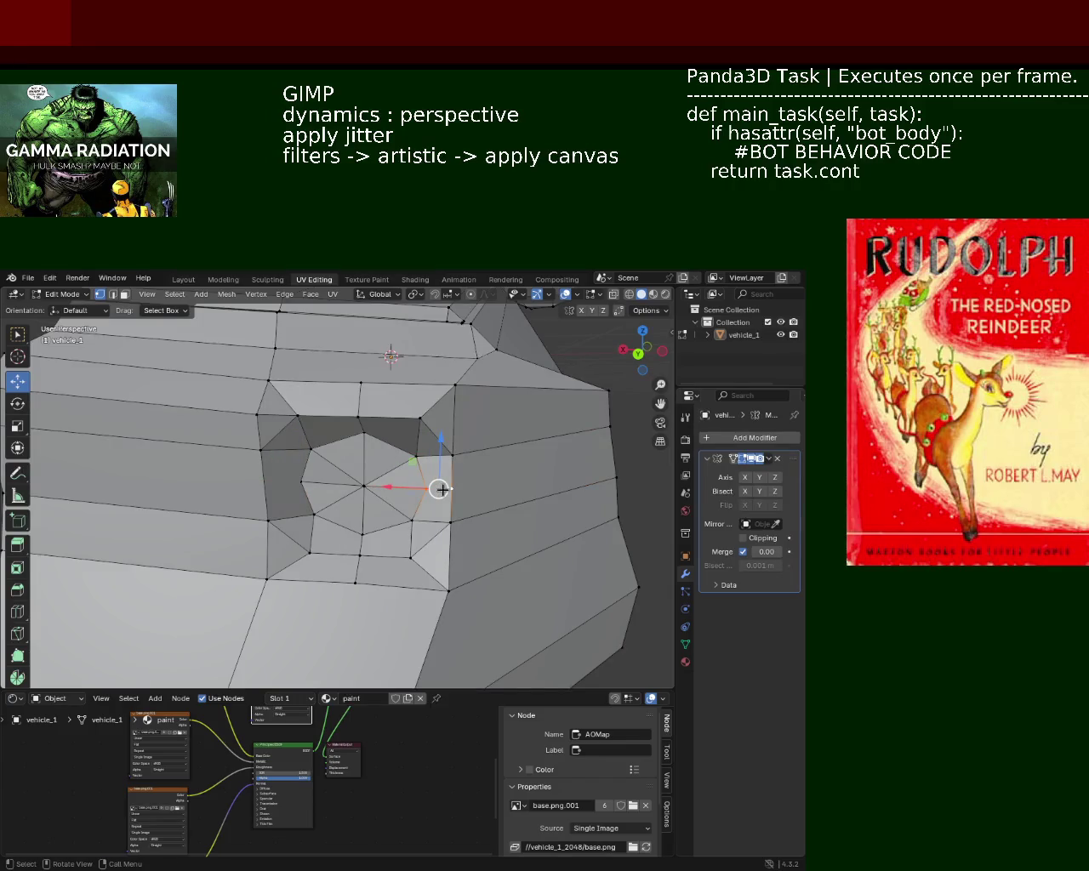
{"action": "left_click", "coordinate": [258, 444]}
{"action": "left_click", "coordinate": [269, 516]}
{"action": "left_click_drag", "start_coordinate": [264, 486], "coordinate": [262, 484]}
{"action": "left_click_drag", "start_coordinate": [352, 487], "coordinate": [252, 511]}
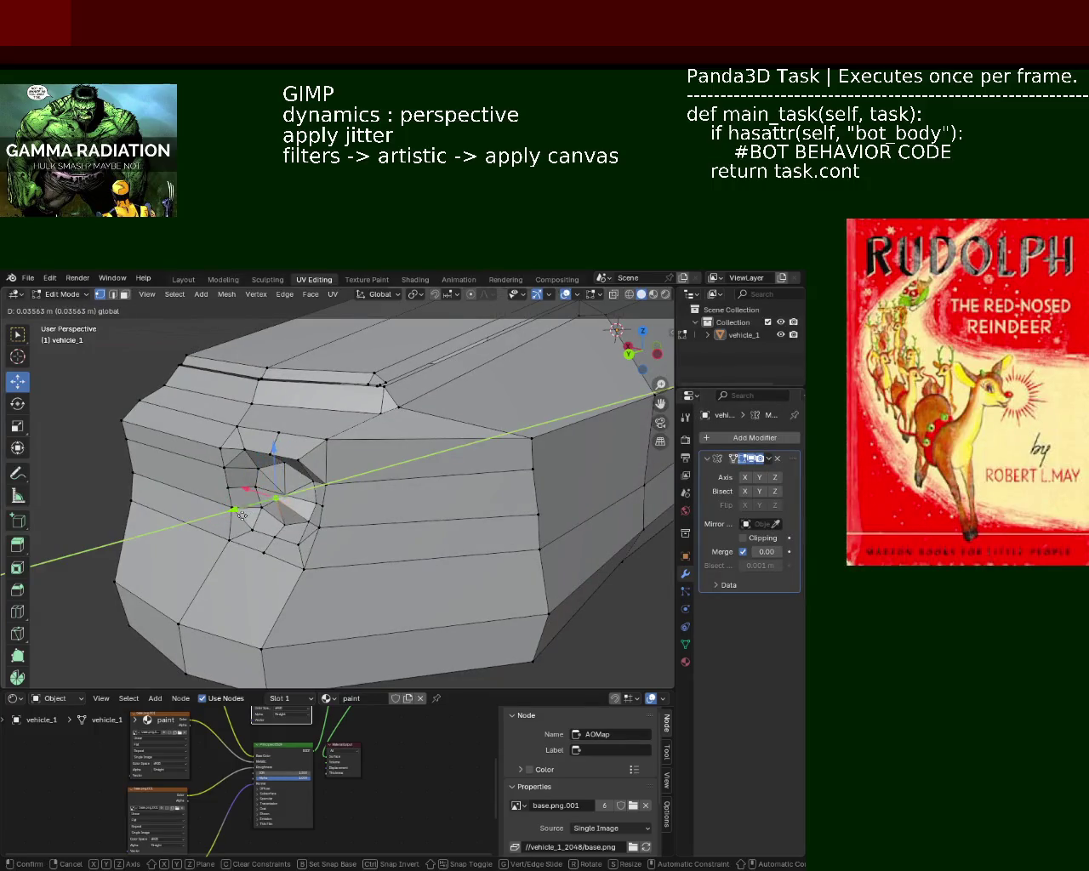
In see-through wireframe, merge the bump's ring and centre vertices At Center
{"action": "scroll", "scroll_direction": "up", "scroll_amount": 3}
{"action": "scroll", "scroll_direction": "up", "scroll_amount": 3}
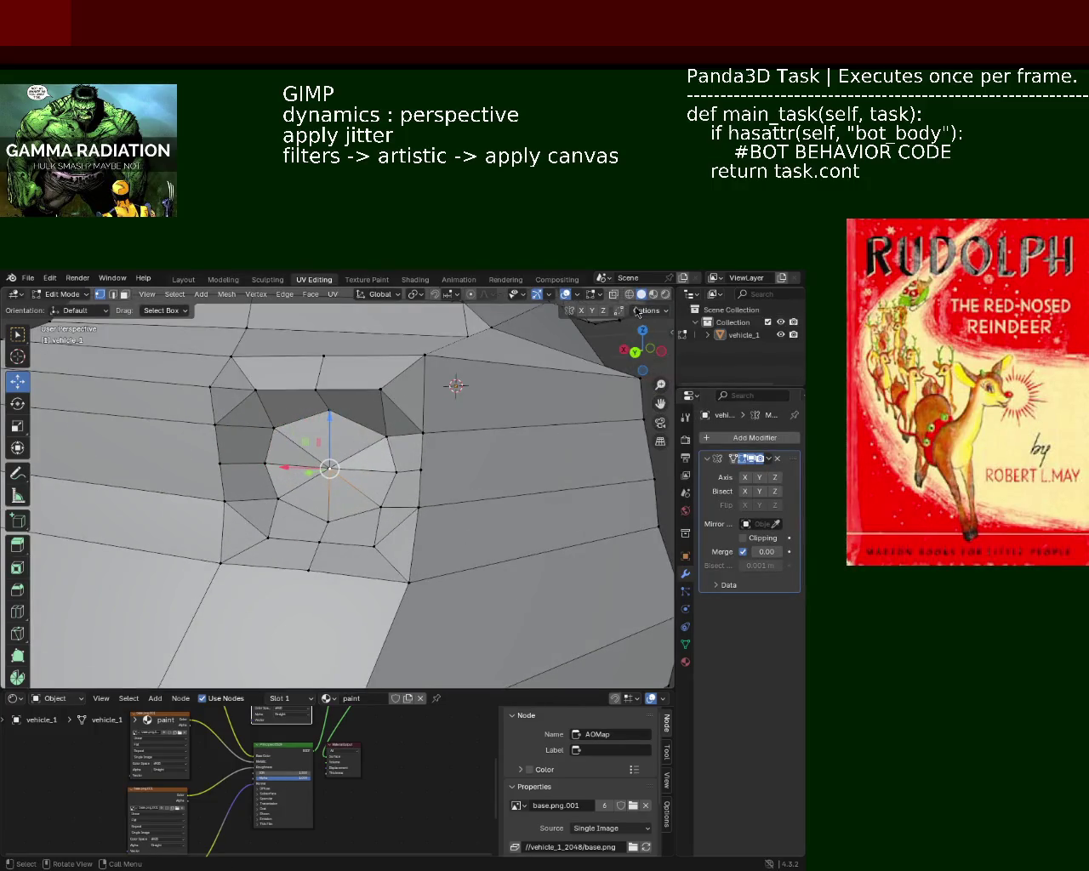
{"action": "key", "text": "shift+z"}
{"action": "left_click_drag", "start_coordinate": [351, 435], "coordinate": [367, 468]}
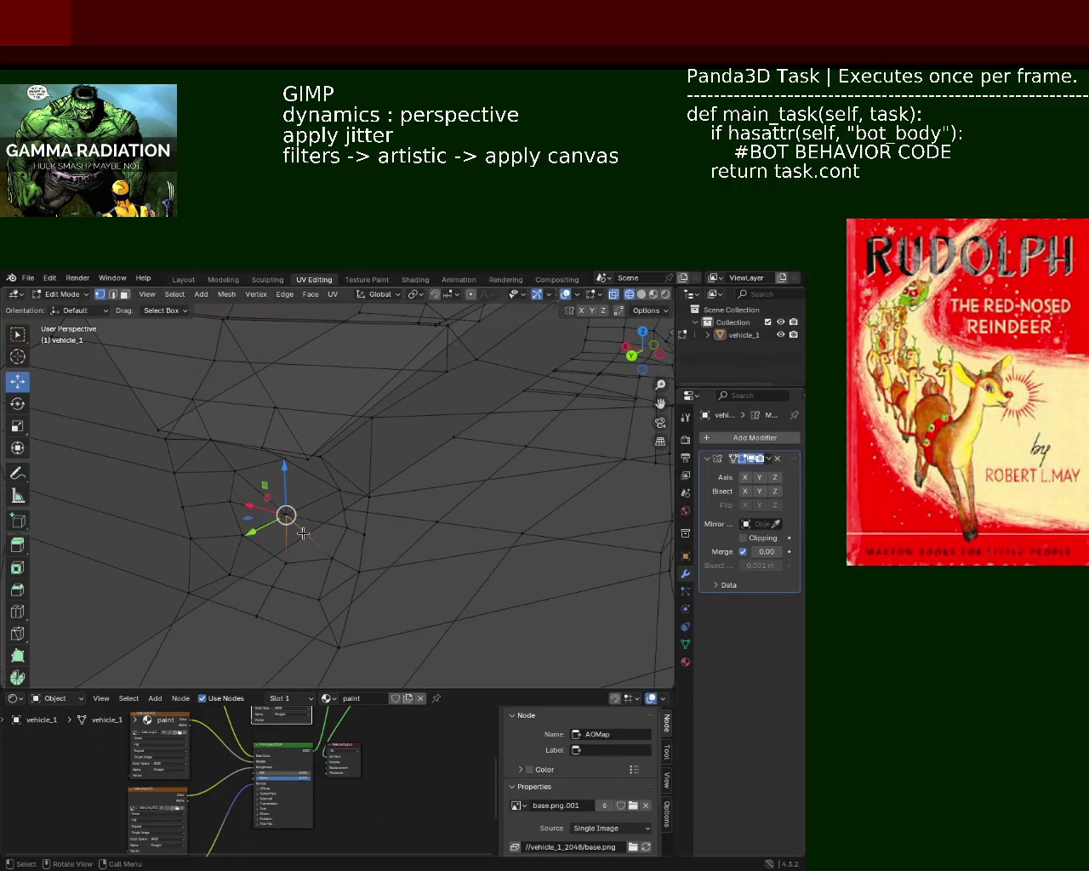
{"action": "left_click", "coordinate": [309, 483]}
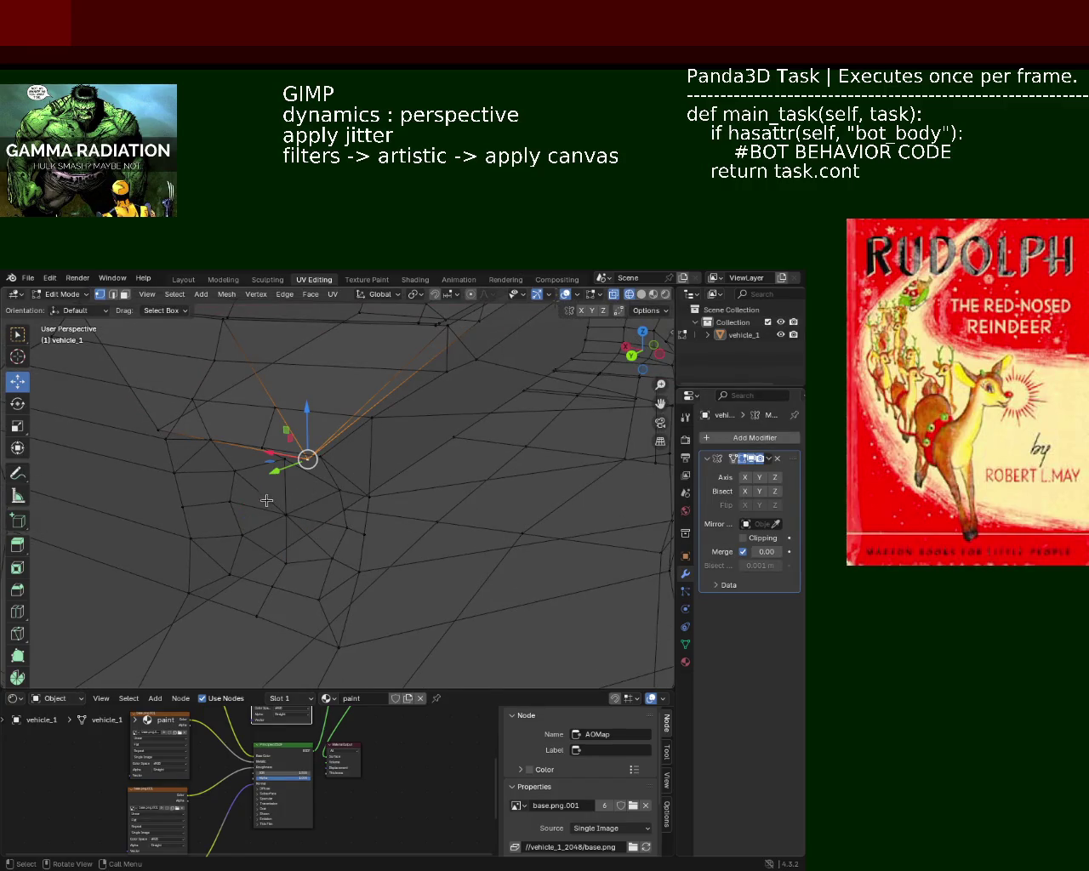
{"action": "left_click", "coordinate": [284, 516]}
{"action": "key", "text": "m"}
{"action": "left_click", "coordinate": [306, 500]}
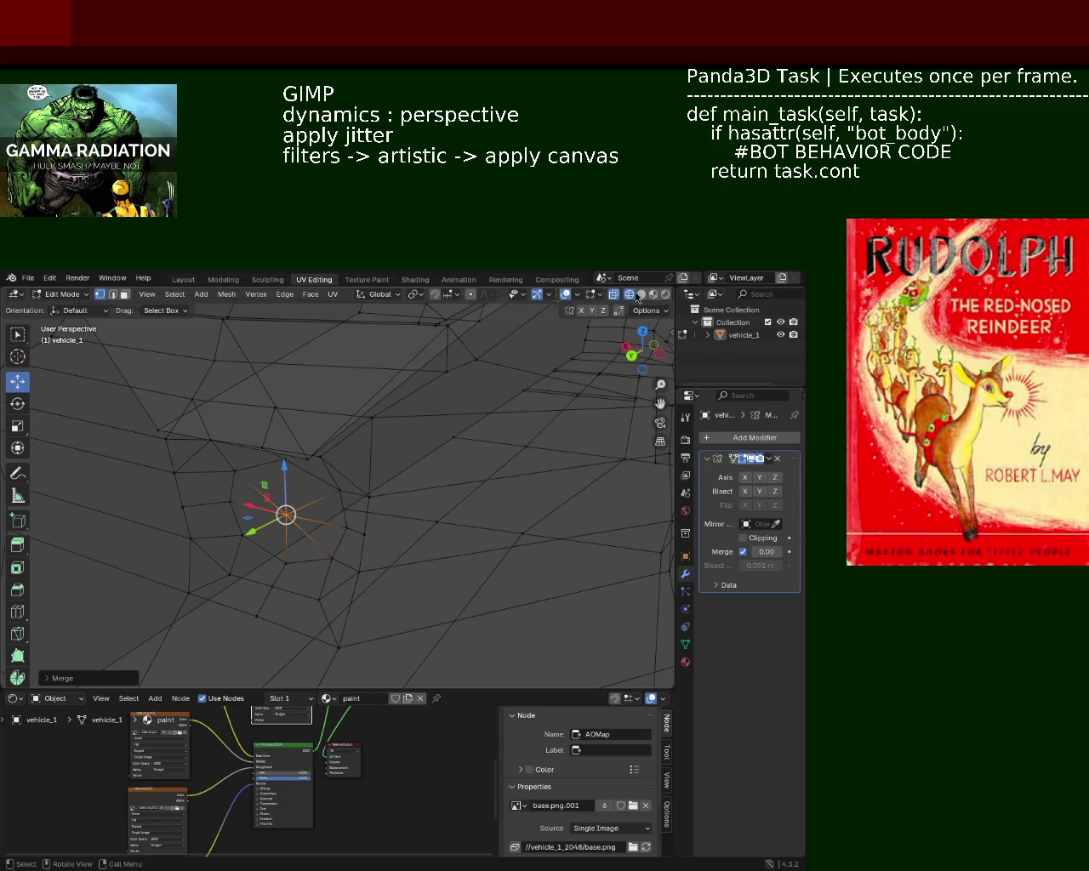
Back in solid shading, push the merged vertex along Y flush with the body
{"action": "left_click", "coordinate": [639, 294]}
{"action": "key", "text": "g"}
{"action": "key", "text": "y"}
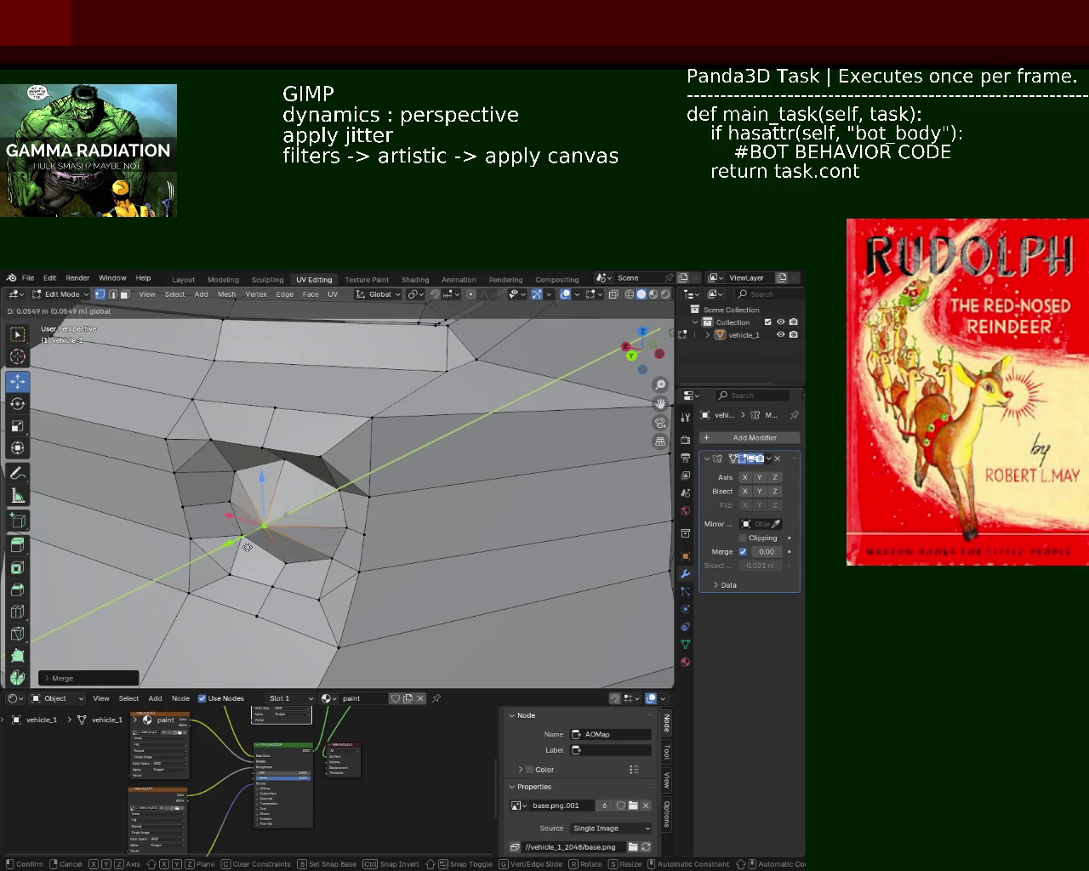
{"action": "left_click", "coordinate": [249, 538]}
{"action": "scroll", "scroll_direction": "down", "scroll_amount": 3}
{"action": "left_click_drag", "start_coordinate": [341, 486], "coordinate": [274, 511]}
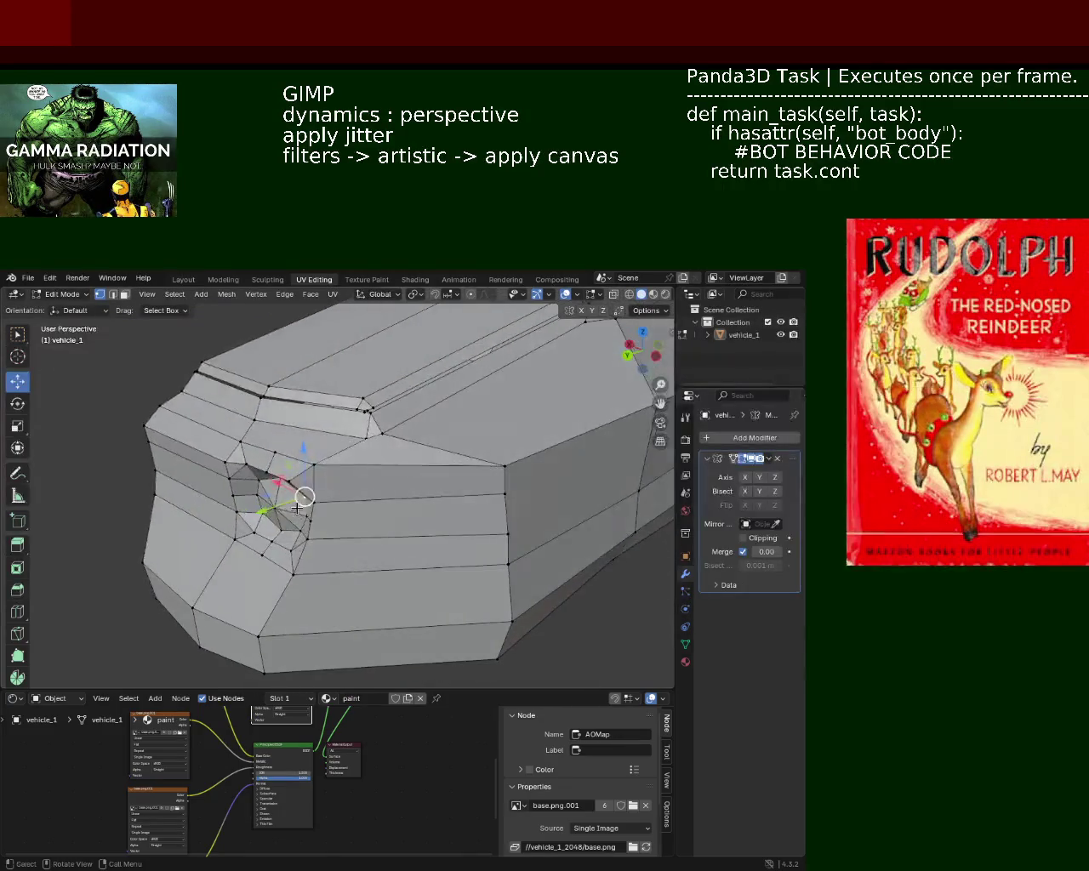
{"action": "left_click_drag", "start_coordinate": [274, 511], "coordinate": [261, 516]}
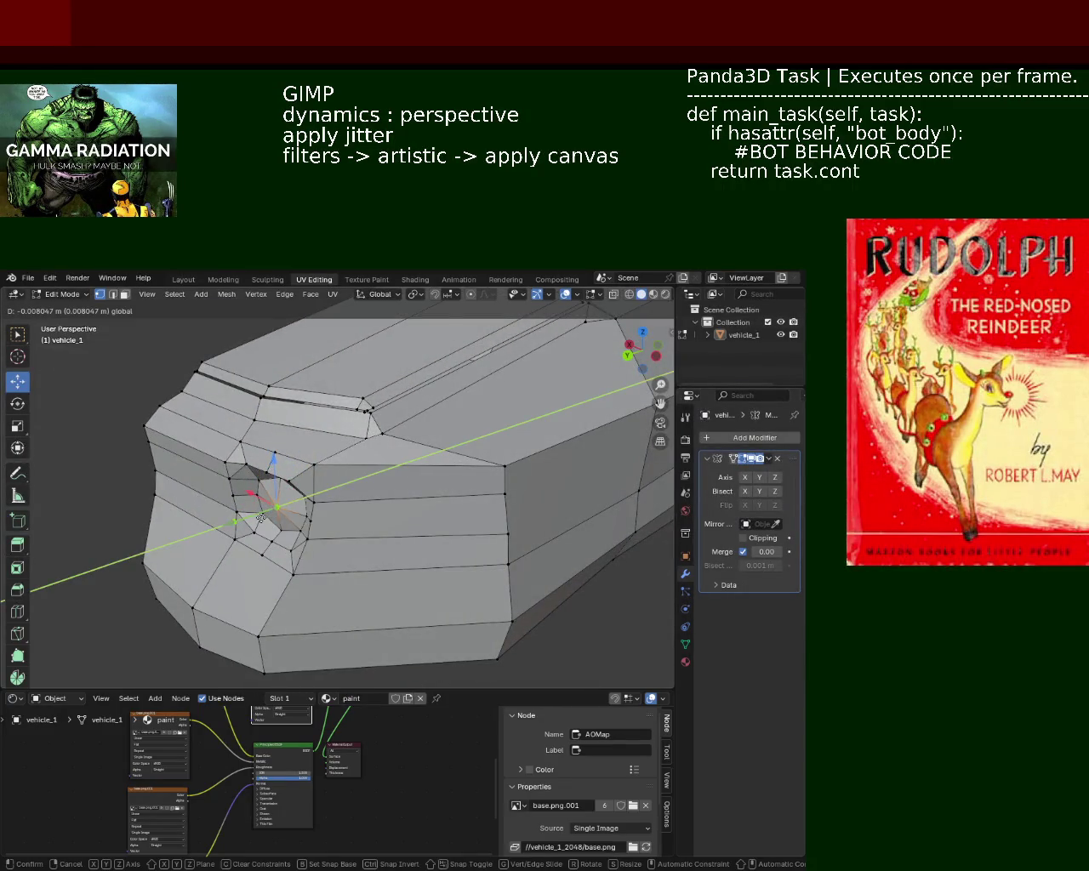
{"action": "left_click_drag", "start_coordinate": [353, 493], "coordinate": [508, 445]}
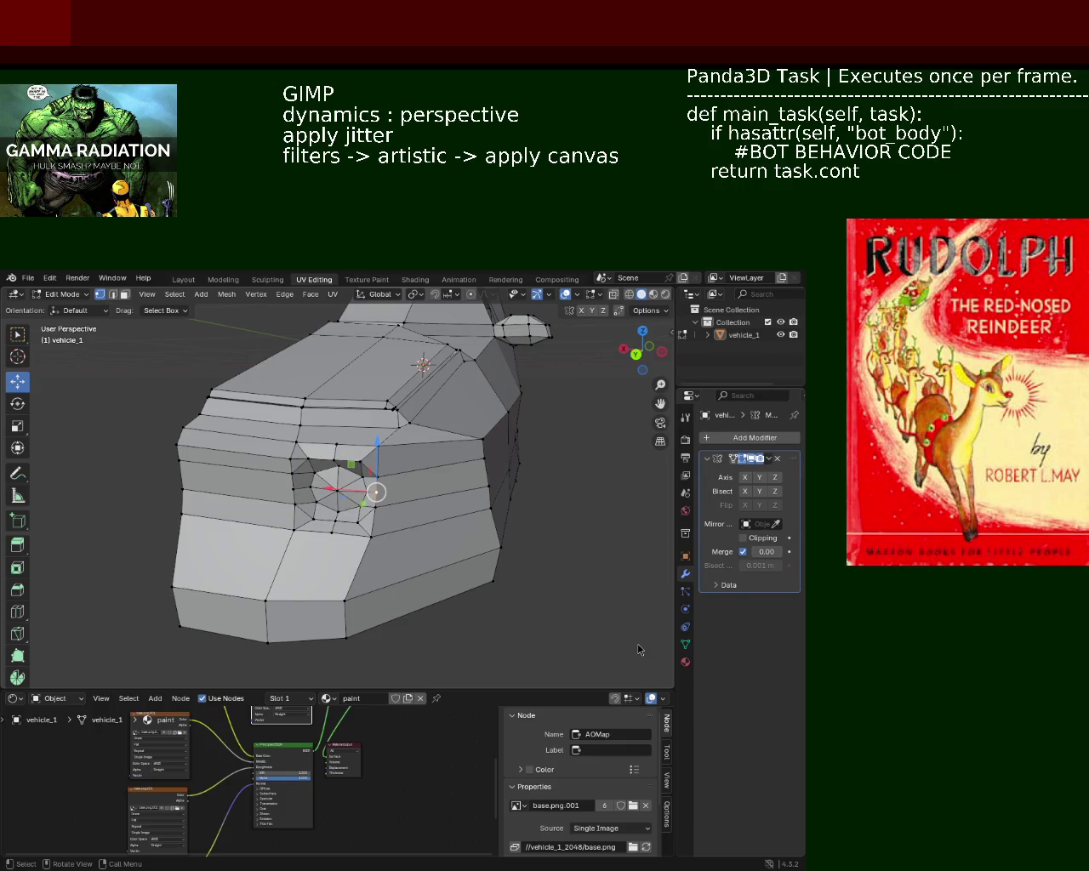
Zoom to the selected edge and dissolve its vertices
{"action": "key", "text": "KP_Decimal"}
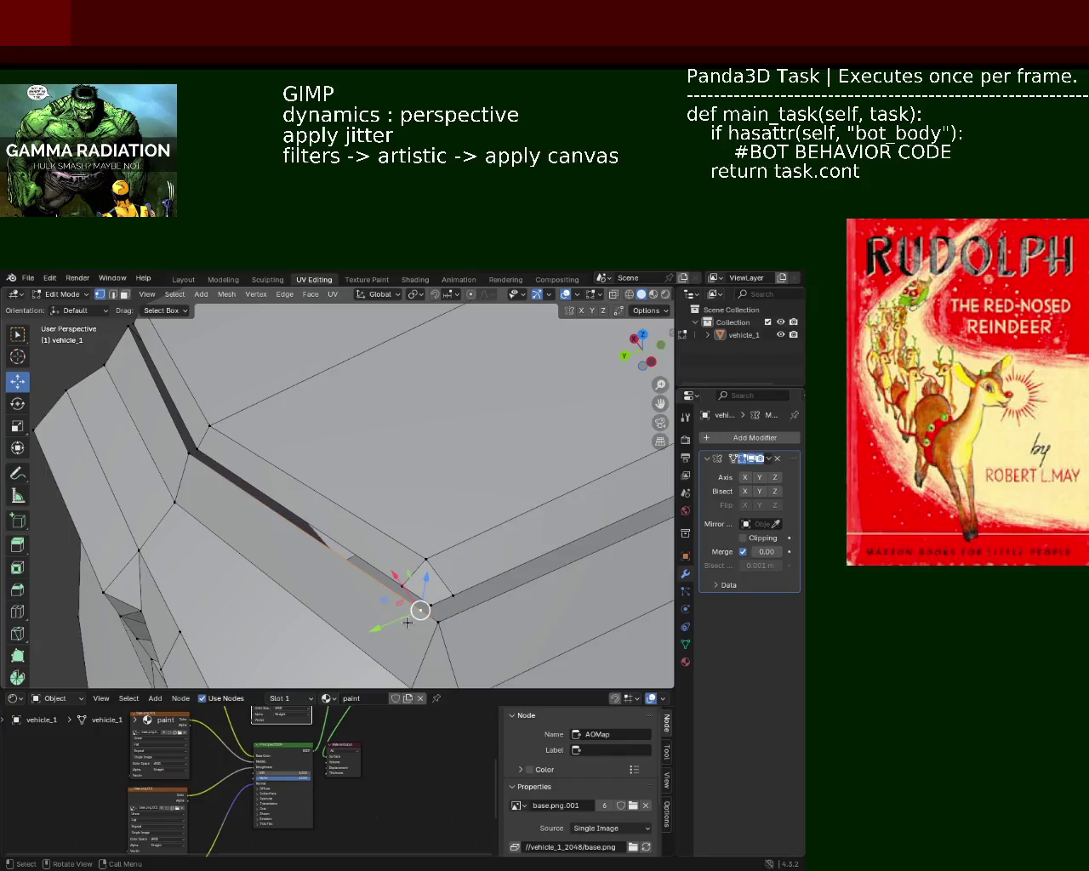
{"action": "key", "text": "x"}
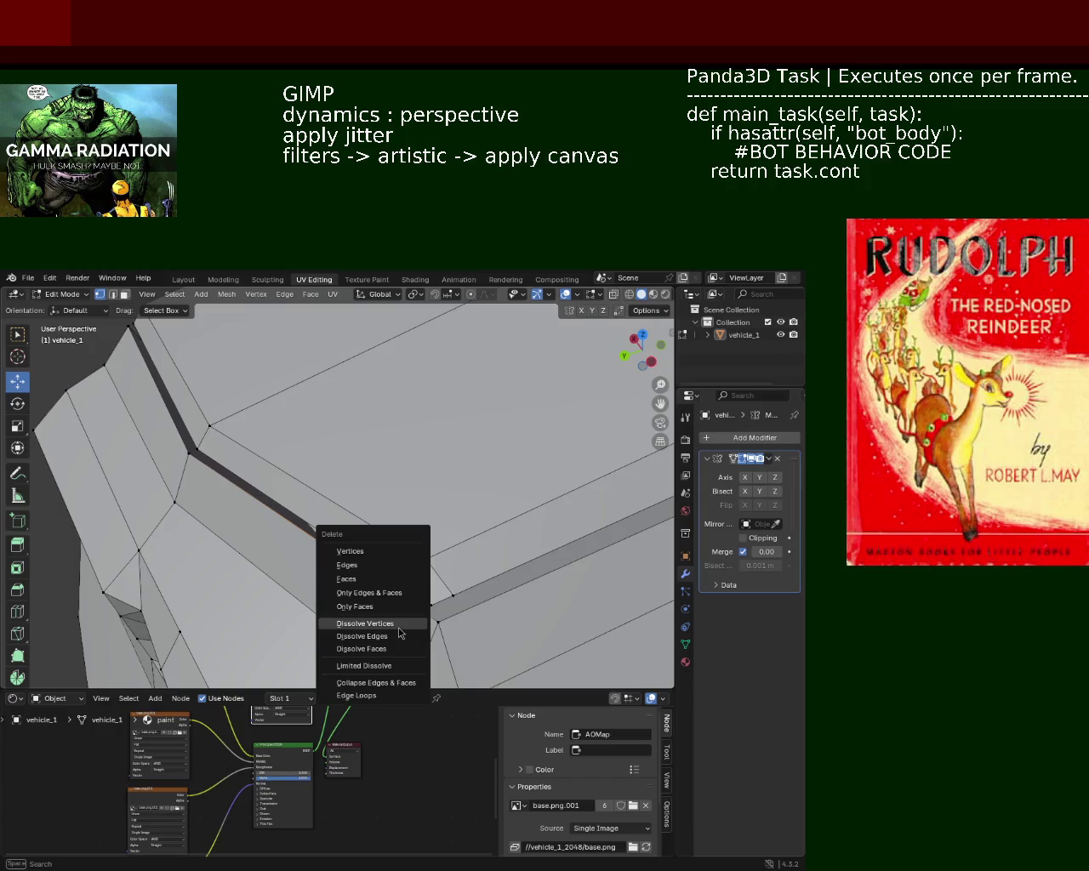
{"action": "left_click", "coordinate": [397, 624]}
Reposition the roof-seam vertex and slide it along its edge
{"action": "left_click_drag", "start_coordinate": [397, 624], "coordinate": [304, 503]}
{"action": "left_click", "coordinate": [436, 547]}
{"action": "left_click", "coordinate": [447, 522]}
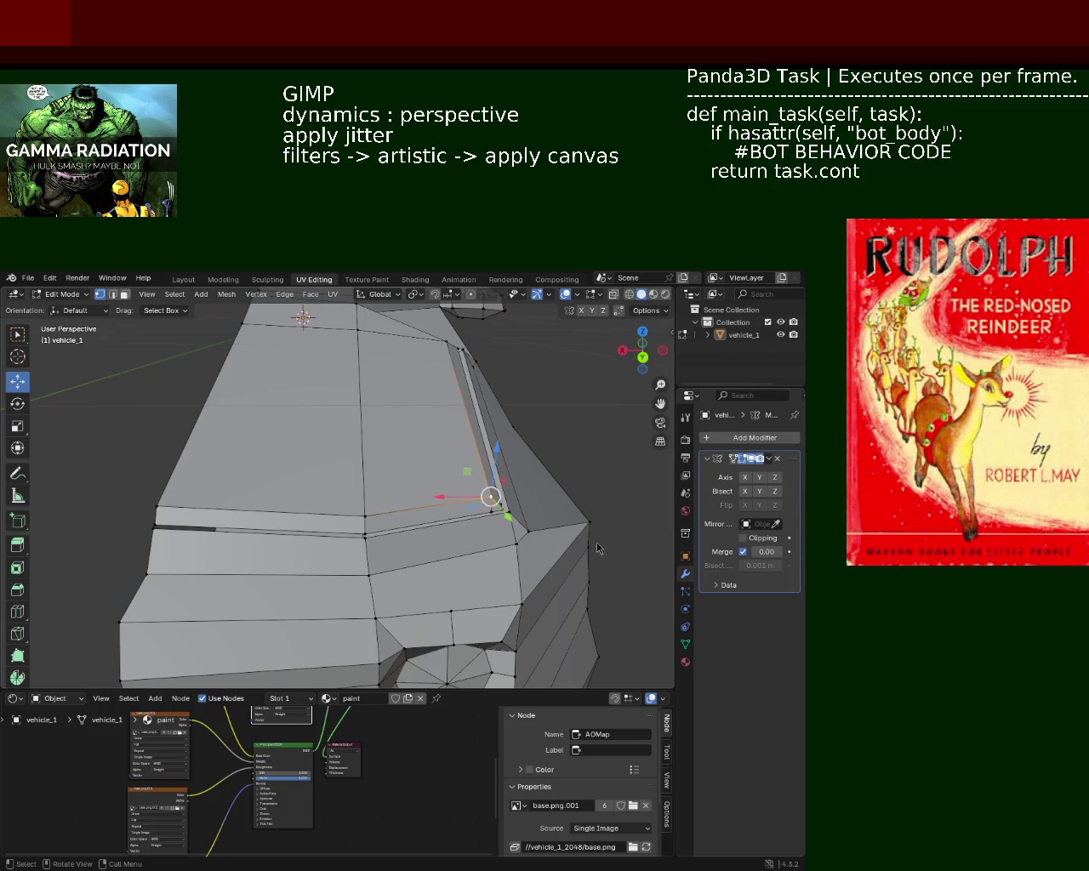
{"action": "left_click_drag", "start_coordinate": [590, 419], "coordinate": [352, 453]}
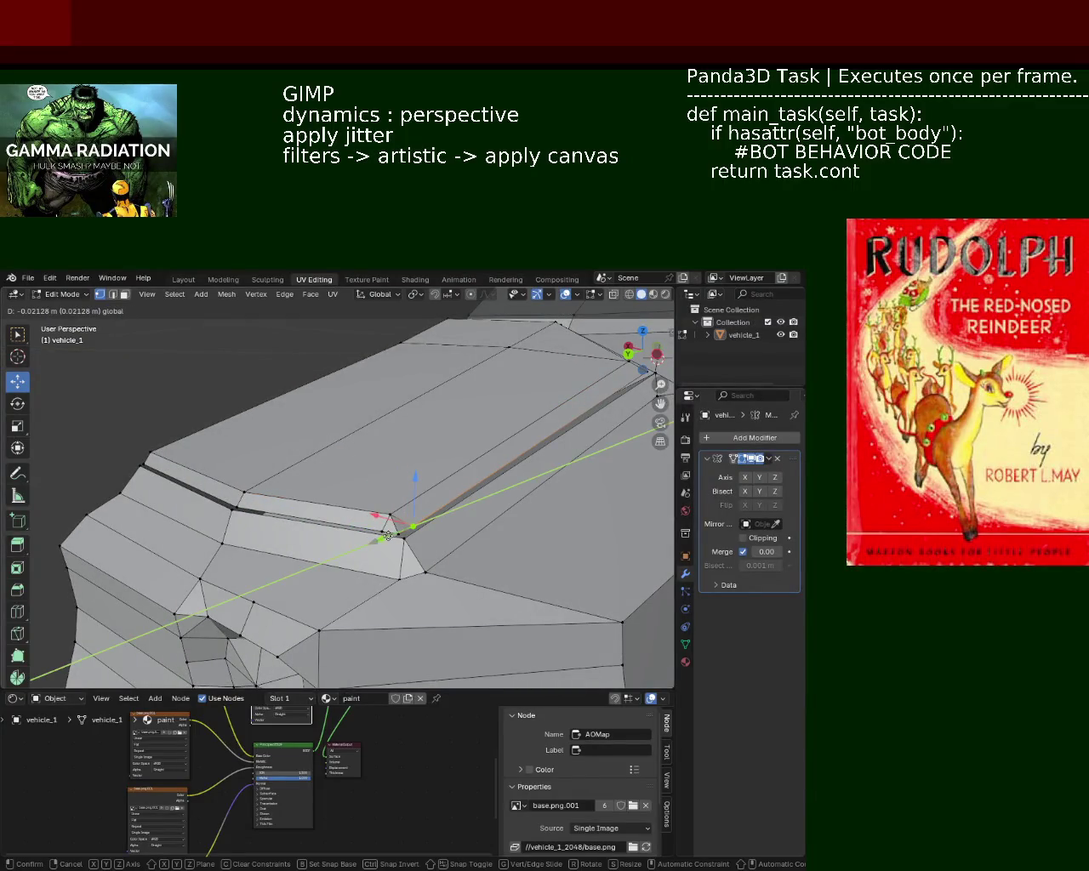
{"action": "left_click", "coordinate": [388, 534]}
{"action": "left_click_drag", "start_coordinate": [390, 533], "coordinate": [341, 505]}
{"action": "key", "text": "shift+v"}
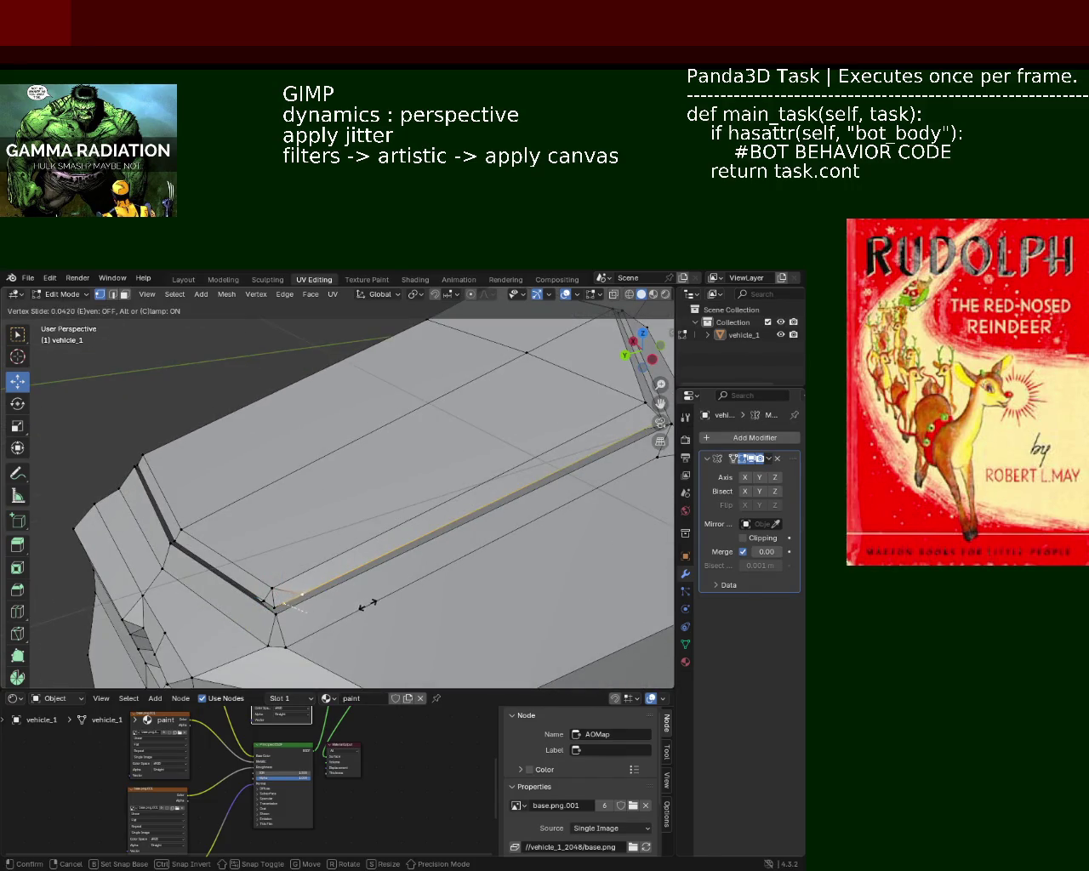
{"action": "left_click", "coordinate": [364, 605]}
Slide the vertex beside the narrow side strip along its edge
{"action": "left_click_drag", "start_coordinate": [364, 605], "coordinate": [406, 535]}
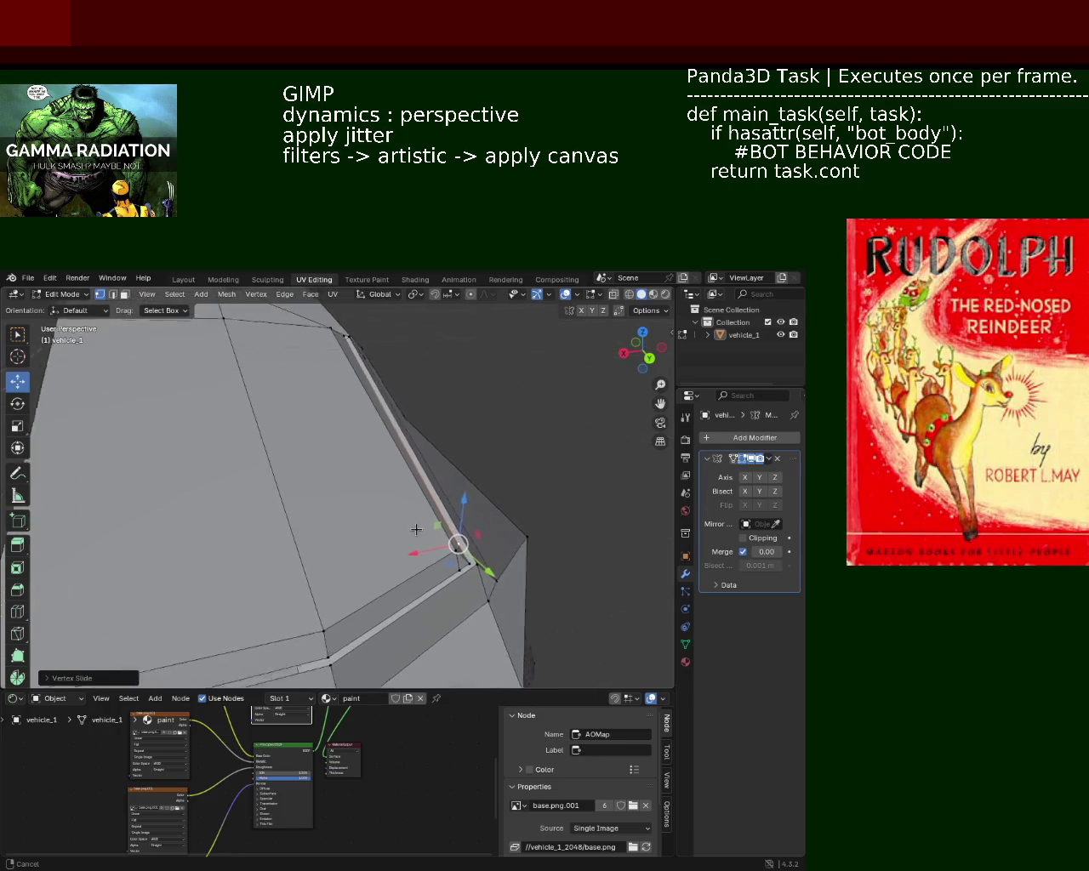
{"action": "left_click", "coordinate": [429, 568]}
{"action": "key", "text": "shift+v"}
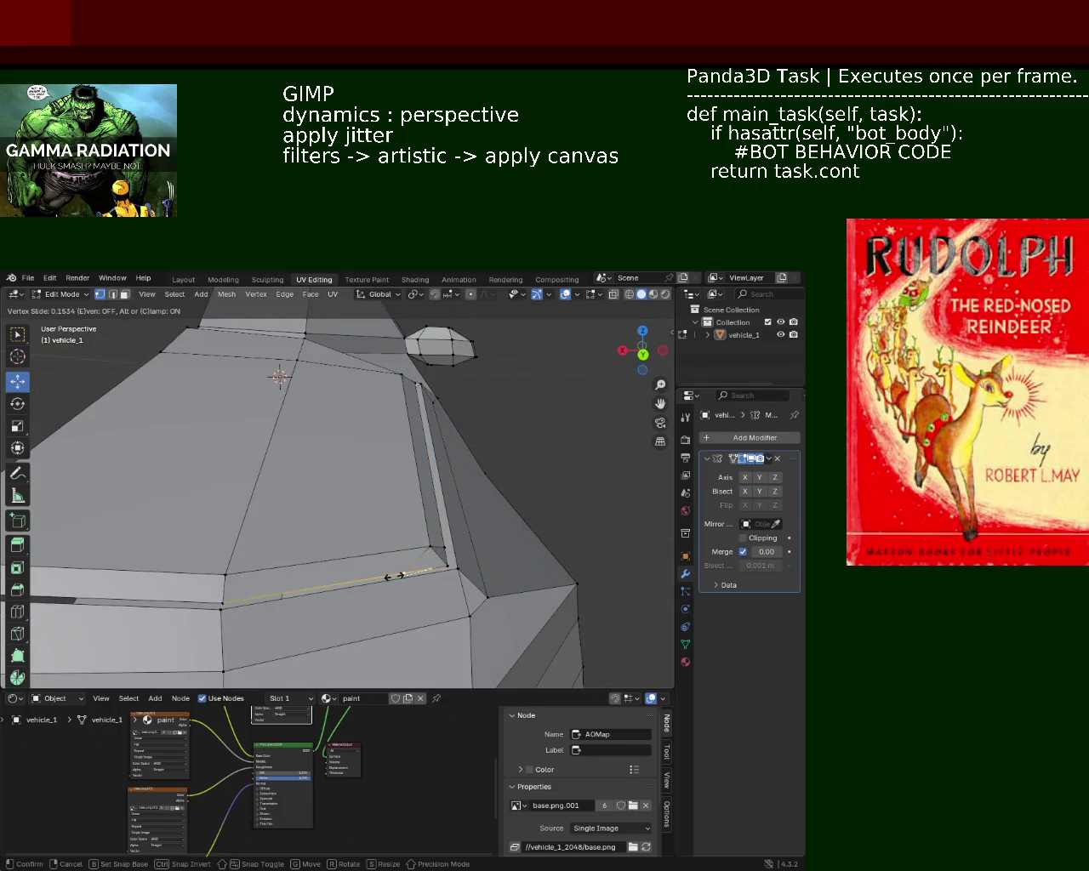
{"action": "left_click", "coordinate": [355, 571]}
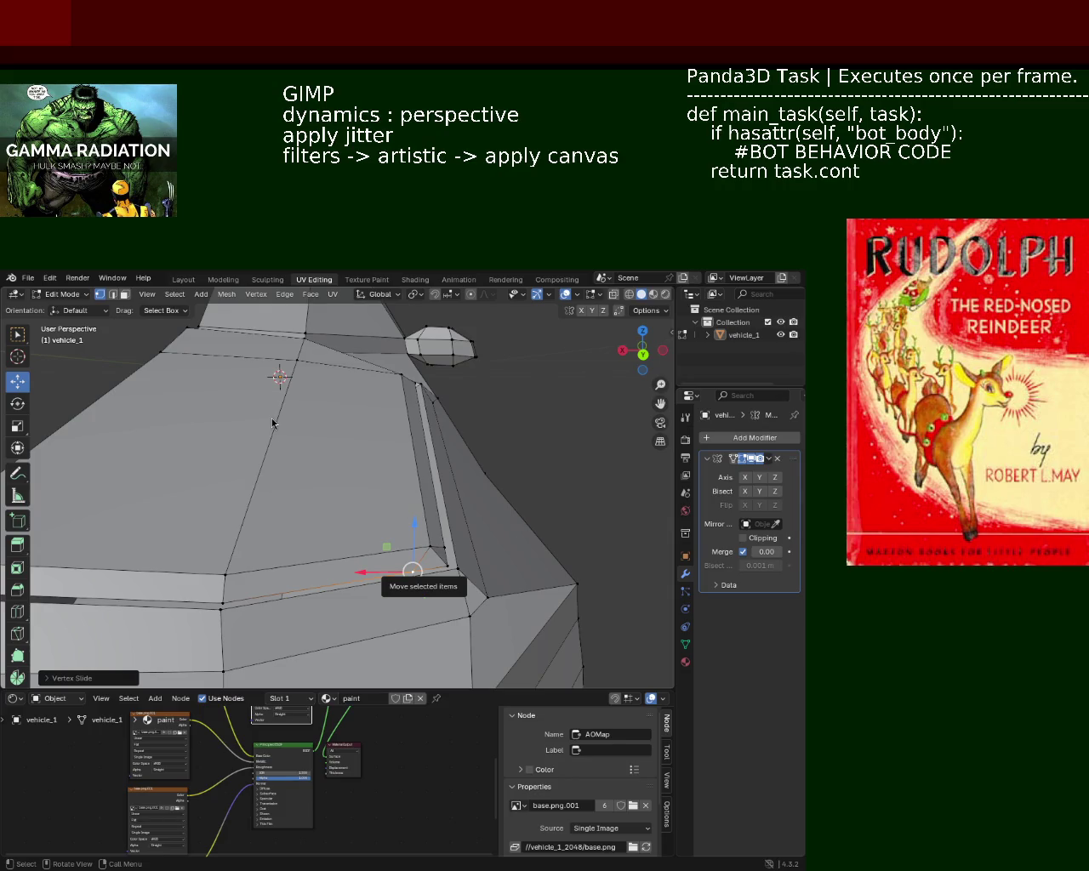
Vertex-slide one more seam vertex and inspect the mesh from below
{"action": "left_click_drag", "start_coordinate": [476, 369], "coordinate": [452, 559]}
{"action": "left_click_drag", "start_coordinate": [377, 530], "coordinate": [397, 527]}
{"action": "left_click", "coordinate": [397, 527]}
{"action": "left_click_drag", "start_coordinate": [397, 528], "coordinate": [332, 450]}
{"action": "left_click_drag", "start_coordinate": [355, 516], "coordinate": [262, 509]}
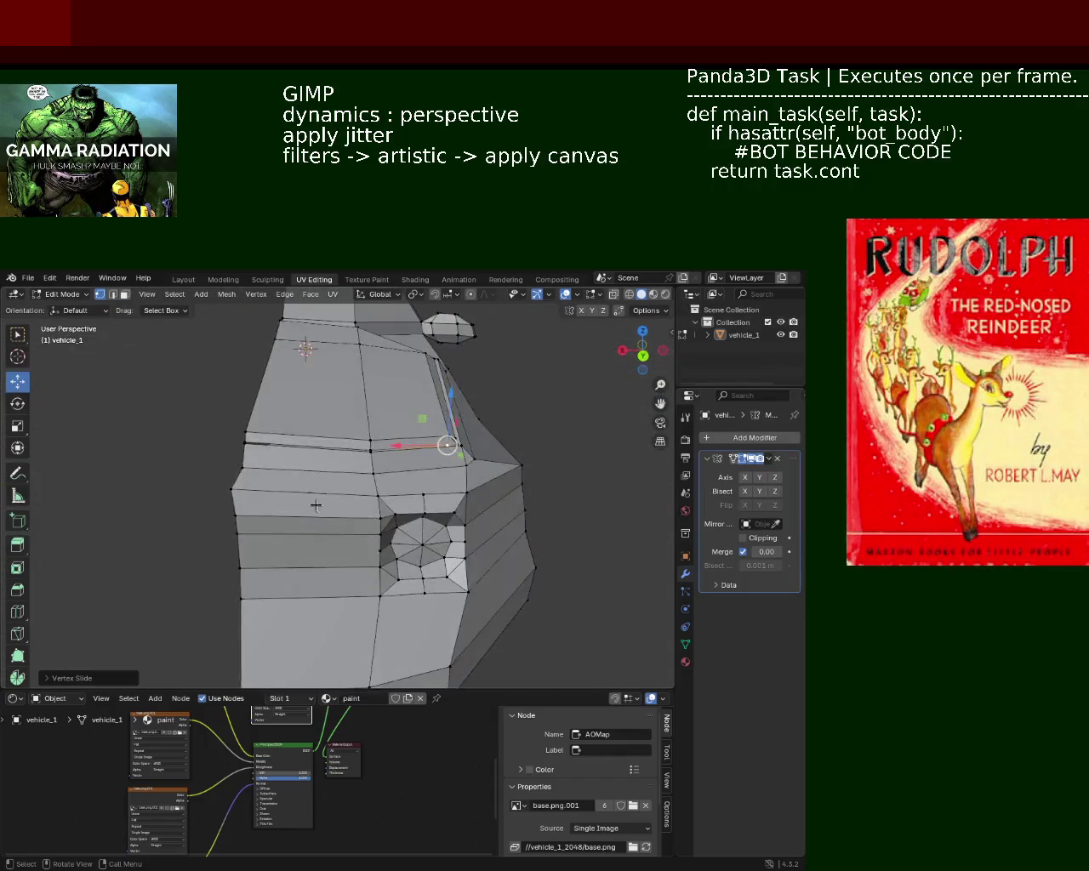
Select and move the lower side edge loop
{"action": "left_click", "coordinate": [262, 509]}
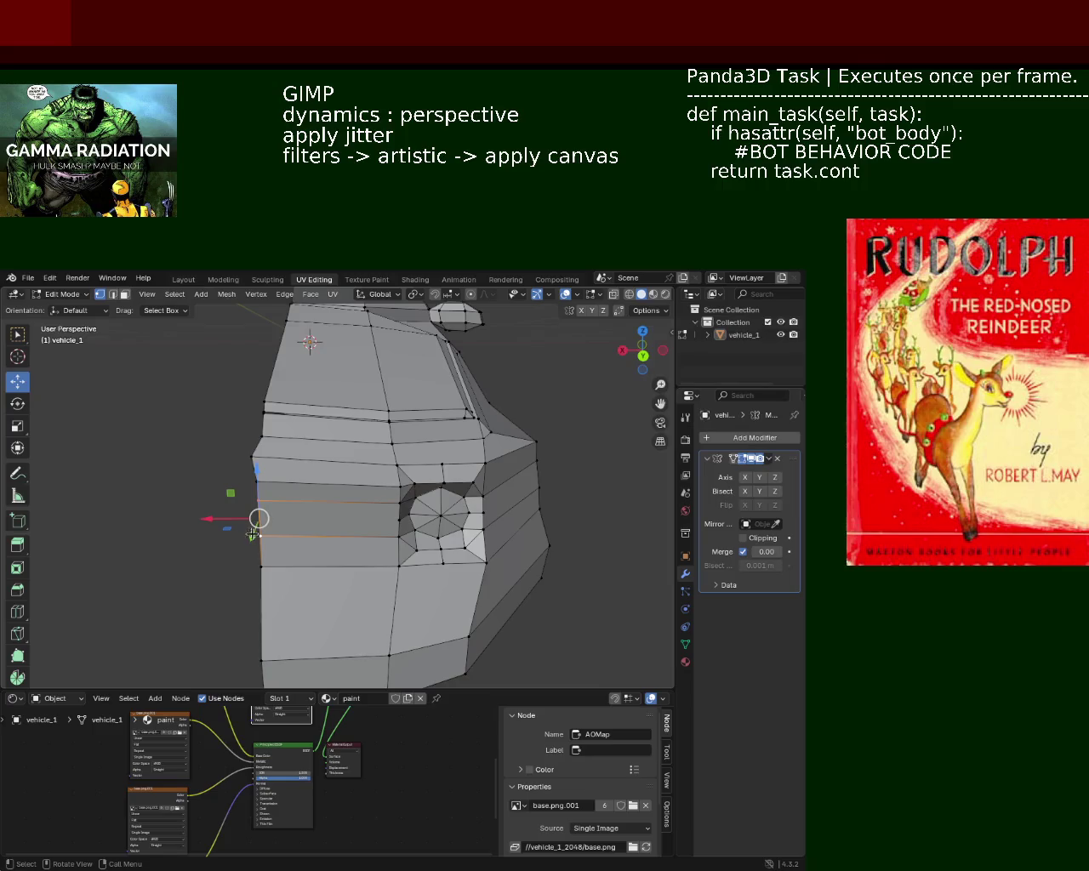
{"action": "key", "text": "g"}
{"action": "left_click", "coordinate": [260, 515]}
Turn on snapping and move the upper edge loop along X flush with the side
{"action": "left_click", "coordinate": [260, 490]}
{"action": "left_click", "coordinate": [251, 457]}
{"action": "left_click", "coordinate": [435, 295]}
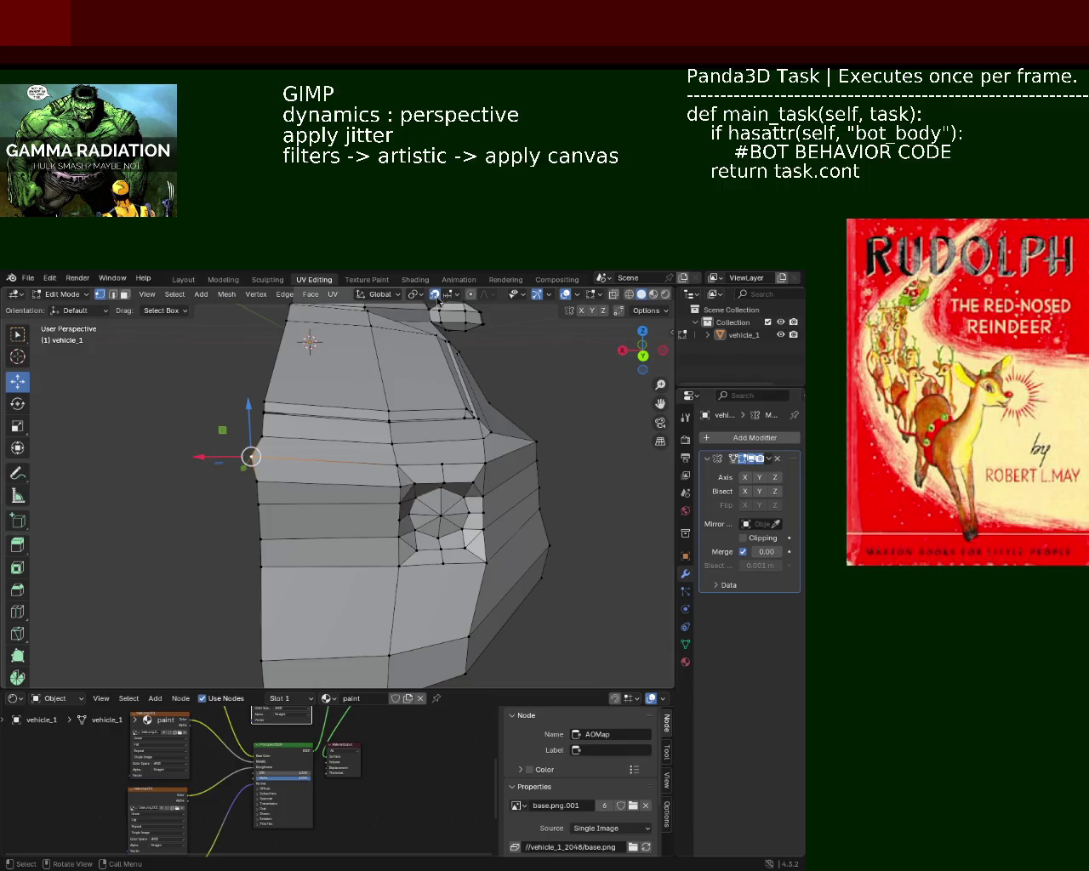
{"action": "left_click", "coordinate": [451, 298]}
{"action": "left_click", "coordinate": [474, 369]}
{"action": "left_click_drag", "start_coordinate": [212, 457], "coordinate": [136, 474]}
{"action": "left_click_drag", "start_coordinate": [354, 482], "coordinate": [368, 464]}
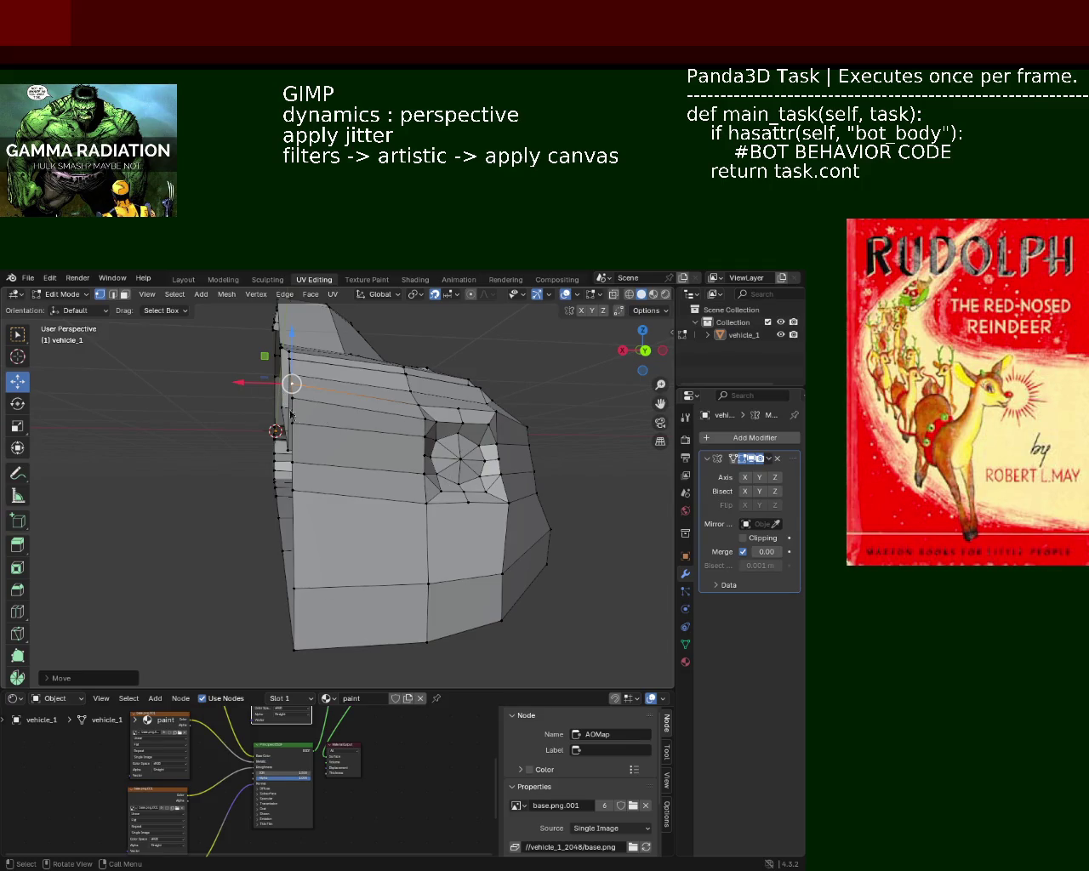
Try moving and sliding a side vertex along Z and X, cancelling each attempt
{"action": "left_click_drag", "start_coordinate": [520, 432], "coordinate": [264, 477]}
{"action": "left_click_drag", "start_coordinate": [277, 430], "coordinate": [276, 459]}
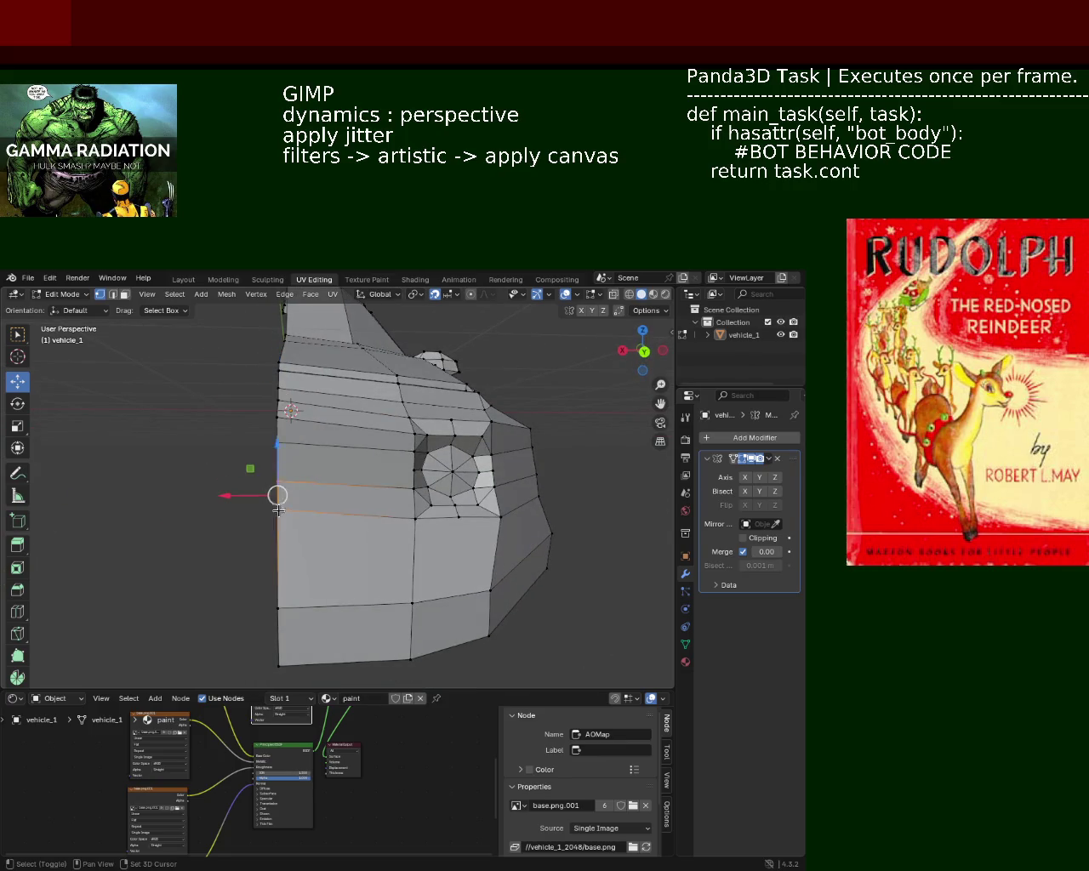
{"action": "key", "text": "Escape"}
{"action": "key", "text": "g"}
{"action": "key", "text": "g"}
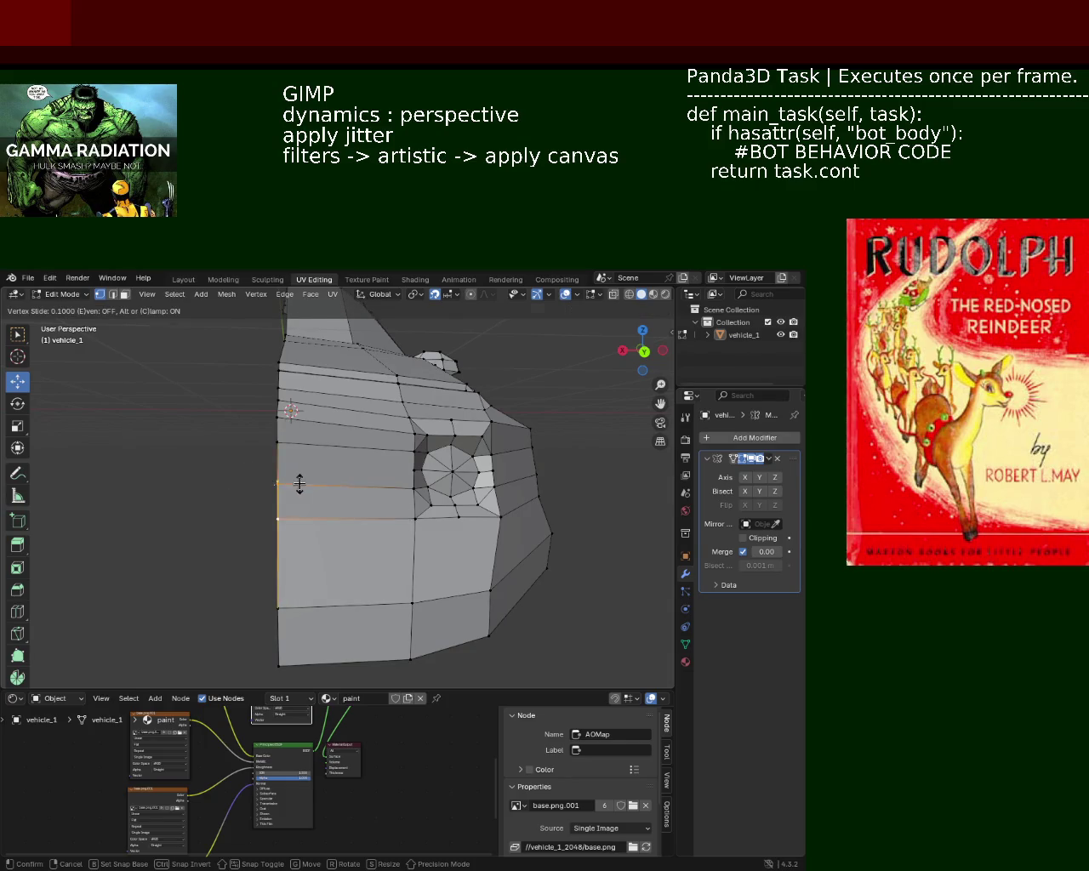
{"action": "key", "text": "g"}
{"action": "key", "text": "x"}
{"action": "key", "text": "z"}
{"action": "key", "text": "Escape"}
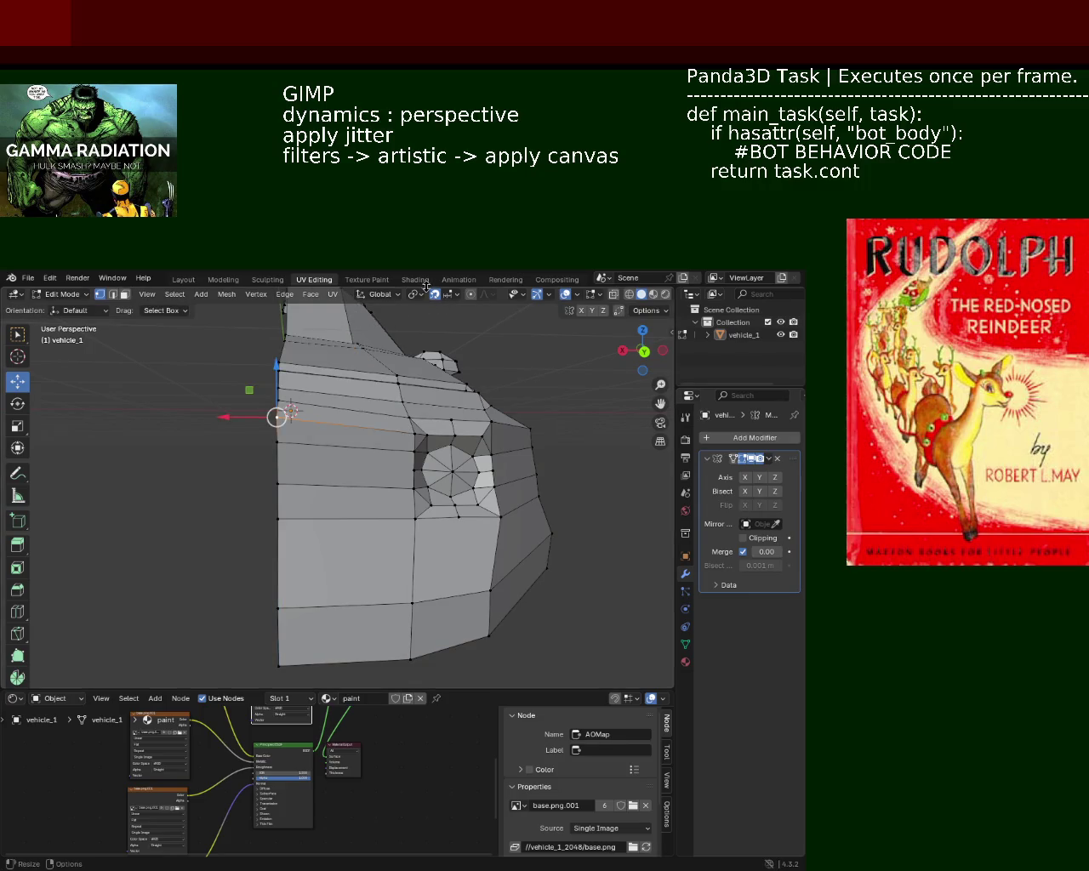
Lower the side vertex slightly along Z to remove the bump
{"action": "left_click_drag", "start_coordinate": [273, 359], "coordinate": [273, 441]}
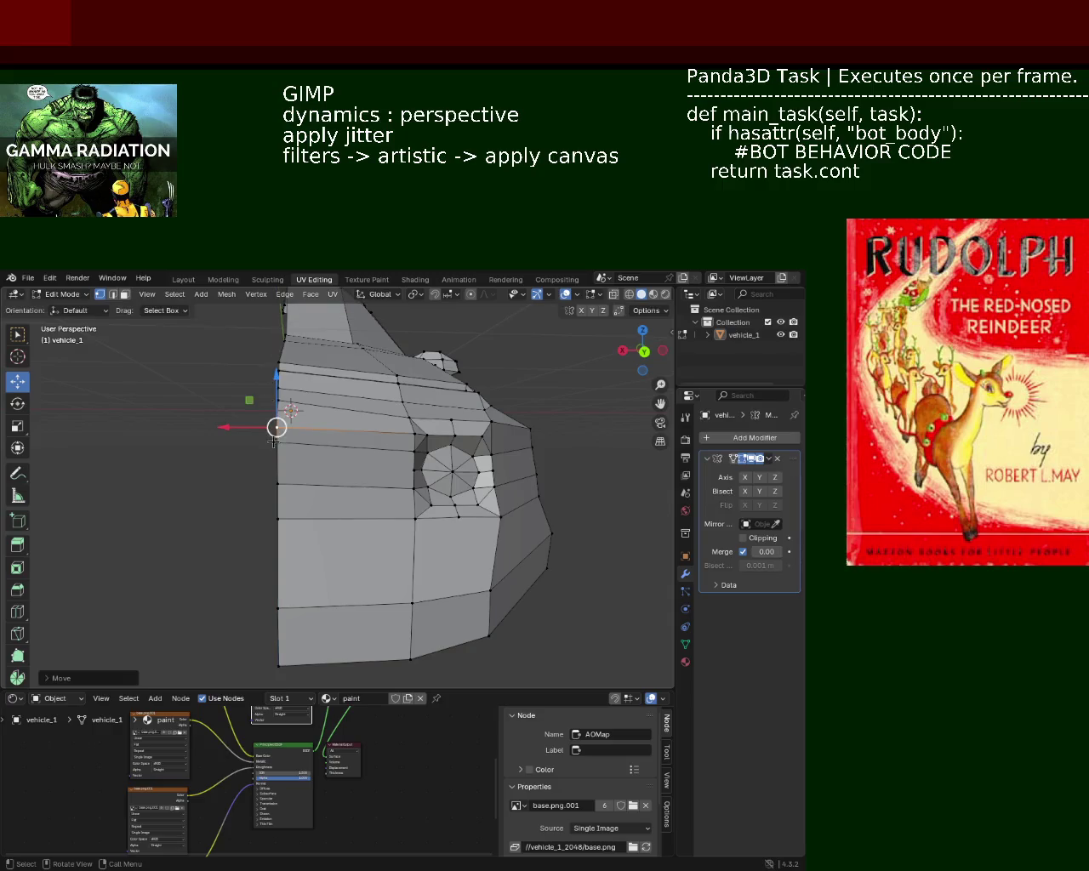
{"action": "key", "text": "g"}
{"action": "key", "text": "z"}
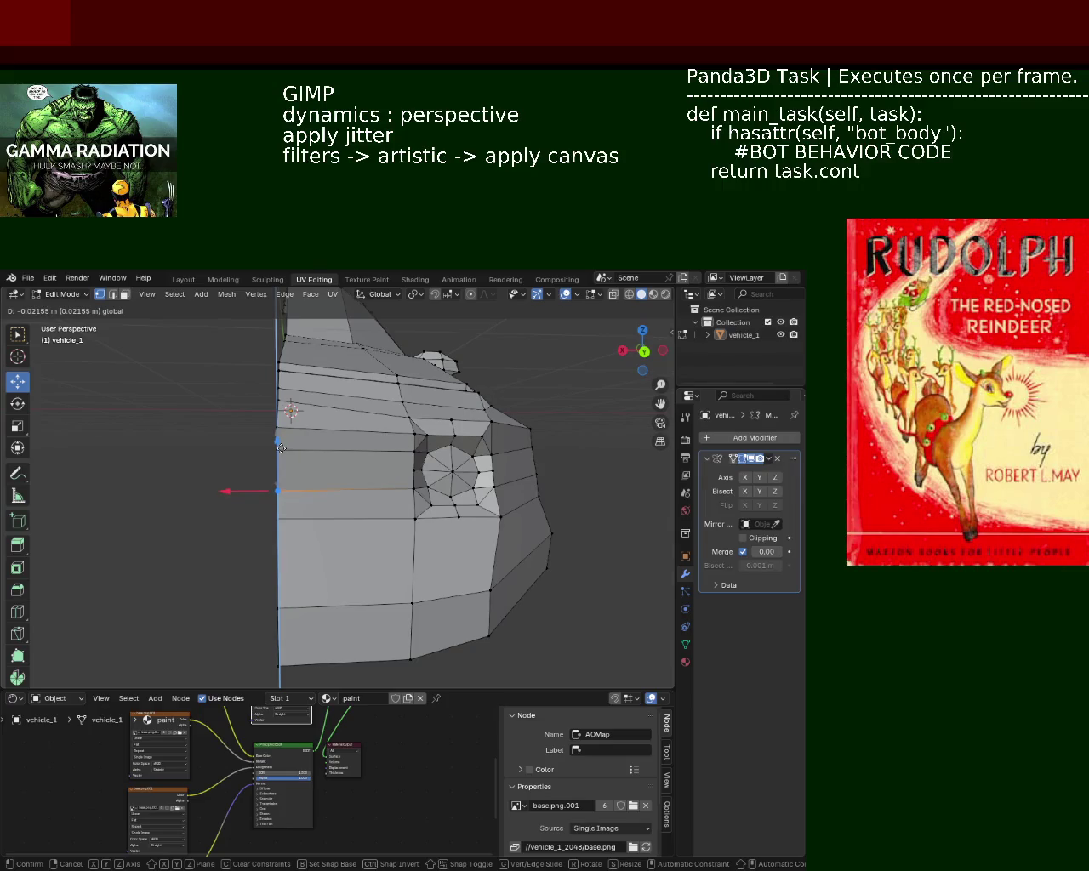
{"action": "left_click", "coordinate": [281, 447]}
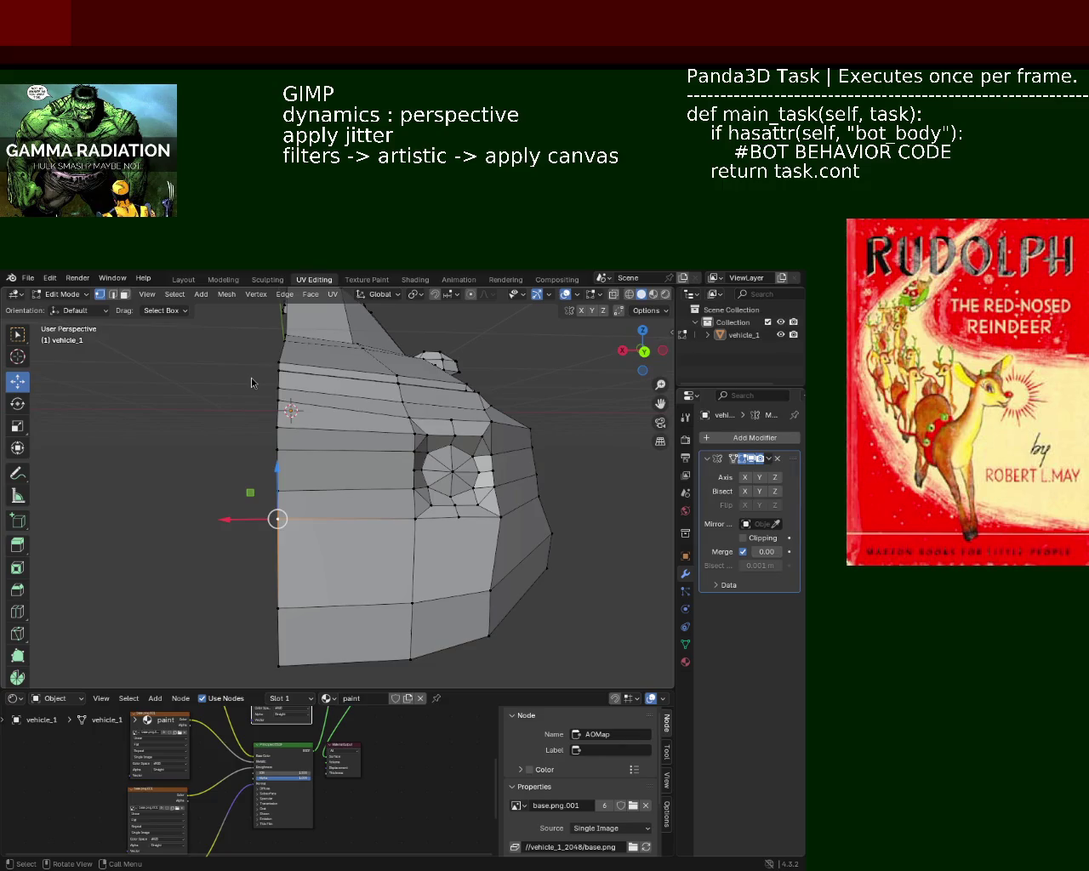
Undo the last change, then move the side edge to a new height along Z
{"action": "key", "text": "ctrl+z"}
{"action": "left_click", "coordinate": [295, 441]}
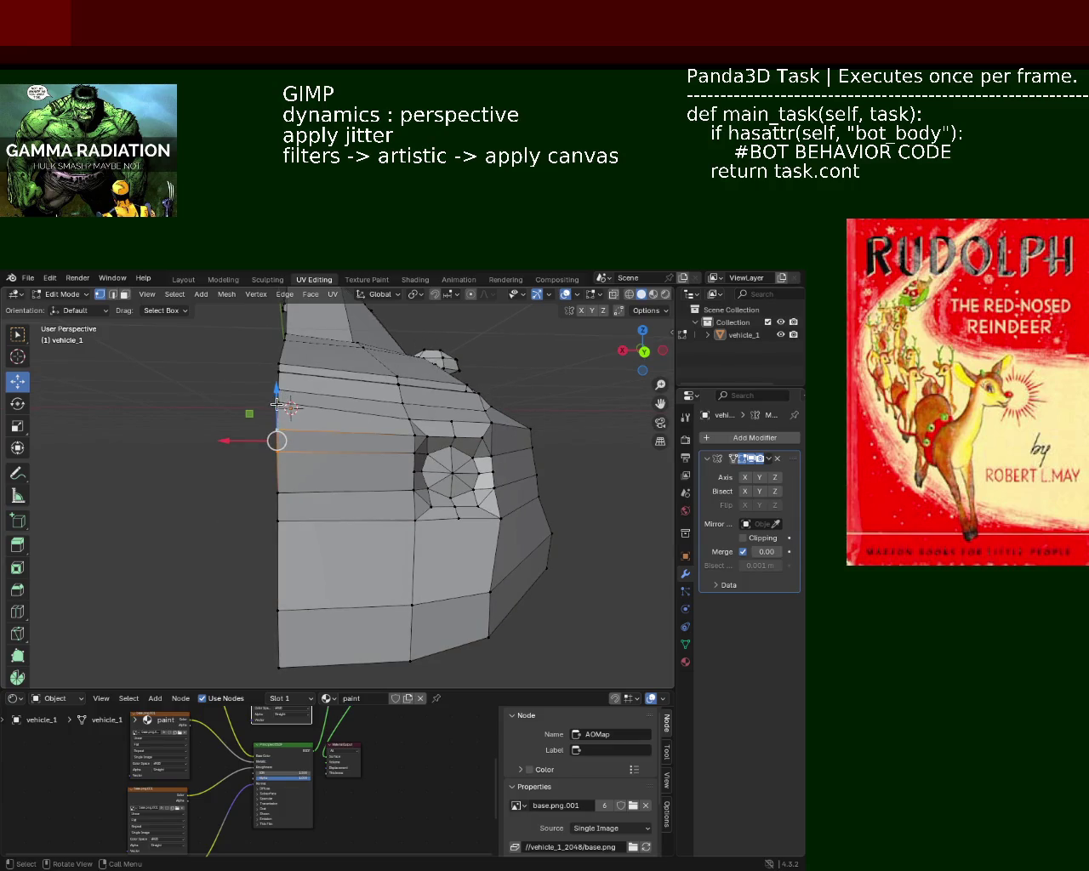
{"action": "key", "text": "g"}
{"action": "key", "text": "z"}
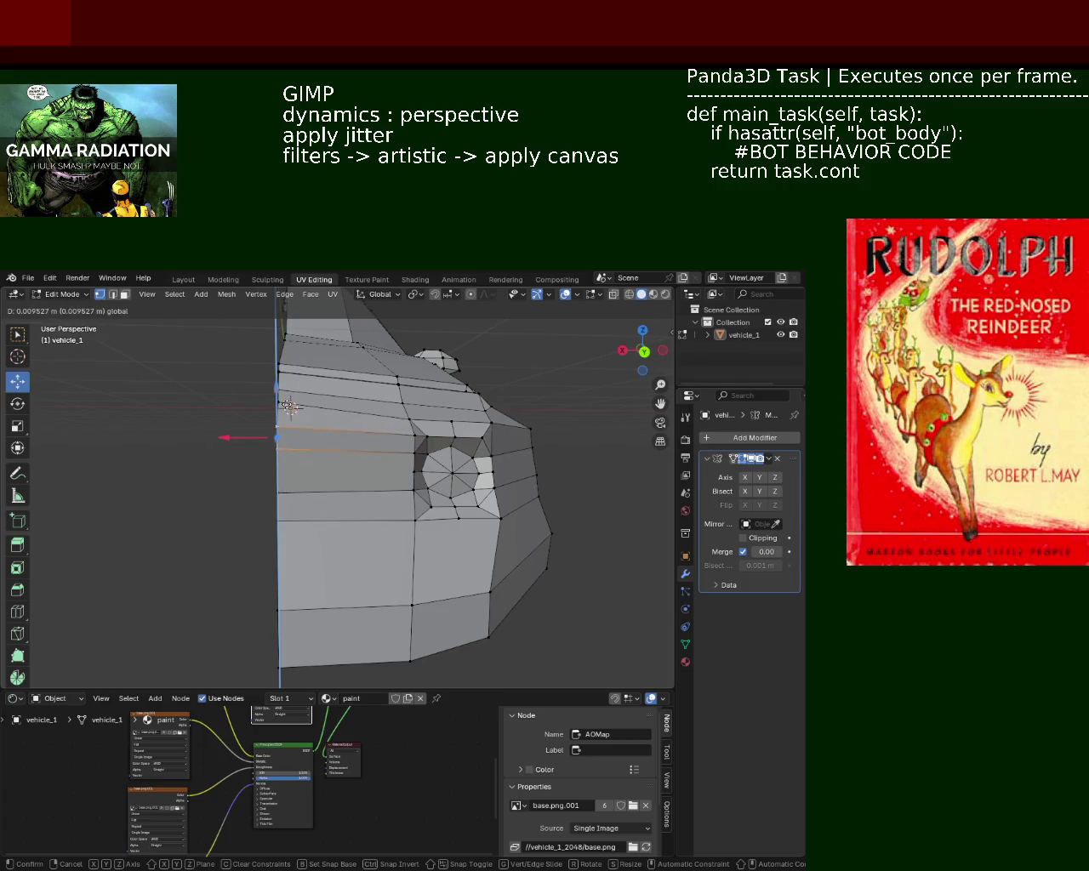
{"action": "left_click", "coordinate": [290, 408]}
{"action": "left_click_drag", "start_coordinate": [286, 414], "coordinate": [304, 487]}
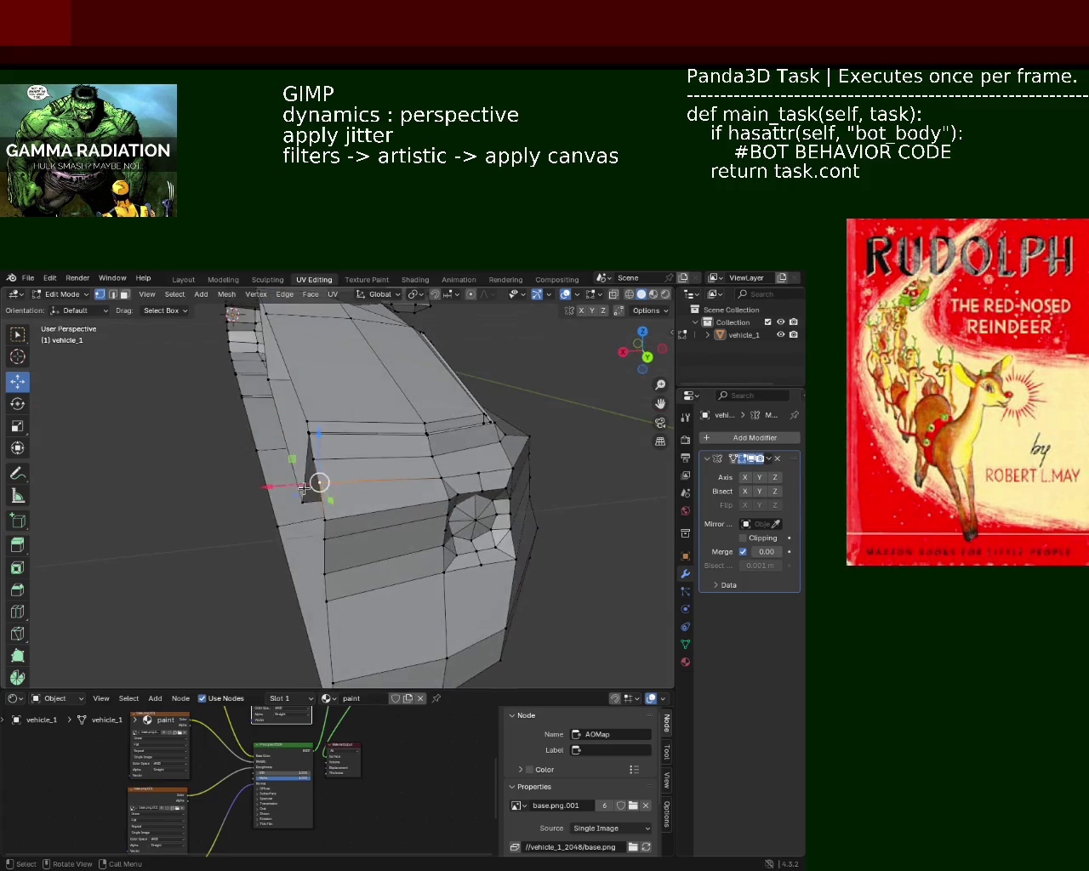
Adjust the side-bump vertex vertically along Z in several small moves
{"action": "left_click_drag", "start_coordinate": [322, 484], "coordinate": [323, 496]}
{"action": "key", "text": "g"}
{"action": "key", "text": "z"}
{"action": "left_click", "coordinate": [322, 452]}
{"action": "key", "text": "g"}
{"action": "key", "text": "z"}
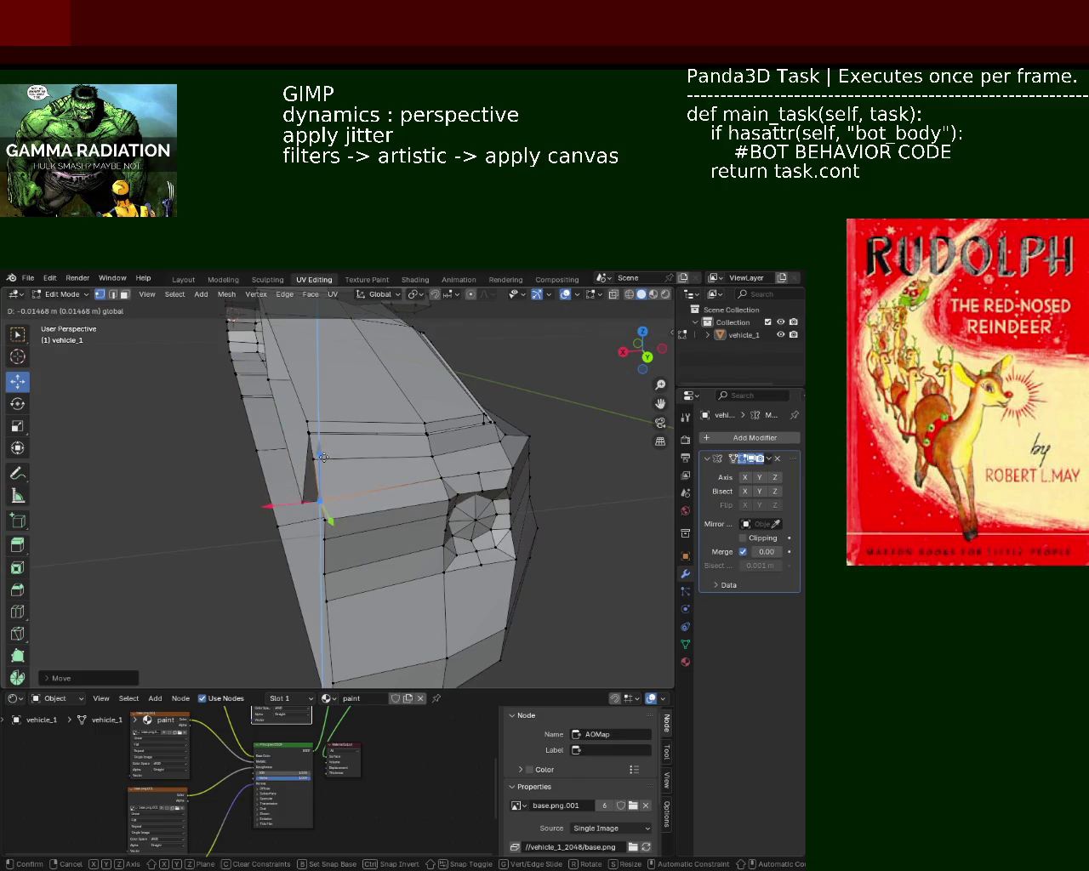
{"action": "left_click", "coordinate": [322, 457]}
{"action": "left_click_drag", "start_coordinate": [323, 457], "coordinate": [319, 398]}
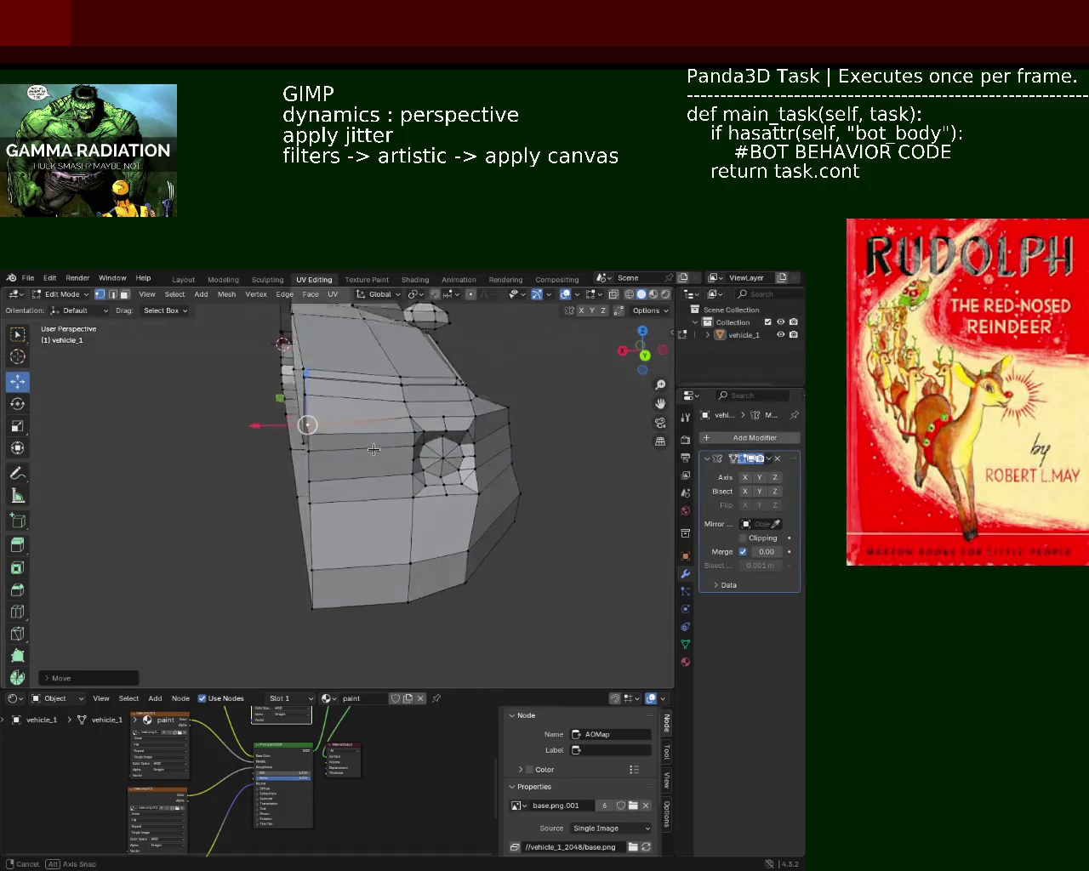
Lower the selected strip vertices slightly along Z in two moves
{"action": "key", "text": "g"}
{"action": "key", "text": "z"}
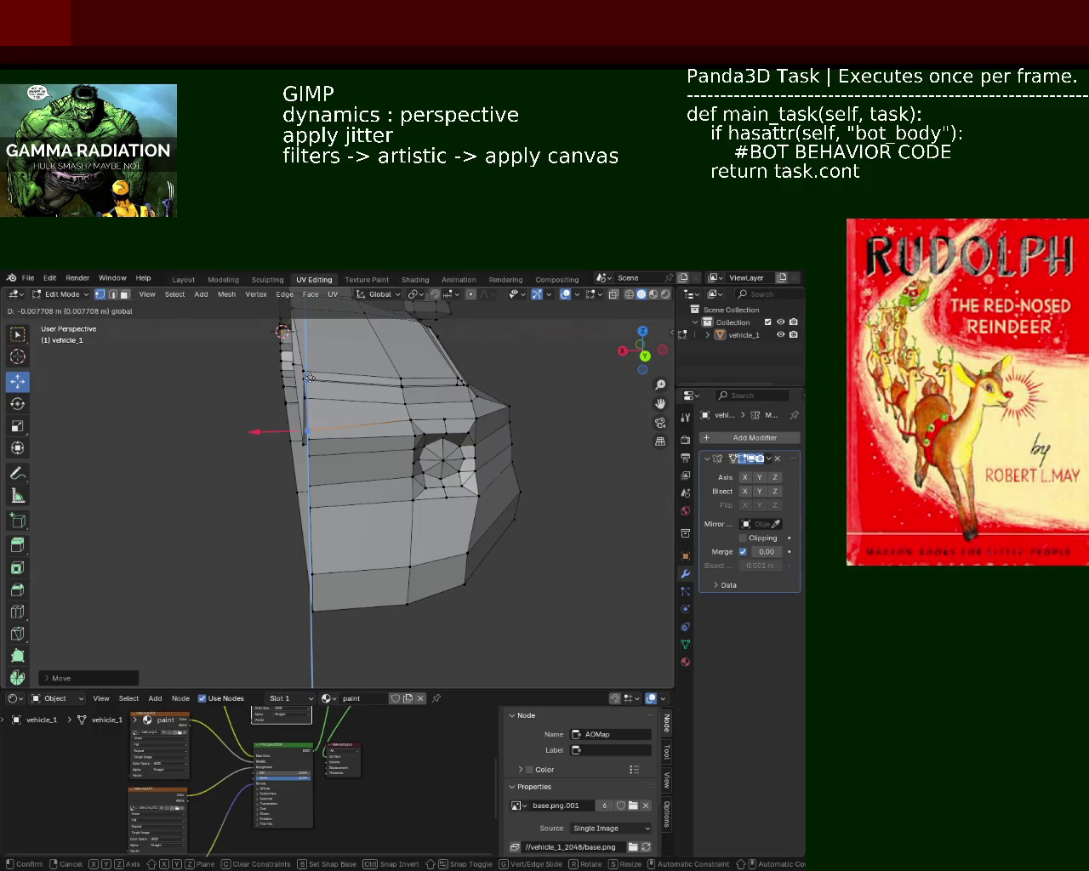
{"action": "left_click", "coordinate": [395, 474]}
{"action": "scroll", "scroll_direction": "up", "scroll_amount": 3}
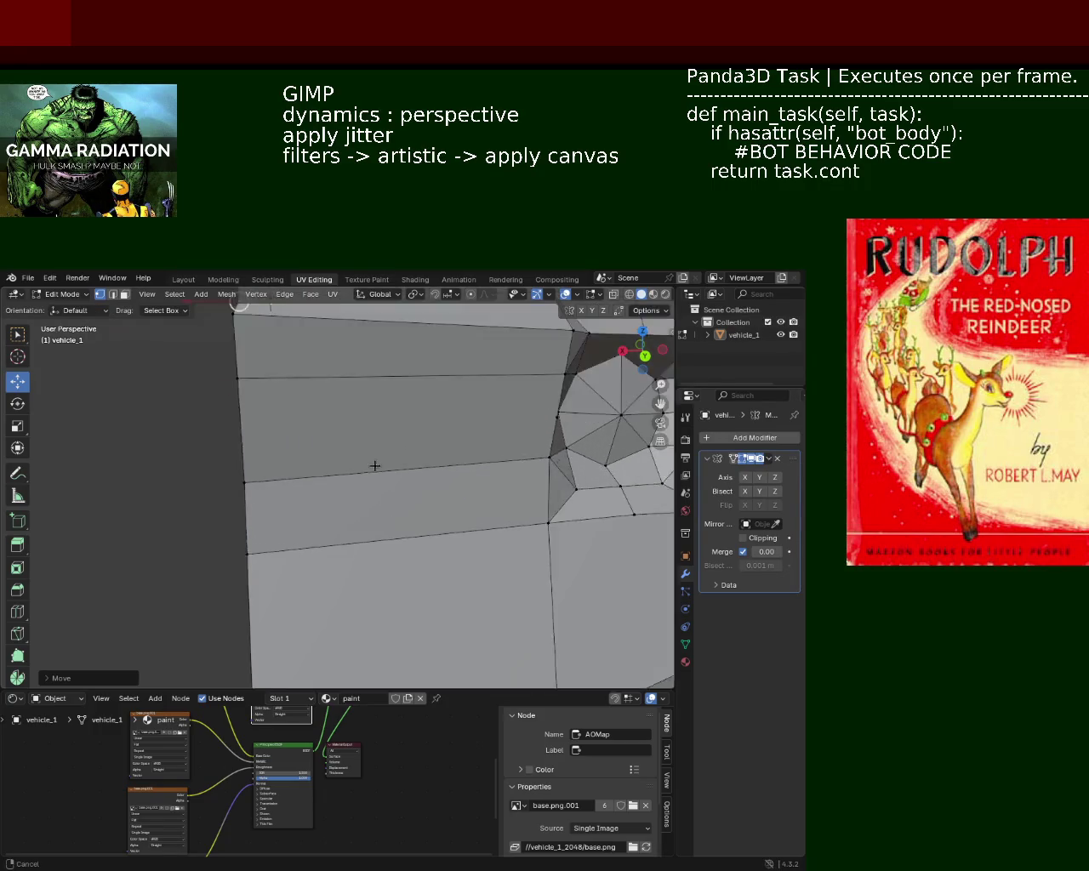
{"action": "scroll", "scroll_direction": "down", "scroll_amount": 3}
{"action": "key", "text": "g"}
{"action": "key", "text": "z"}
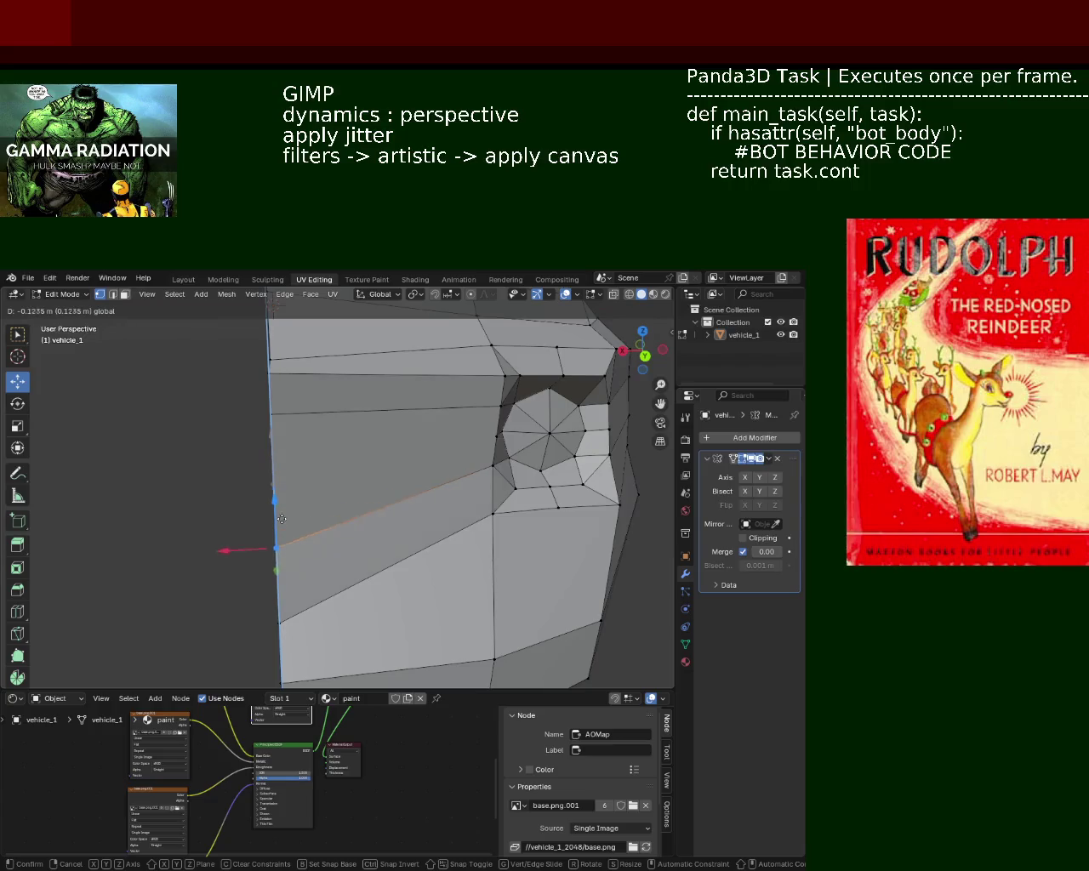
{"action": "left_click", "coordinate": [284, 449]}
Raise one vertex along Z and shift another strip vertex along Y
{"action": "left_click_drag", "start_coordinate": [357, 508], "coordinate": [254, 421]}
{"action": "key", "text": "g"}
{"action": "key", "text": "z"}
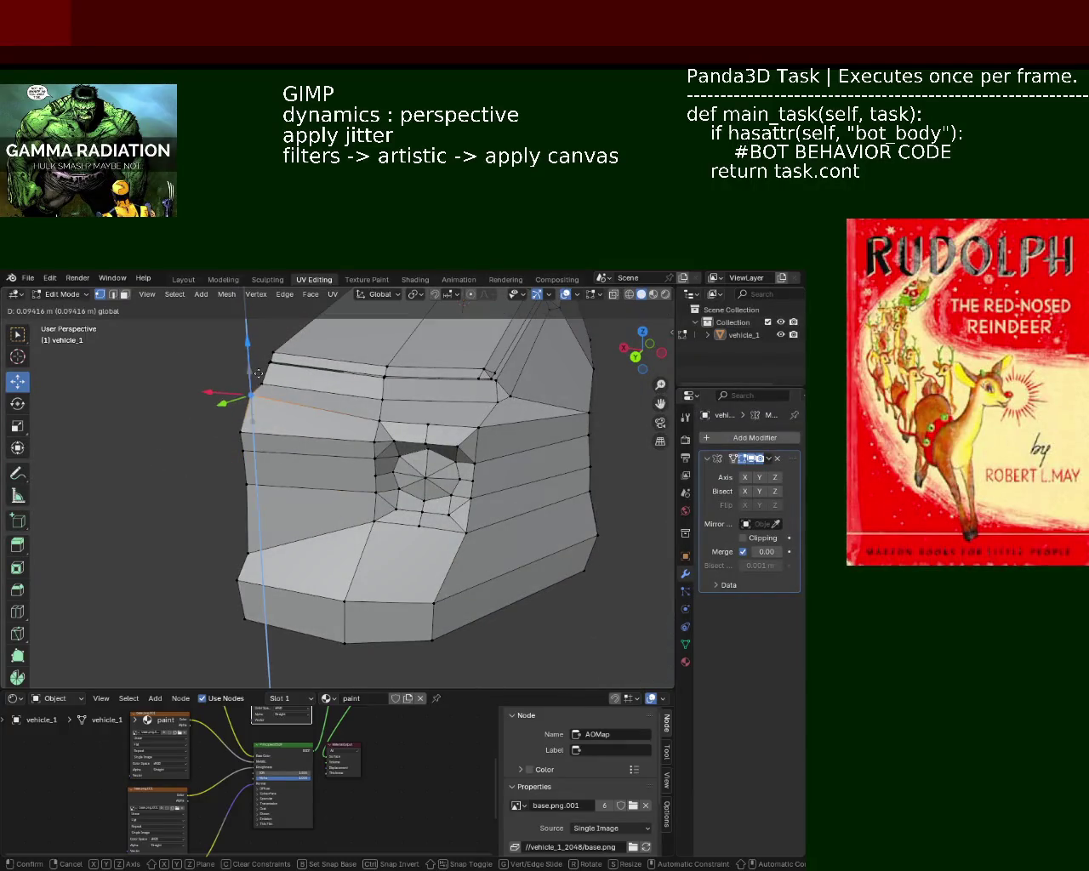
{"action": "left_click", "coordinate": [264, 352]}
{"action": "left_click_drag", "start_coordinate": [265, 353], "coordinate": [356, 492]}
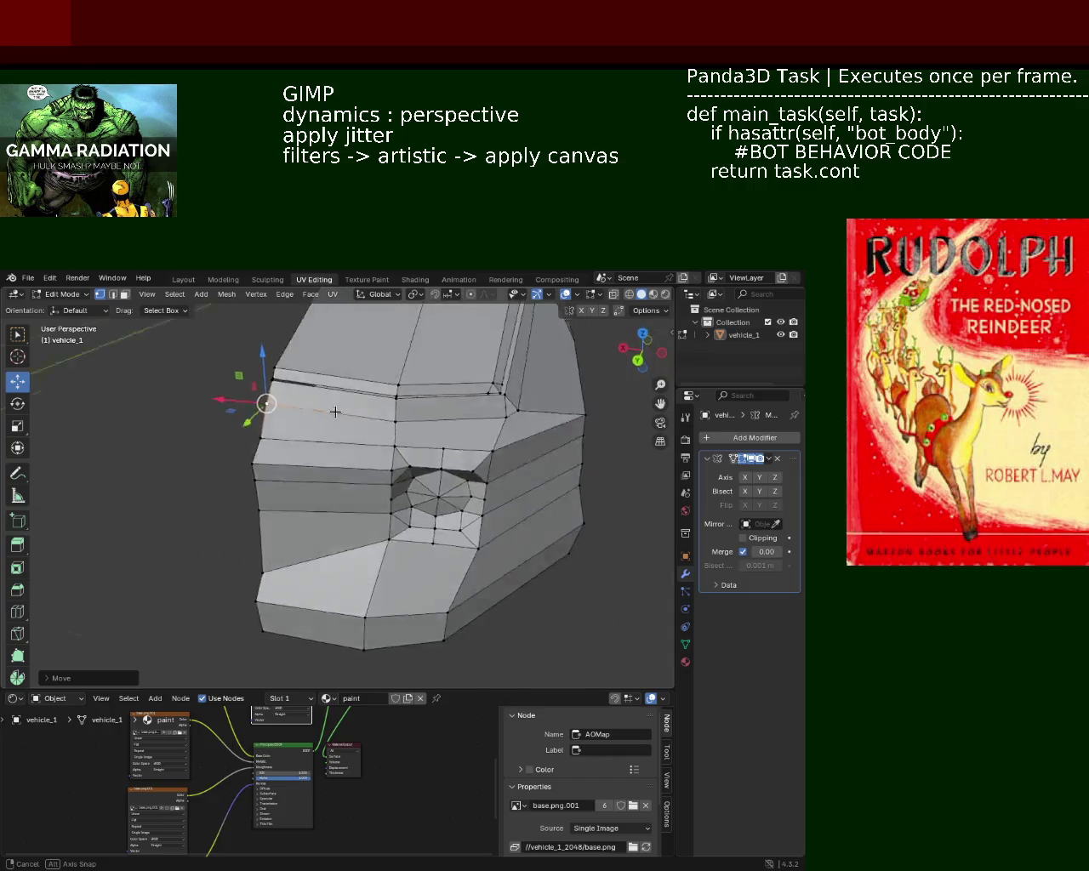
{"action": "left_click", "coordinate": [329, 487]}
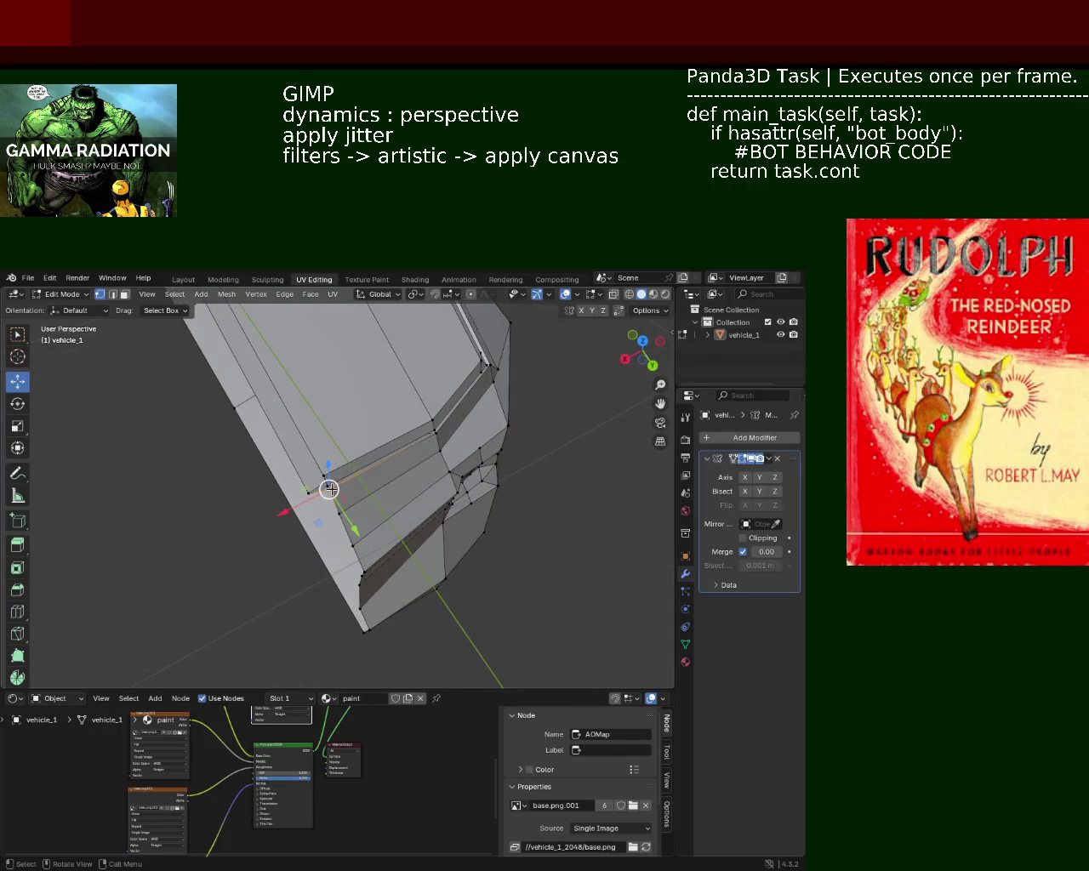
{"action": "key", "text": "g"}
{"action": "key", "text": "y"}
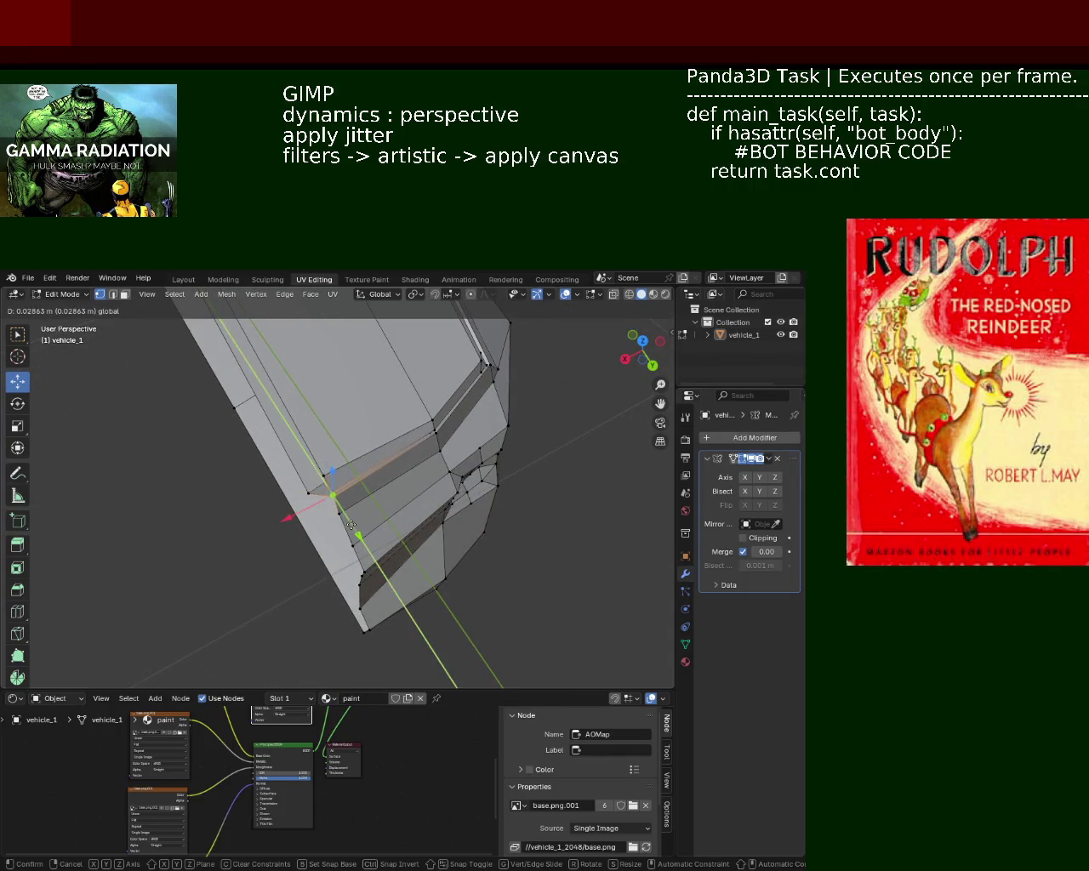
{"action": "left_click", "coordinate": [351, 525]}
Move the side edge loop along Y so it sits flush with the body
{"action": "left_click_drag", "start_coordinate": [333, 382], "coordinate": [318, 481]}
{"action": "left_click", "coordinate": [308, 486]}
{"action": "key", "text": "g"}
{"action": "key", "text": "y"}
{"action": "left_click", "coordinate": [304, 538]}
{"action": "left_click_drag", "start_coordinate": [303, 538], "coordinate": [248, 557]}
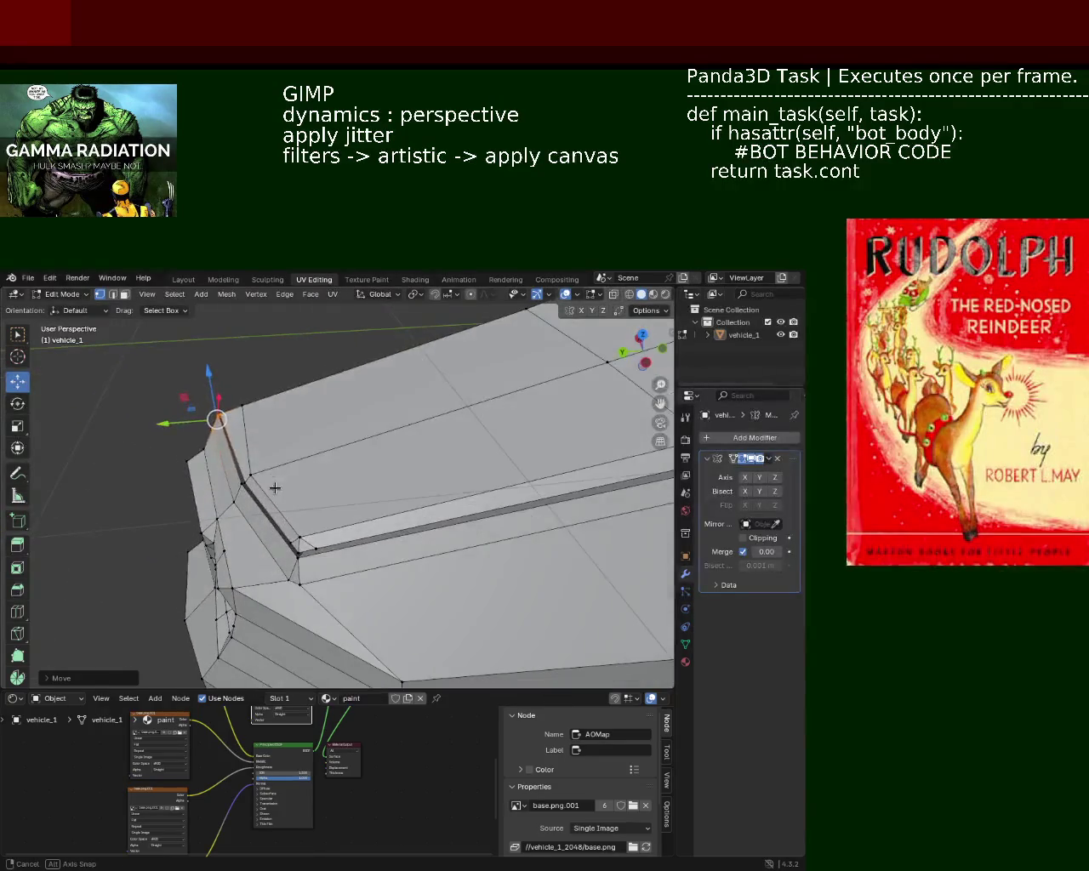
Select the bevel strip's edge loop and move it into line with the body
{"action": "left_click", "coordinate": [280, 599]}
{"action": "left_click", "coordinate": [262, 596]}
{"action": "left_click", "coordinate": [330, 531]}
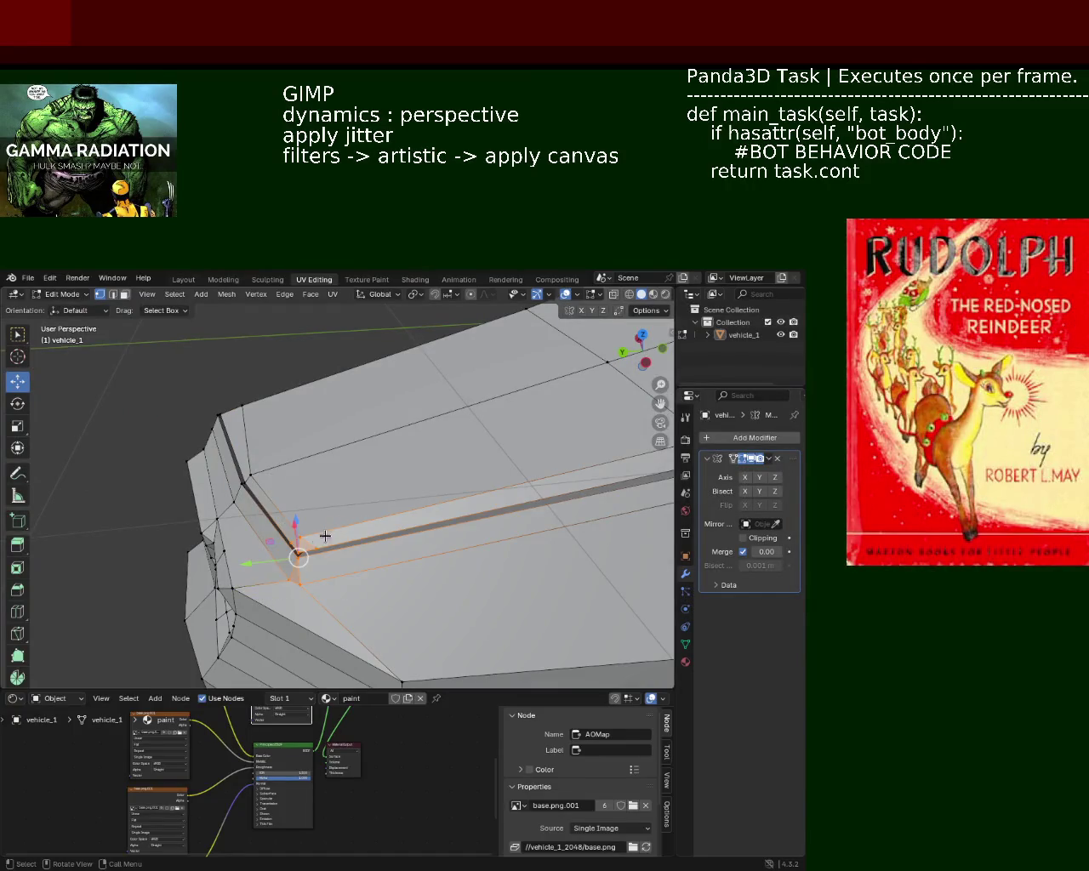
{"action": "left_click_drag", "start_coordinate": [247, 561], "coordinate": [272, 549]}
{"action": "left_click_drag", "start_coordinate": [272, 549], "coordinate": [358, 497]}
Nudge a vertex left along X and move the edge near the strip along Y
{"action": "scroll", "scroll_direction": "up", "scroll_amount": 3}
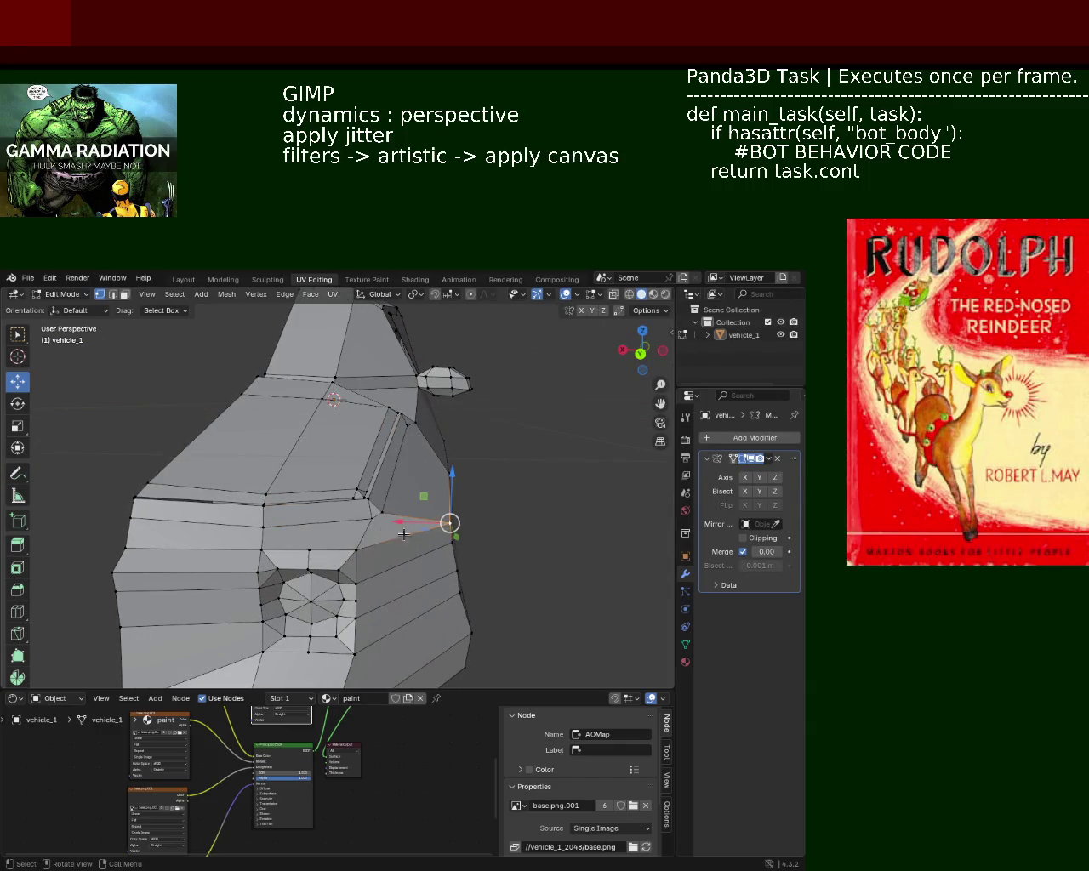
{"action": "left_click_drag", "start_coordinate": [411, 523], "coordinate": [400, 525]}
{"action": "left_click_drag", "start_coordinate": [400, 525], "coordinate": [340, 490]}
{"action": "left_click", "coordinate": [397, 475]}
{"action": "left_click", "coordinate": [380, 467]}
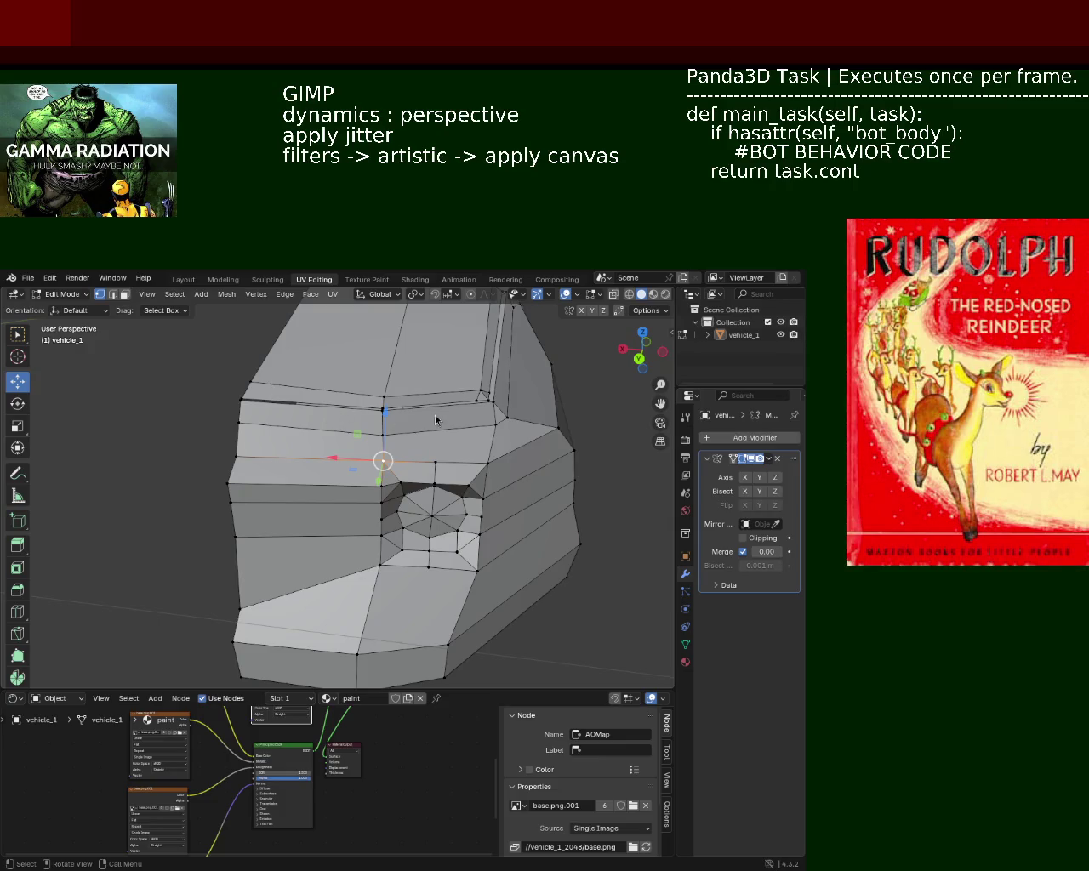
{"action": "left_click_drag", "start_coordinate": [335, 430], "coordinate": [389, 424]}
{"action": "left_click", "coordinate": [378, 483]}
{"action": "left_click_drag", "start_coordinate": [390, 479], "coordinate": [409, 488]}
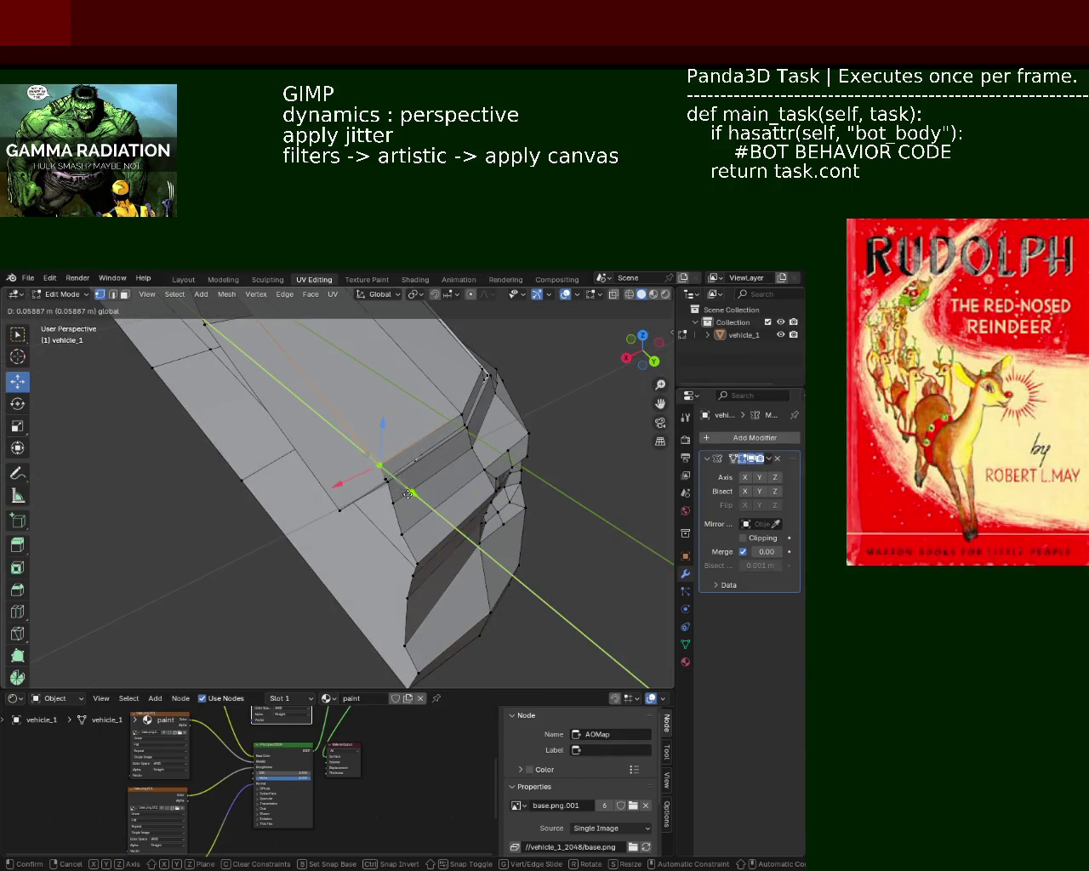
{"action": "left_click_drag", "start_coordinate": [408, 489], "coordinate": [372, 498]}
Box-select the lower left vertices and move them down along Z
{"action": "left_click_drag", "start_coordinate": [304, 406], "coordinate": [278, 448]}
{"action": "left_click_drag", "start_coordinate": [132, 397], "coordinate": [216, 486]}
{"action": "left_click_drag", "start_coordinate": [200, 407], "coordinate": [195, 434]}
{"action": "left_click_drag", "start_coordinate": [196, 434], "coordinate": [365, 446]}
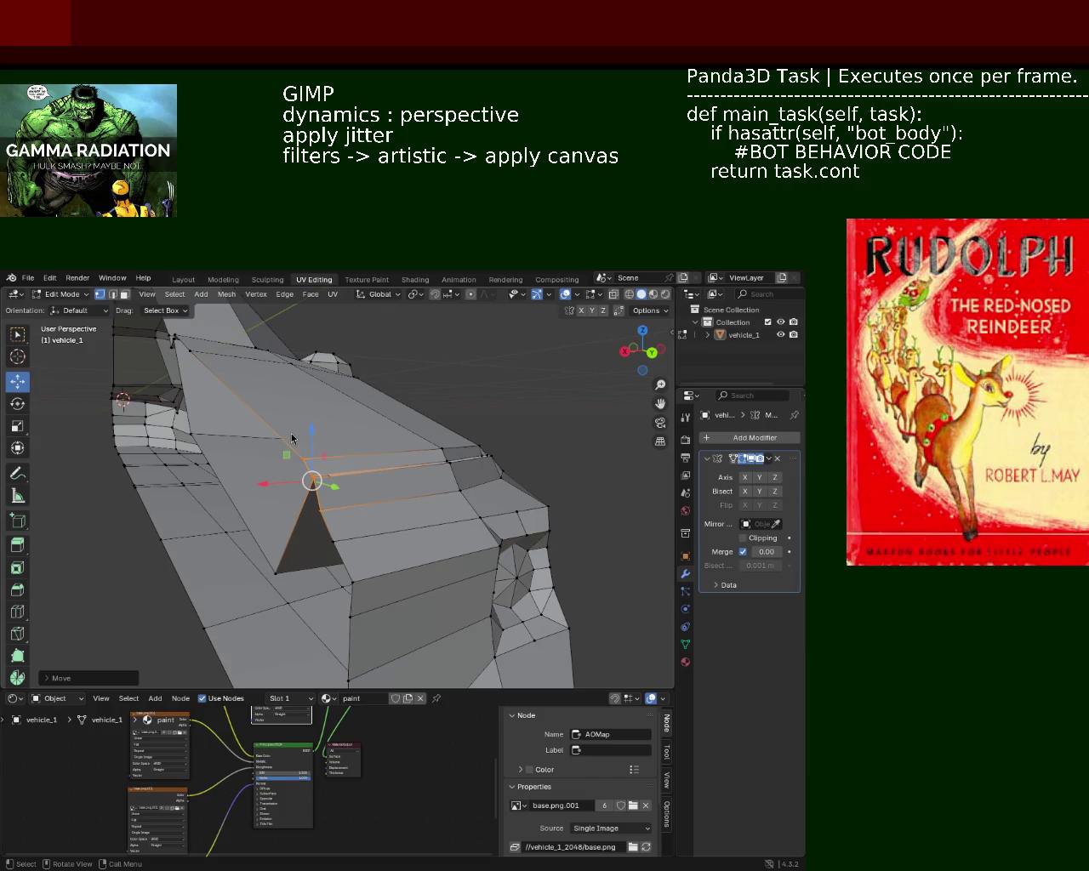
Slide two protruding side-bump vertices back along Y until they are flush with the body
{"action": "left_click_drag", "start_coordinate": [491, 380], "coordinate": [295, 444]}
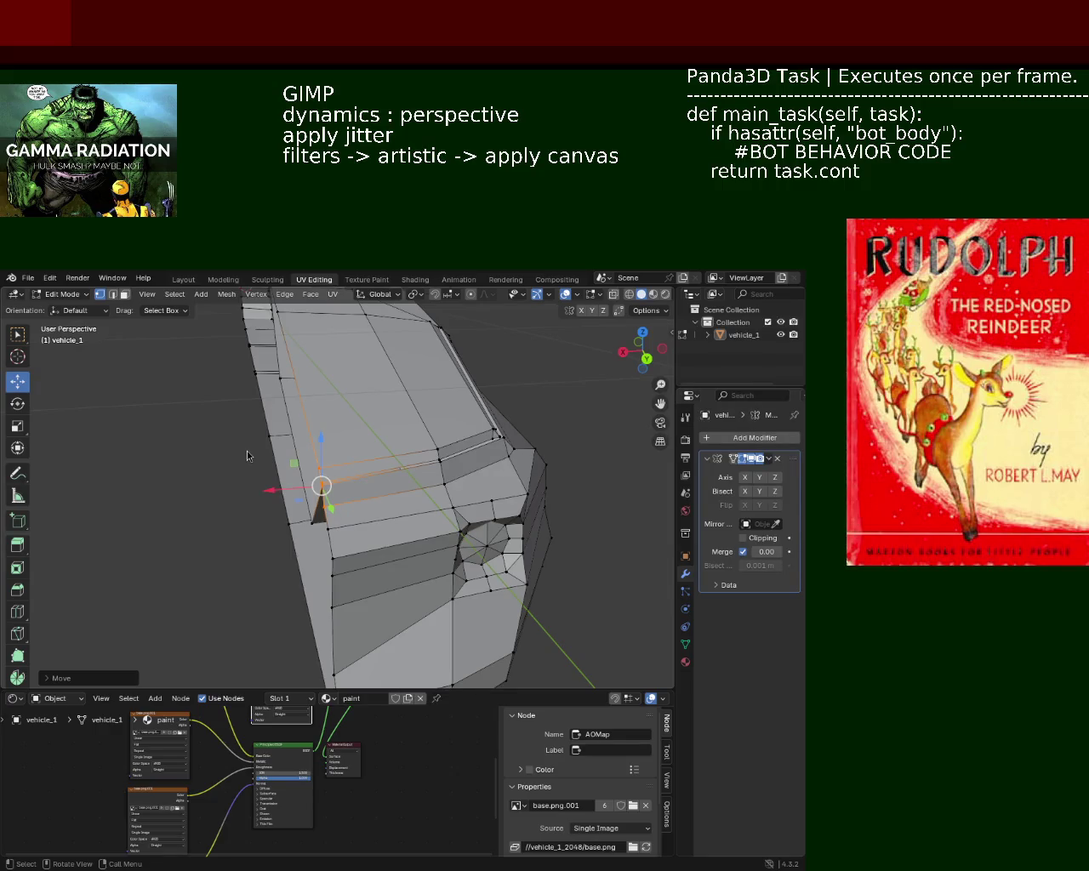
{"action": "left_click_drag", "start_coordinate": [547, 428], "coordinate": [485, 529]}
{"action": "left_click", "coordinate": [437, 500]}
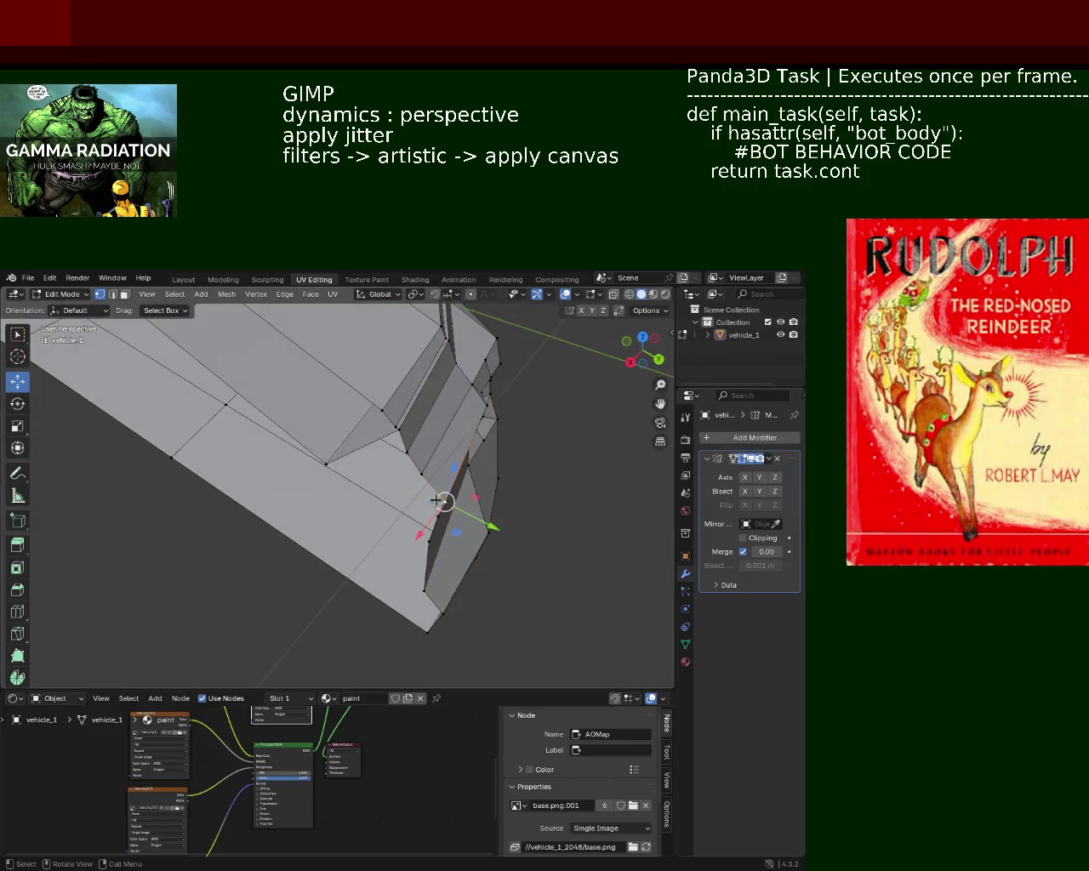
{"action": "left_click_drag", "start_coordinate": [477, 512], "coordinate": [461, 509]}
{"action": "left_click_drag", "start_coordinate": [438, 496], "coordinate": [149, 469]}
{"action": "left_click_drag", "start_coordinate": [148, 469], "coordinate": [189, 521]}
{"action": "left_click_drag", "start_coordinate": [195, 519], "coordinate": [212, 499]}
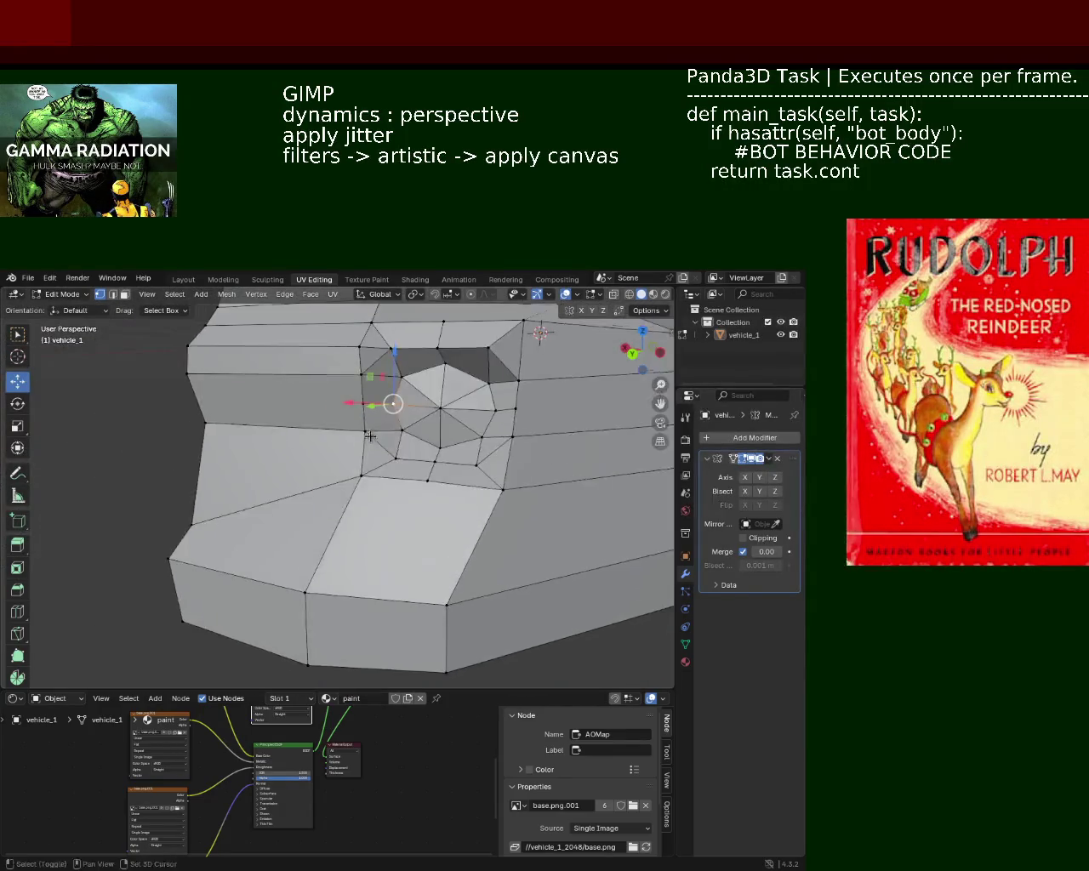
Select the vertex path below the wheel-arch bump and scale it to 0 on Z to level it
{"action": "left_click", "coordinate": [181, 509]}
{"action": "left_click", "coordinate": [353, 444]}
{"action": "left_click", "coordinate": [323, 542]}
{"action": "left_click", "coordinate": [175, 515]}
{"action": "key", "text": "s"}
{"action": "key", "text": "z"}
{"action": "key", "text": "0"}
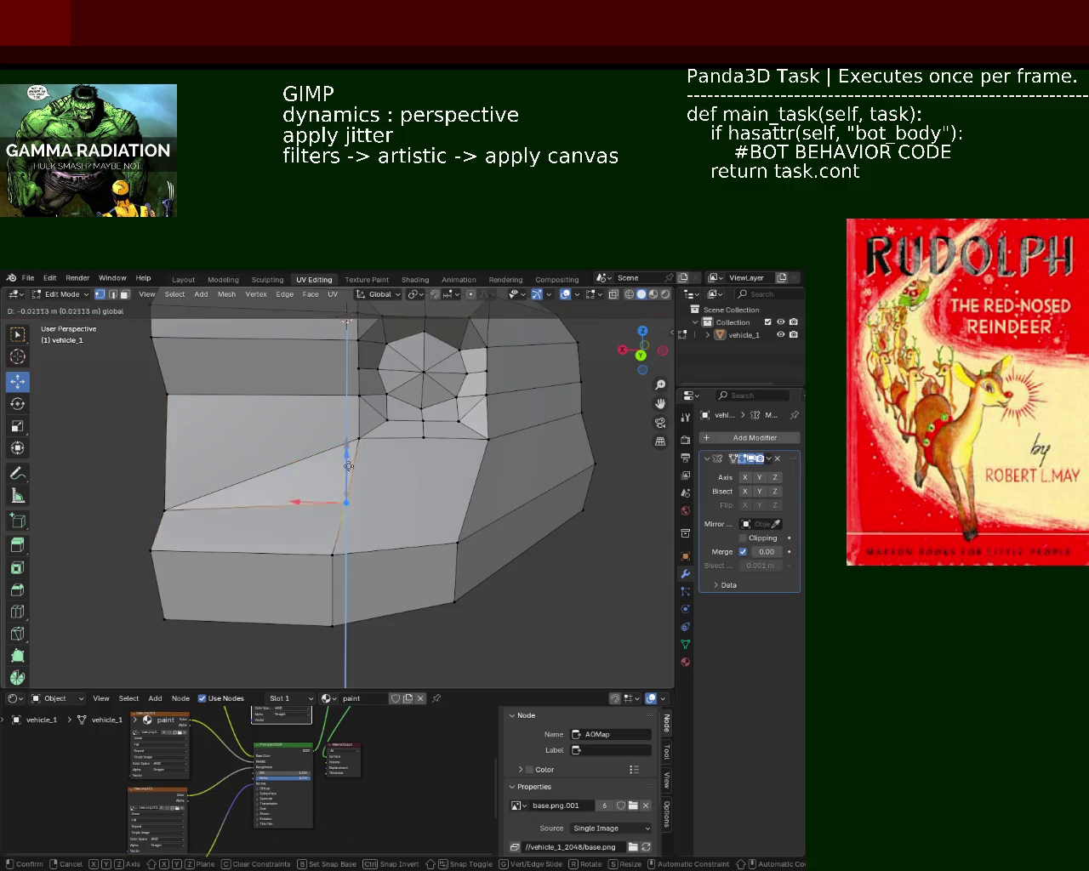
{"action": "key", "text": "Return"}
Select the right-side edge plus the levelled edge and push the lower panel along Y
{"action": "left_click", "coordinate": [487, 438]}
{"action": "left_click", "coordinate": [457, 542]}
{"action": "right_click", "coordinate": [425, 509]}
{"action": "key", "text": "Escape"}
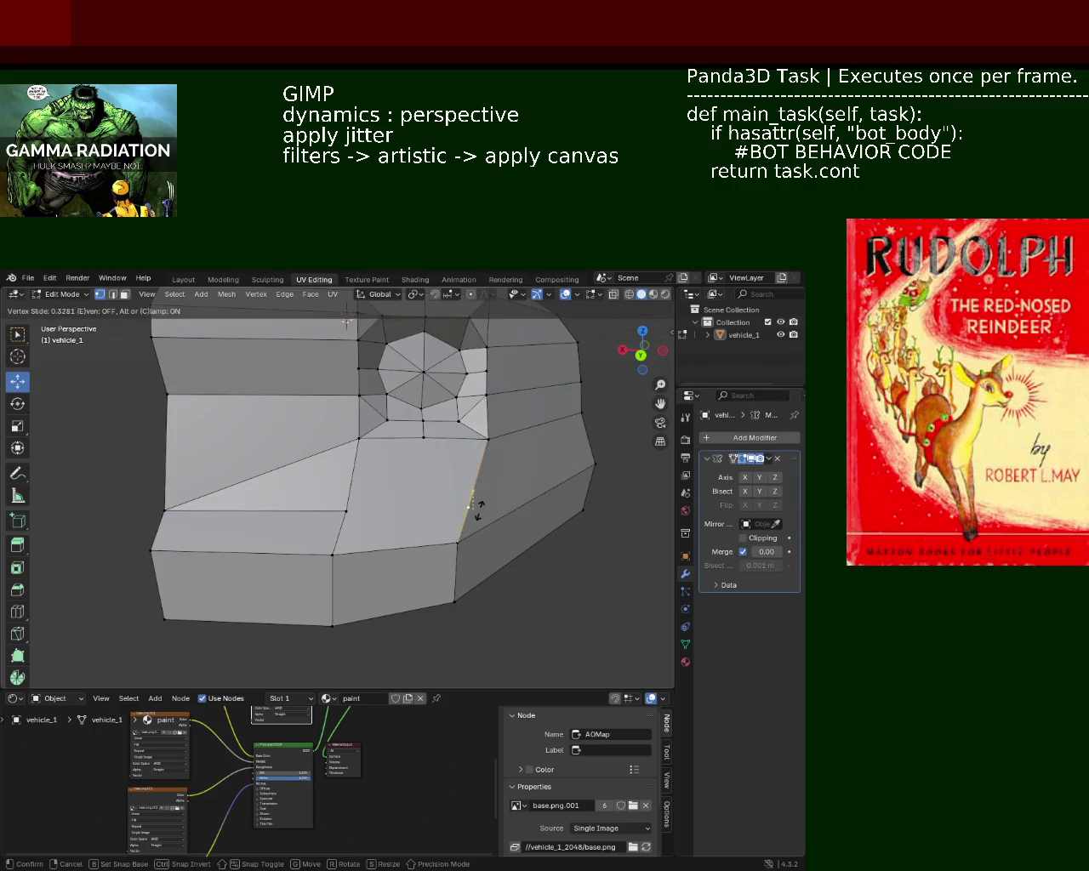
{"action": "left_click", "coordinate": [348, 512]}
{"action": "left_click_drag", "start_coordinate": [406, 516], "coordinate": [247, 516]}
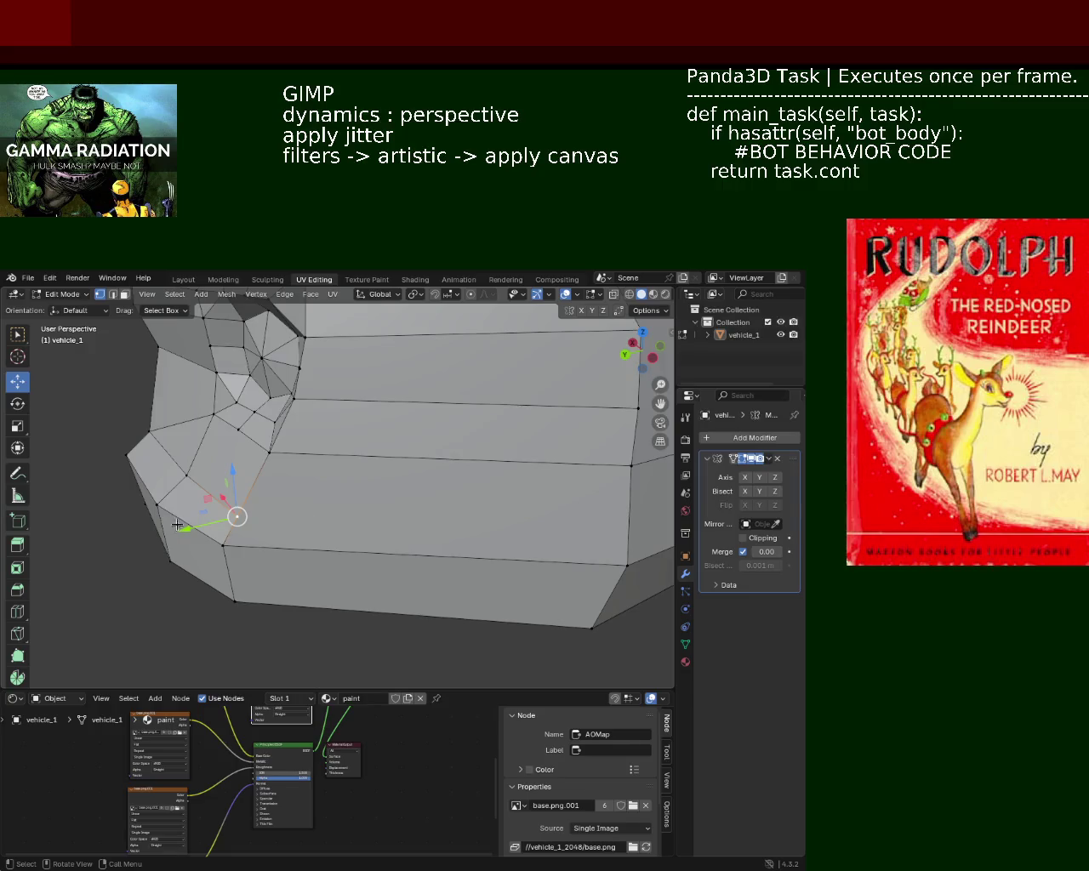
{"action": "left_click_drag", "start_coordinate": [175, 527], "coordinate": [197, 511]}
{"action": "left_click_drag", "start_coordinate": [199, 490], "coordinate": [226, 534]}
{"action": "left_click_drag", "start_coordinate": [213, 541], "coordinate": [214, 545]}
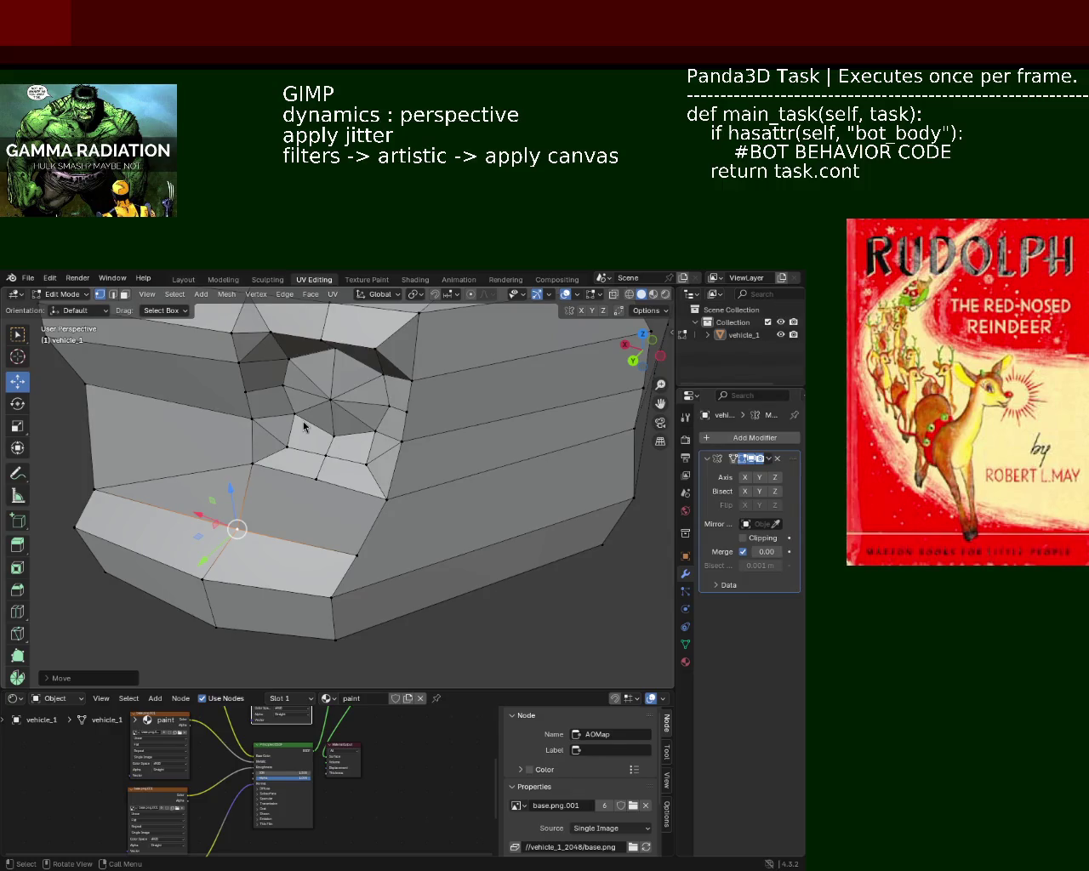
{"action": "left_click_drag", "start_coordinate": [286, 471], "coordinate": [281, 459]}
{"action": "left_click", "coordinate": [278, 460]}
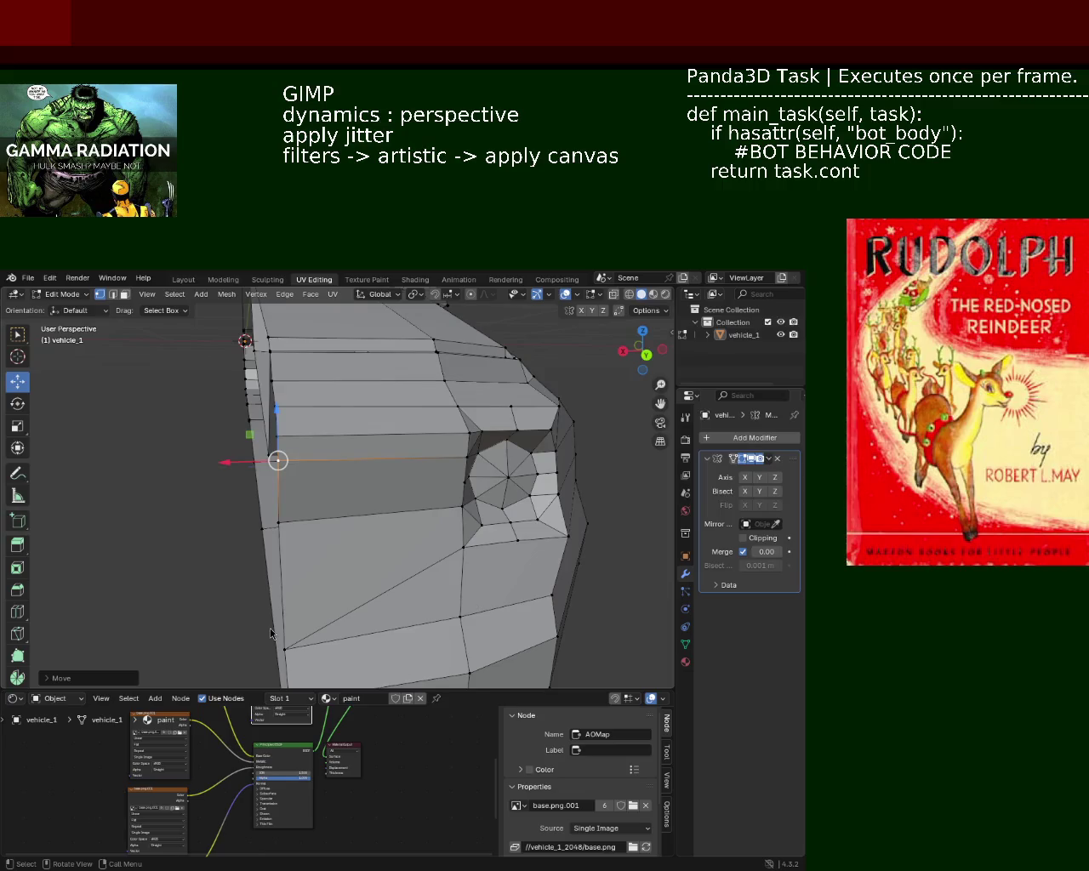
Shift the thin edge strip on top of the nose along X flush with the body
{"action": "left_click_drag", "start_coordinate": [449, 454], "coordinate": [317, 515]}
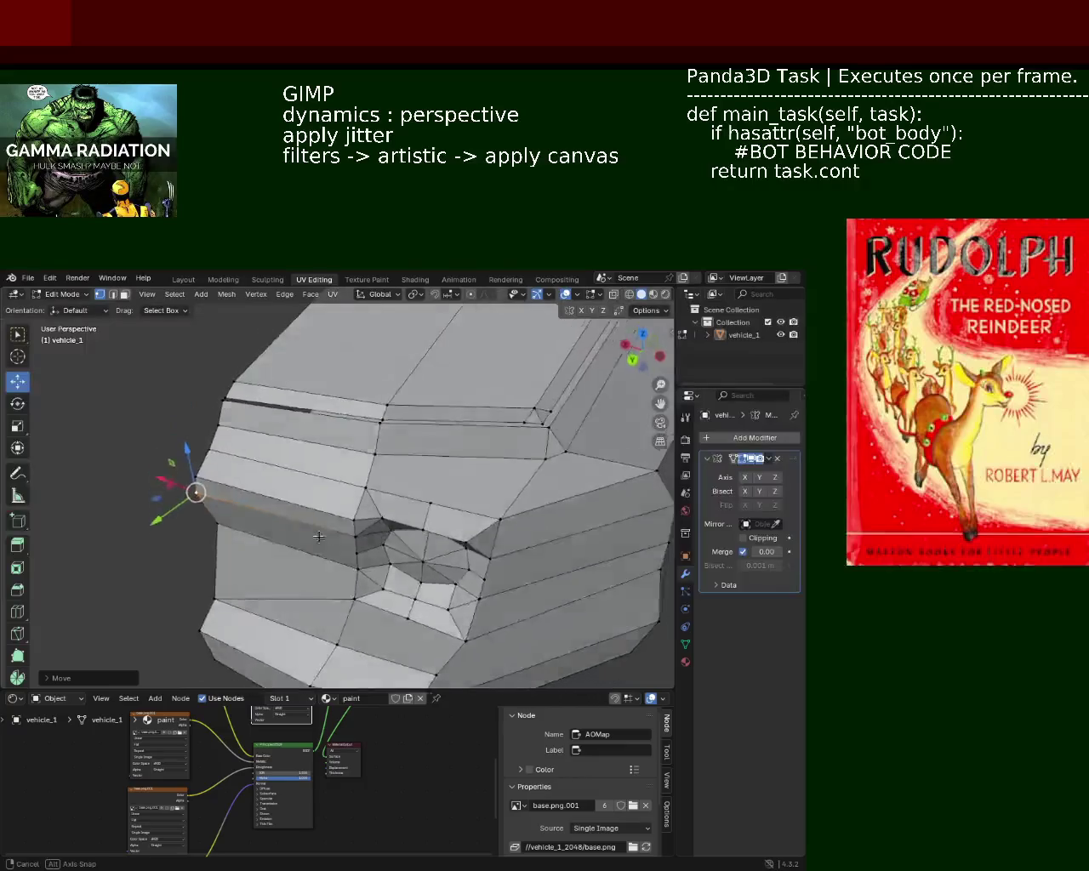
{"action": "left_click_drag", "start_coordinate": [316, 515], "coordinate": [488, 492]}
{"action": "left_click", "coordinate": [510, 460]}
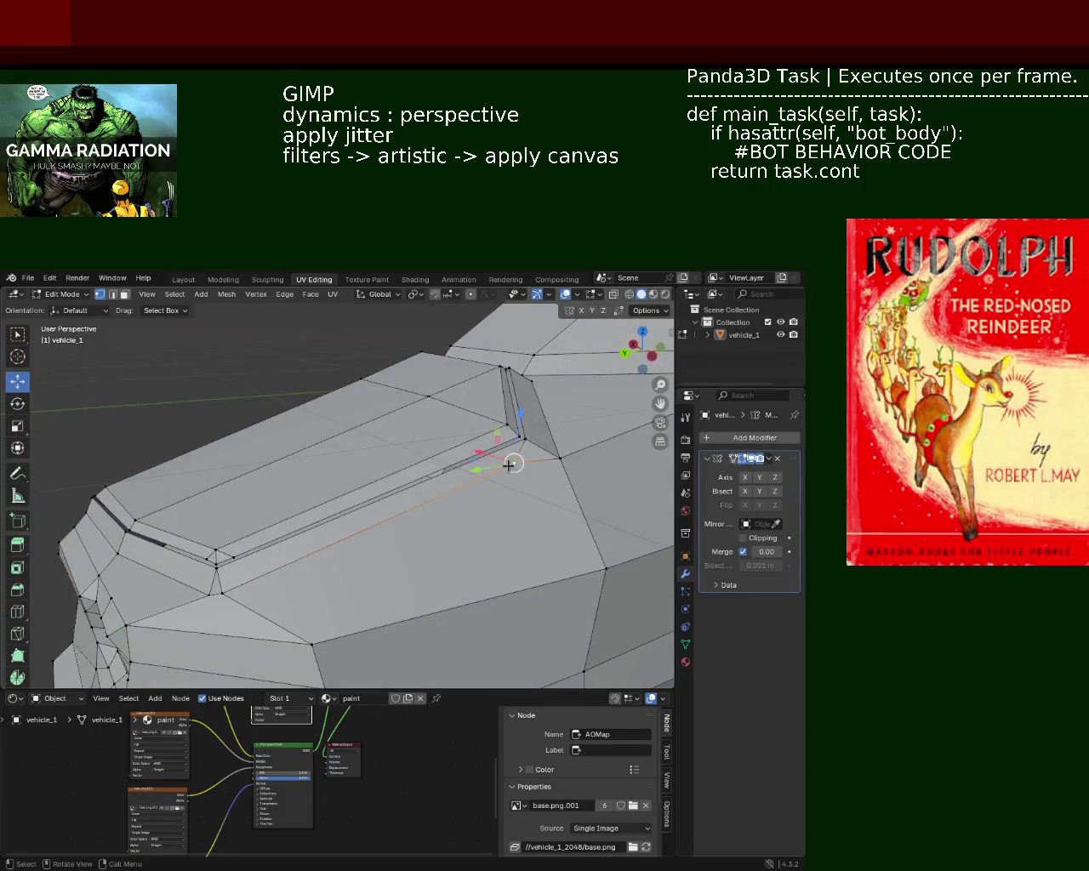
{"action": "left_click_drag", "start_coordinate": [513, 460], "coordinate": [487, 463]}
{"action": "left_click", "coordinate": [487, 463]}
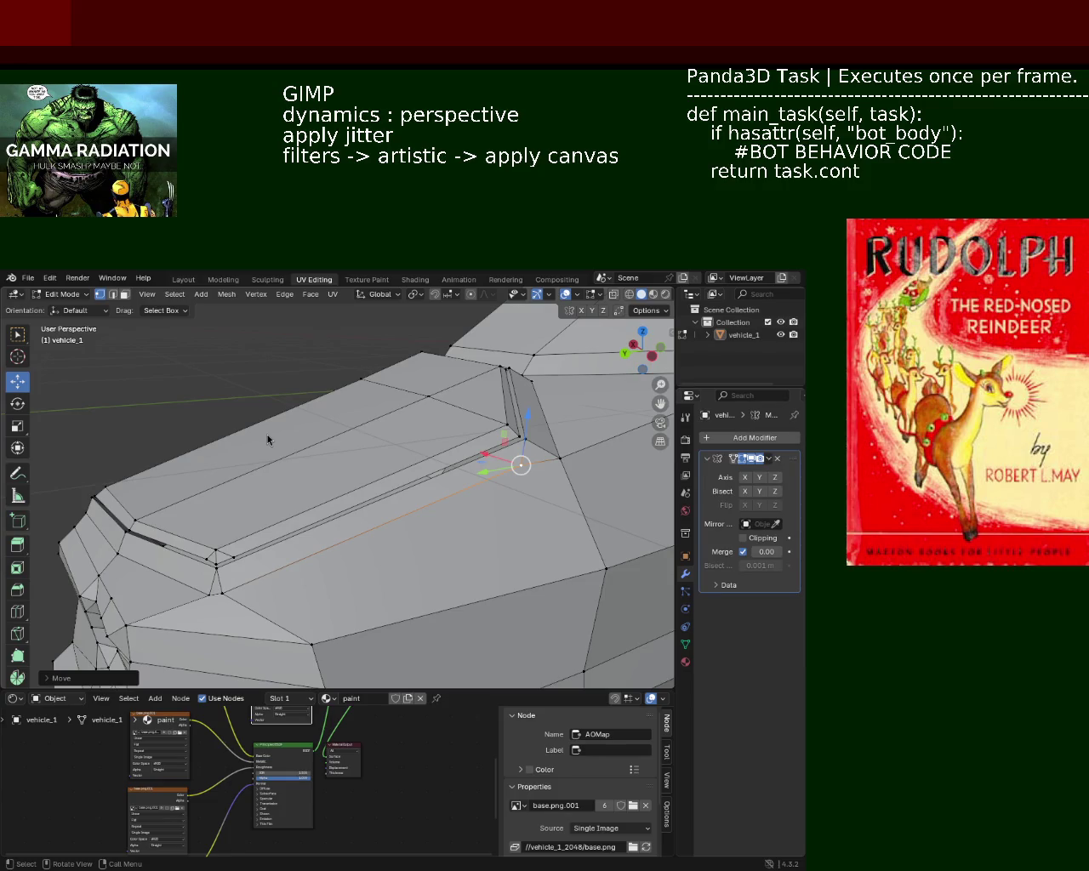
{"action": "left_click_drag", "start_coordinate": [445, 426], "coordinate": [332, 543]}
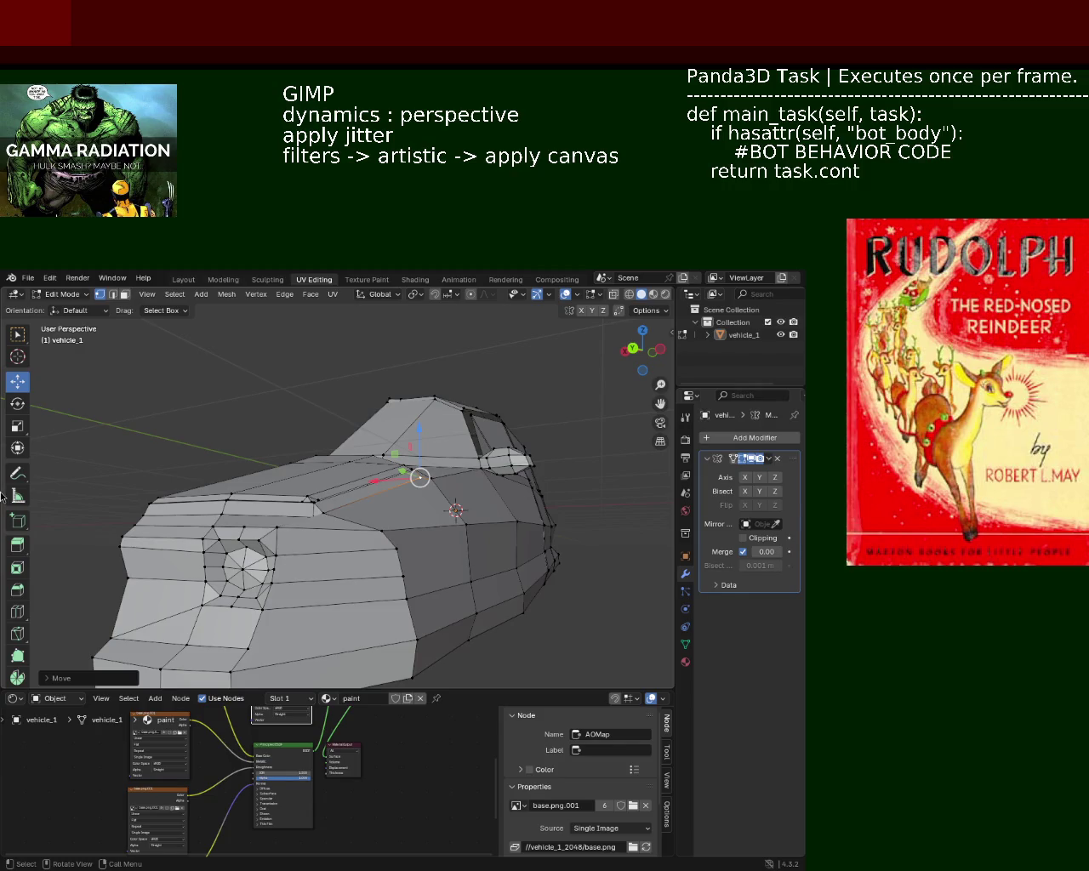
Move a wheel-hole rim vertex vertically along Z
{"action": "scroll", "scroll_direction": "up", "scroll_amount": 3}
{"action": "left_click_drag", "start_coordinate": [573, 411], "coordinate": [306, 484]}
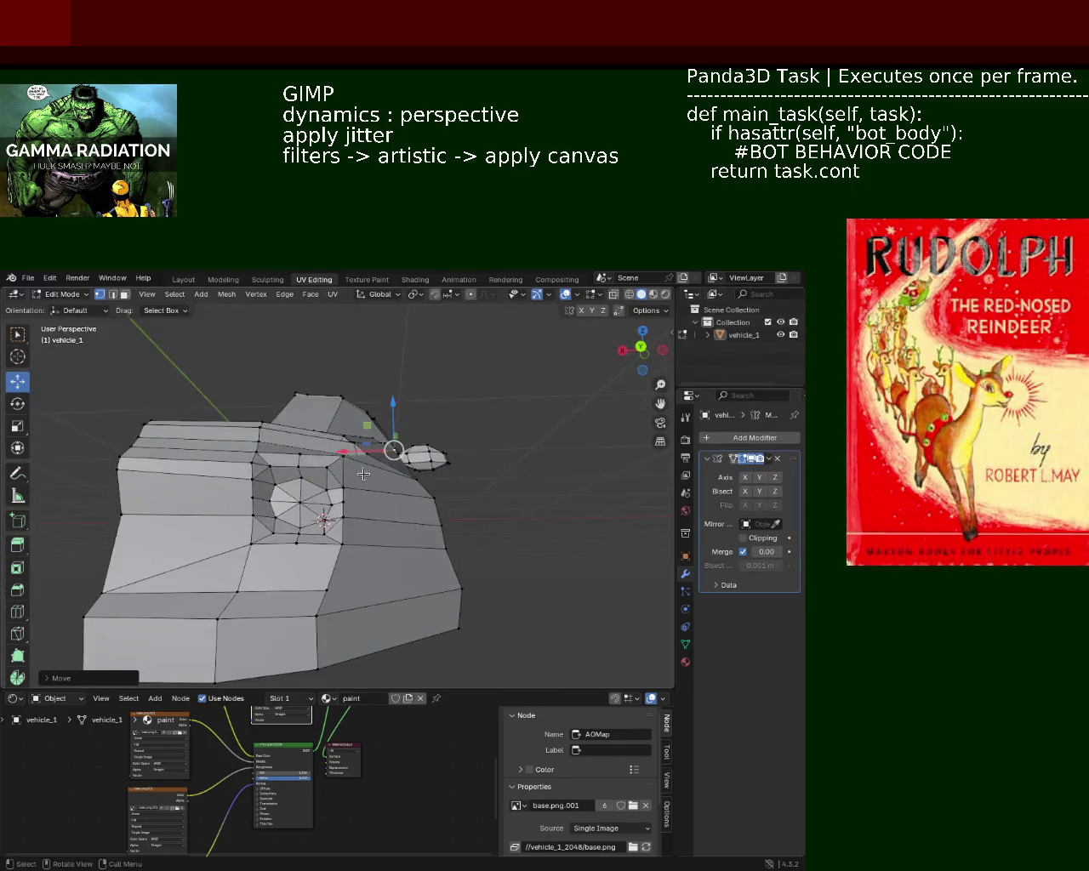
{"action": "scroll", "scroll_direction": "up", "scroll_amount": 3}
{"action": "left_click", "coordinate": [322, 498]}
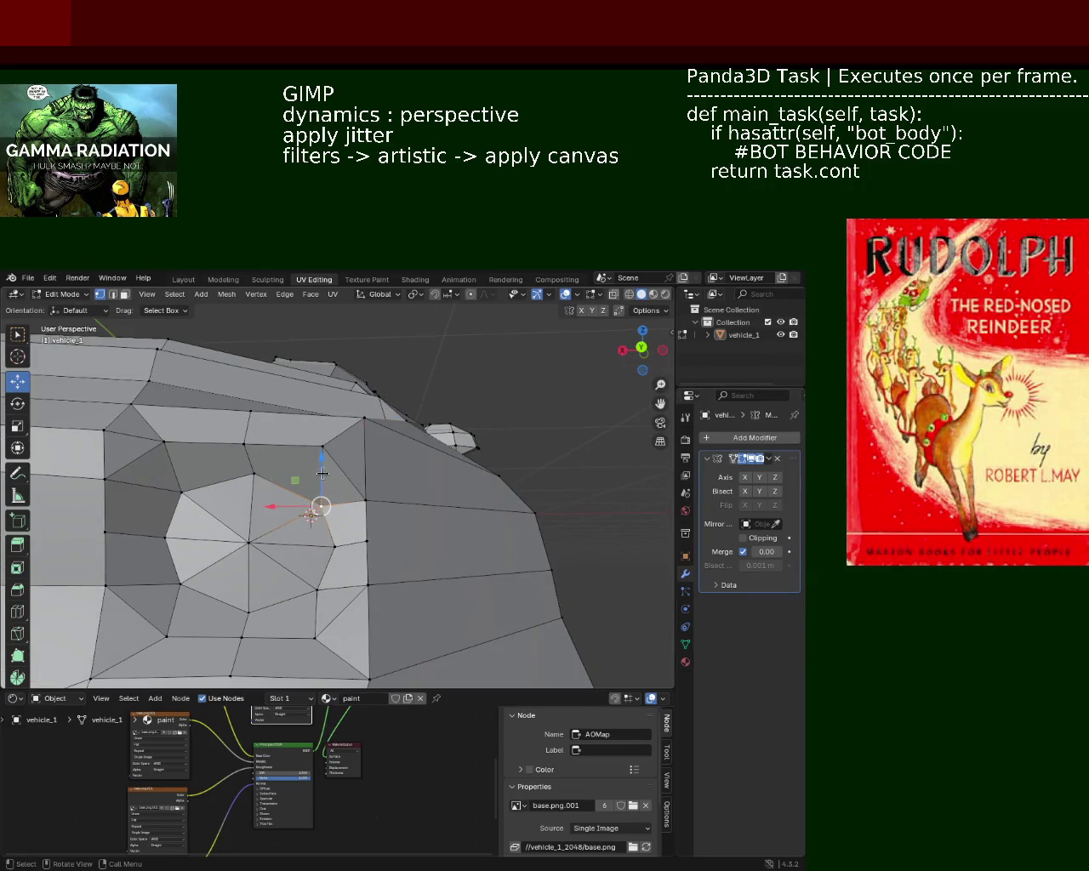
{"action": "key", "text": "g"}
{"action": "key", "text": "z"}
{"action": "left_click", "coordinate": [324, 462]}
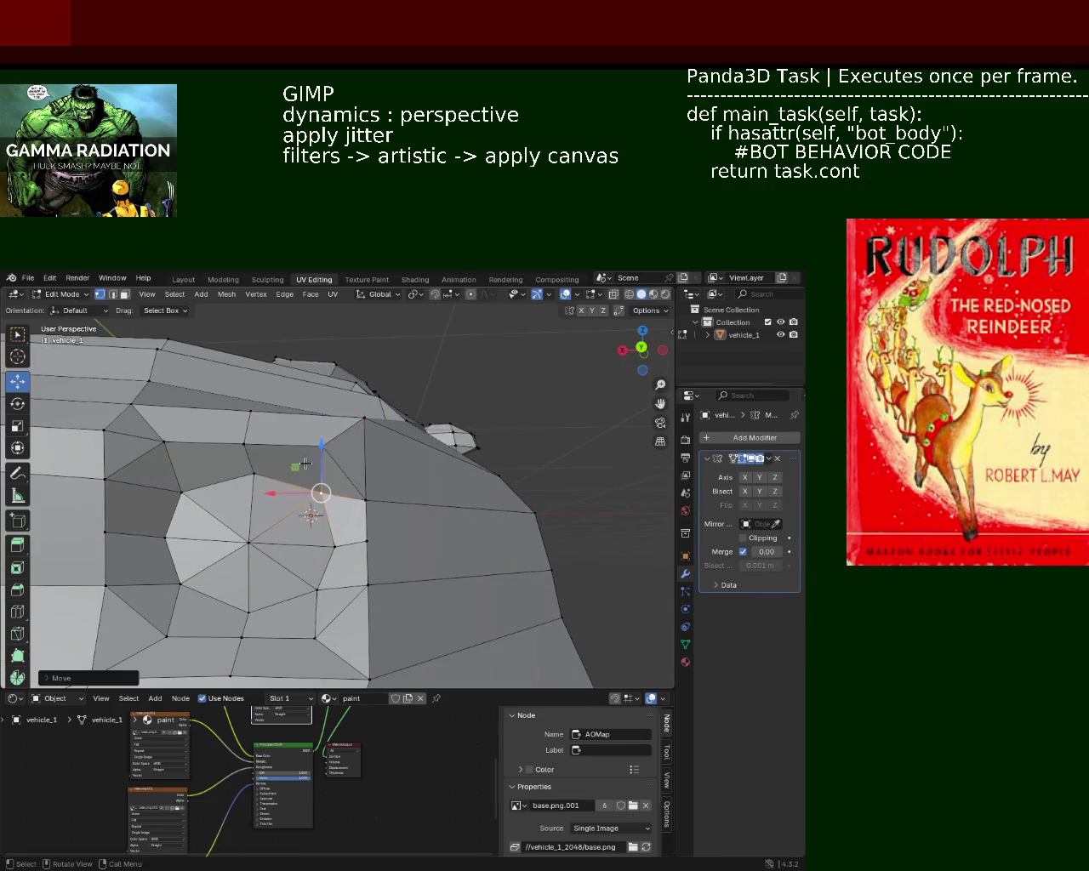
Raise a vertex on the lower side slightly along Z
{"action": "left_click_drag", "start_coordinate": [351, 429], "coordinate": [391, 533]}
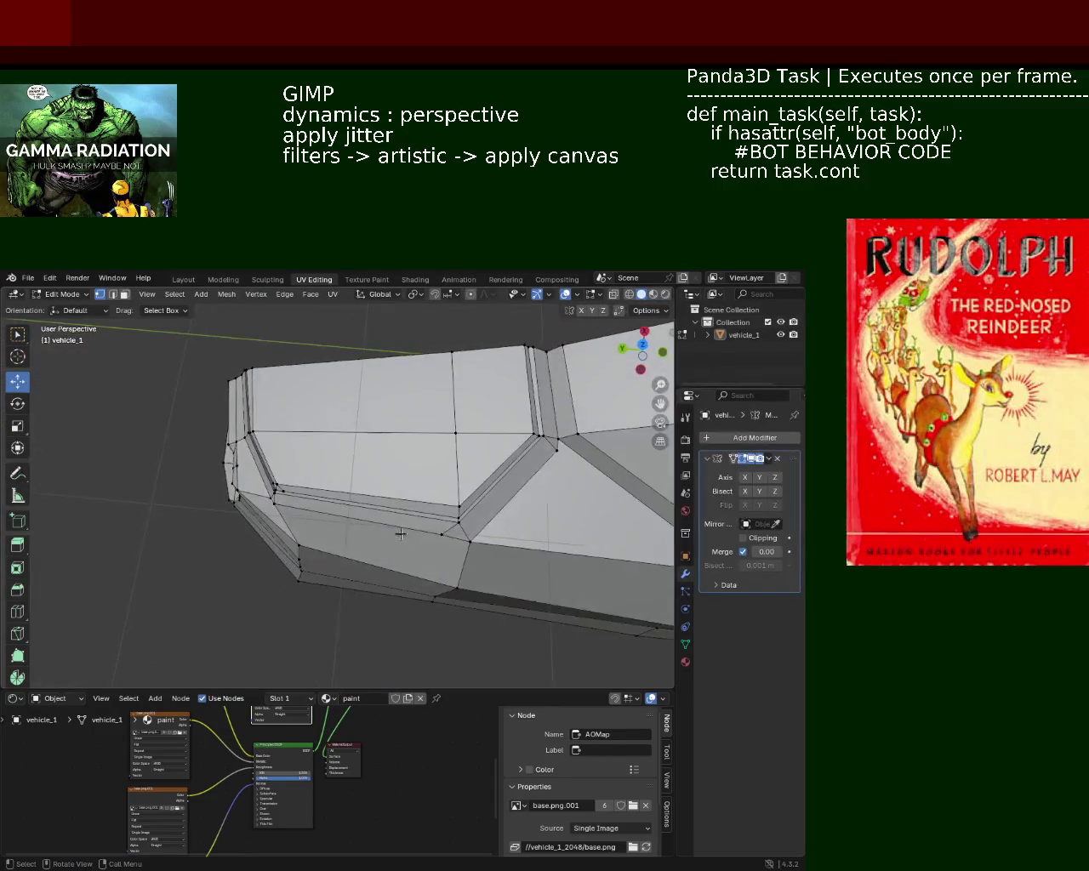
{"action": "left_click", "coordinate": [469, 542]}
{"action": "left_click_drag", "start_coordinate": [466, 508], "coordinate": [461, 501]}
{"action": "left_click_drag", "start_coordinate": [461, 501], "coordinate": [293, 463]}
Move the bump's upper-left vertex along Y and then vertically
{"action": "left_click", "coordinate": [321, 538]}
{"action": "left_click", "coordinate": [332, 473]}
{"action": "left_click_drag", "start_coordinate": [294, 464], "coordinate": [285, 473]}
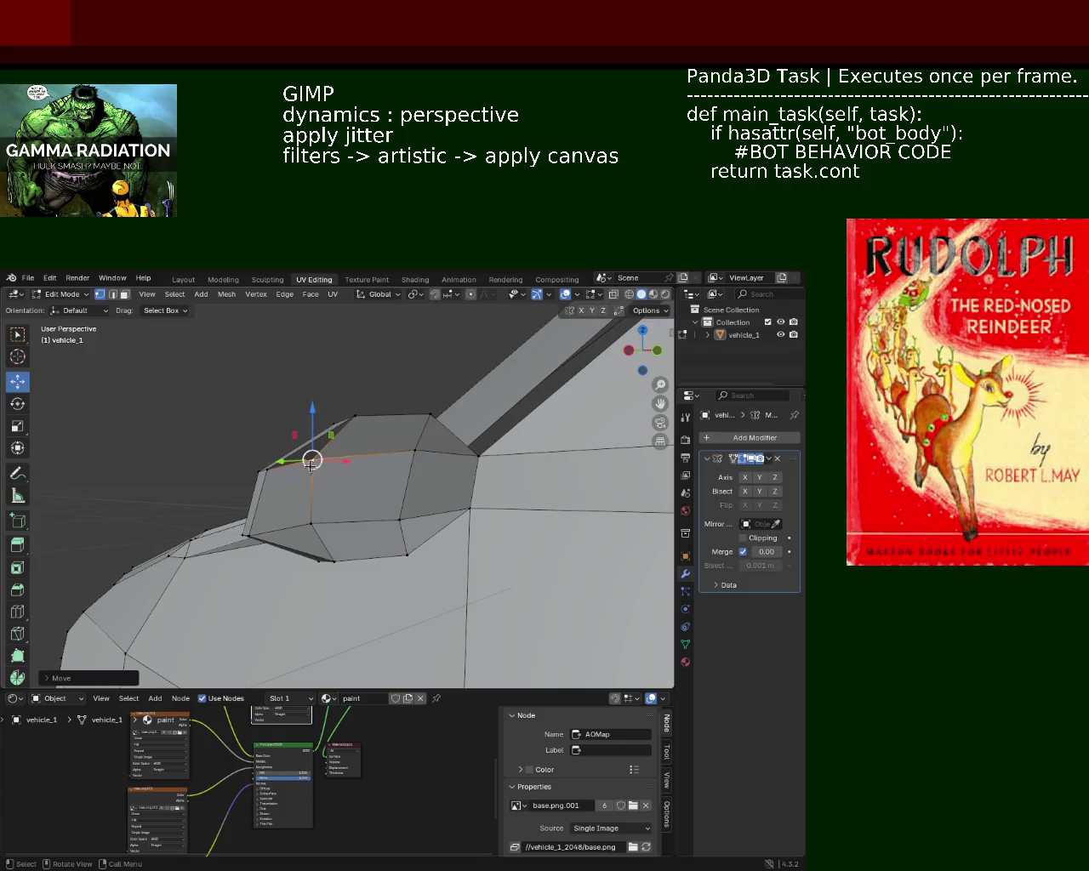
{"action": "left_click_drag", "start_coordinate": [312, 414], "coordinate": [311, 456]}
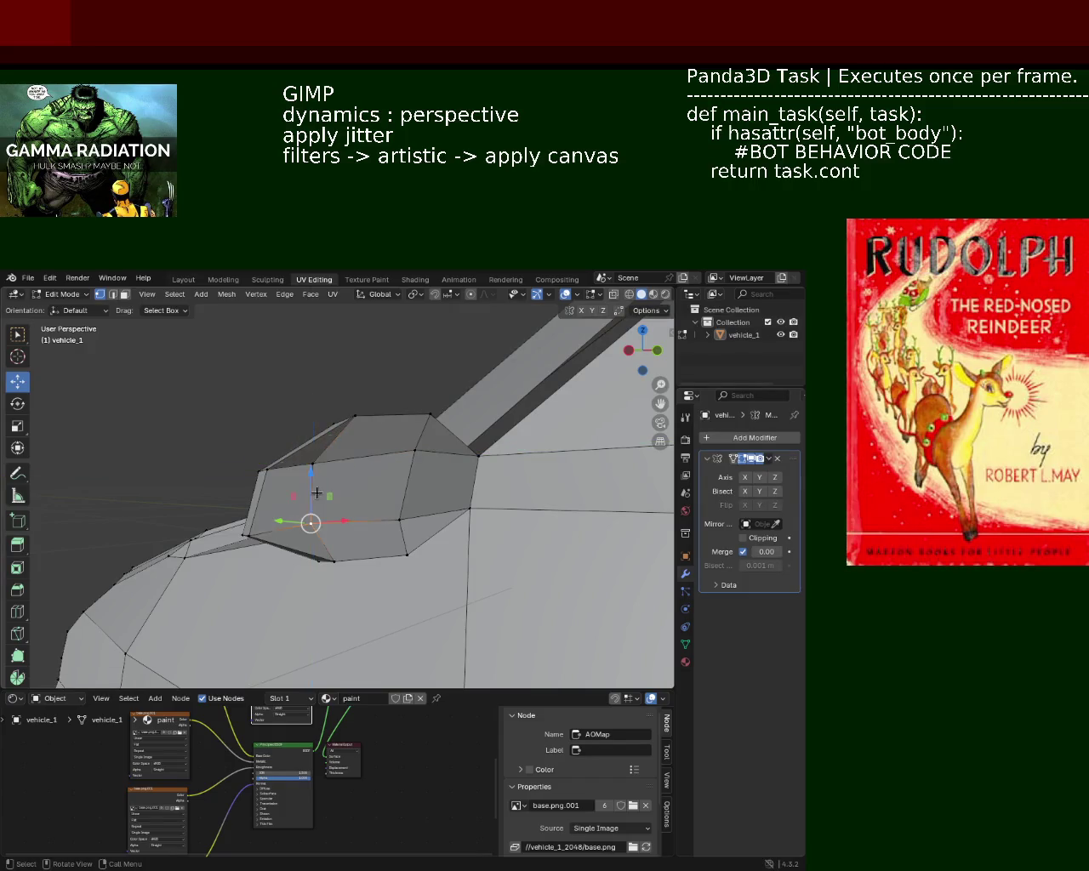
{"action": "right_click", "coordinate": [326, 491]}
{"action": "key", "text": "Escape"}
Pull the vertex in the middle of the bump upward, constraining the move to Y
{"action": "left_click", "coordinate": [311, 492]}
{"action": "left_click", "coordinate": [414, 452]}
{"action": "left_click", "coordinate": [400, 517]}
{"action": "left_click", "coordinate": [414, 452]}
{"action": "right_click", "coordinate": [414, 453]}
{"action": "key", "text": "Escape"}
{"action": "right_click", "coordinate": [319, 470]}
{"action": "key", "text": "Escape"}
{"action": "left_click", "coordinate": [366, 454]}
{"action": "left_click_drag", "start_coordinate": [366, 415], "coordinate": [313, 464]}
{"action": "key", "text": "y"}
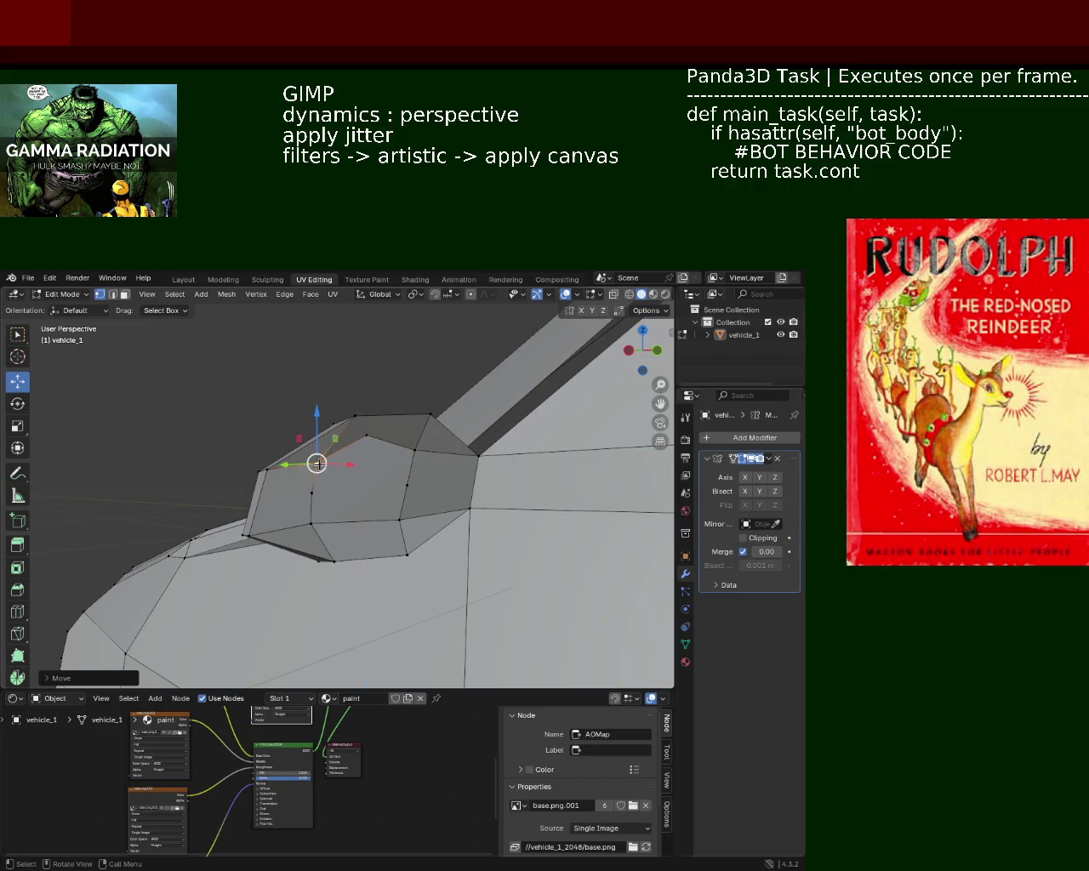
Select the bump's top vertex and switch to edge select mode
{"action": "left_click", "coordinate": [368, 437]}
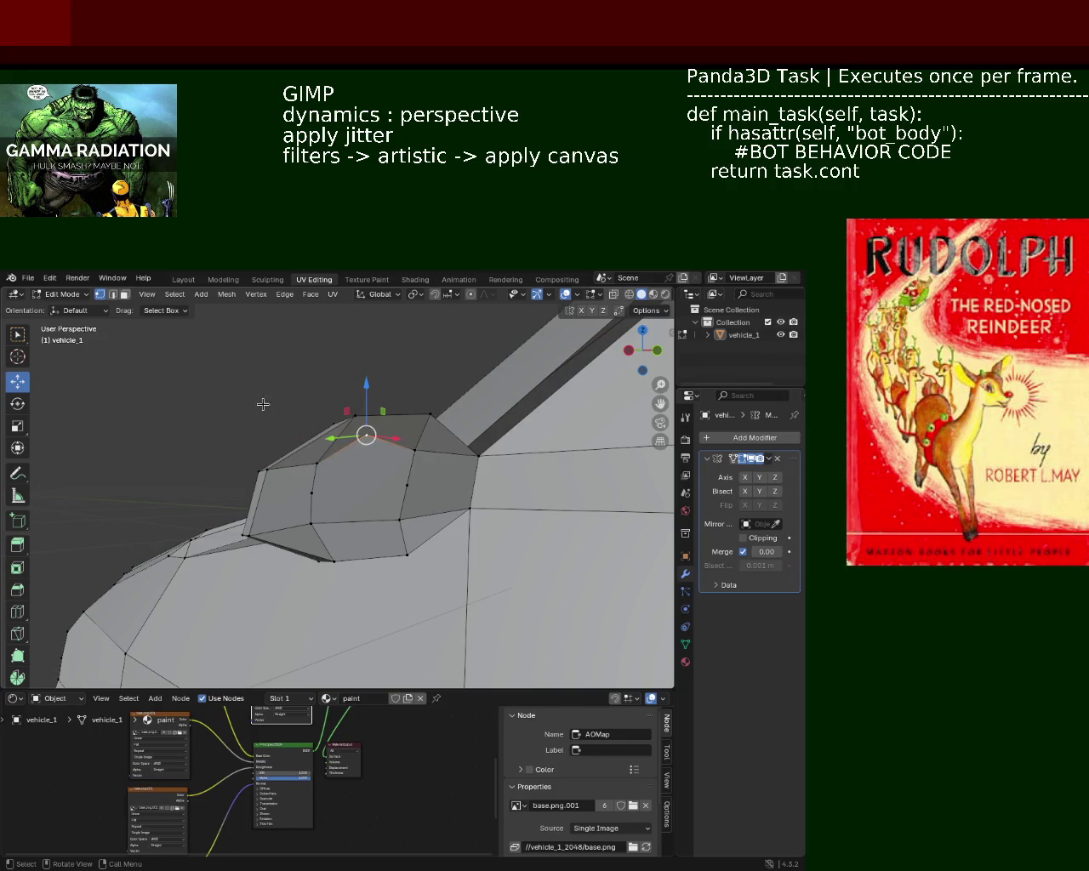
{"action": "key", "text": "ctrl+e"}
{"action": "key", "text": "Escape"}
{"action": "left_click", "coordinate": [388, 418]}
{"action": "left_click", "coordinate": [388, 418]}
{"action": "left_click", "coordinate": [113, 295]}
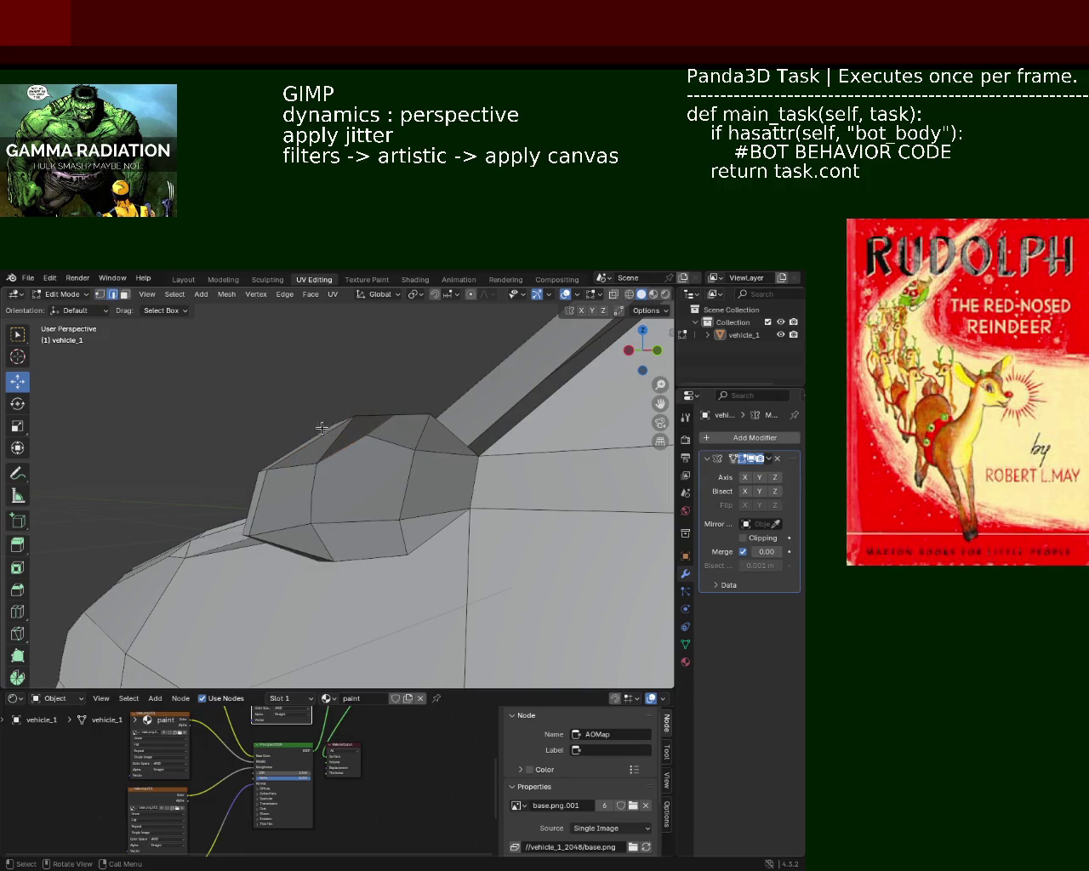
Dissolve the selected edges on the bump, after trying and undoing other dissolve options
{"action": "key", "text": "x"}
{"action": "left_click", "coordinate": [322, 444]}
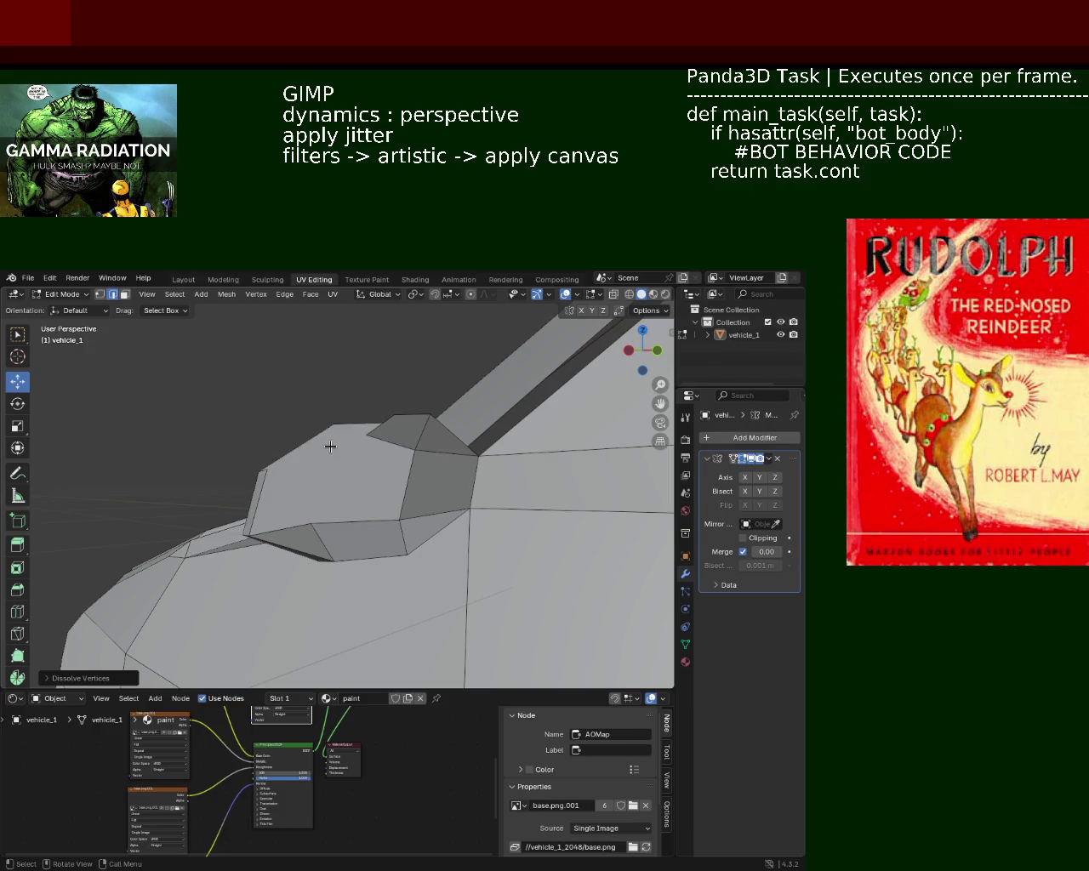
{"action": "key", "text": "ctrl+z"}
{"action": "key", "text": "x"}
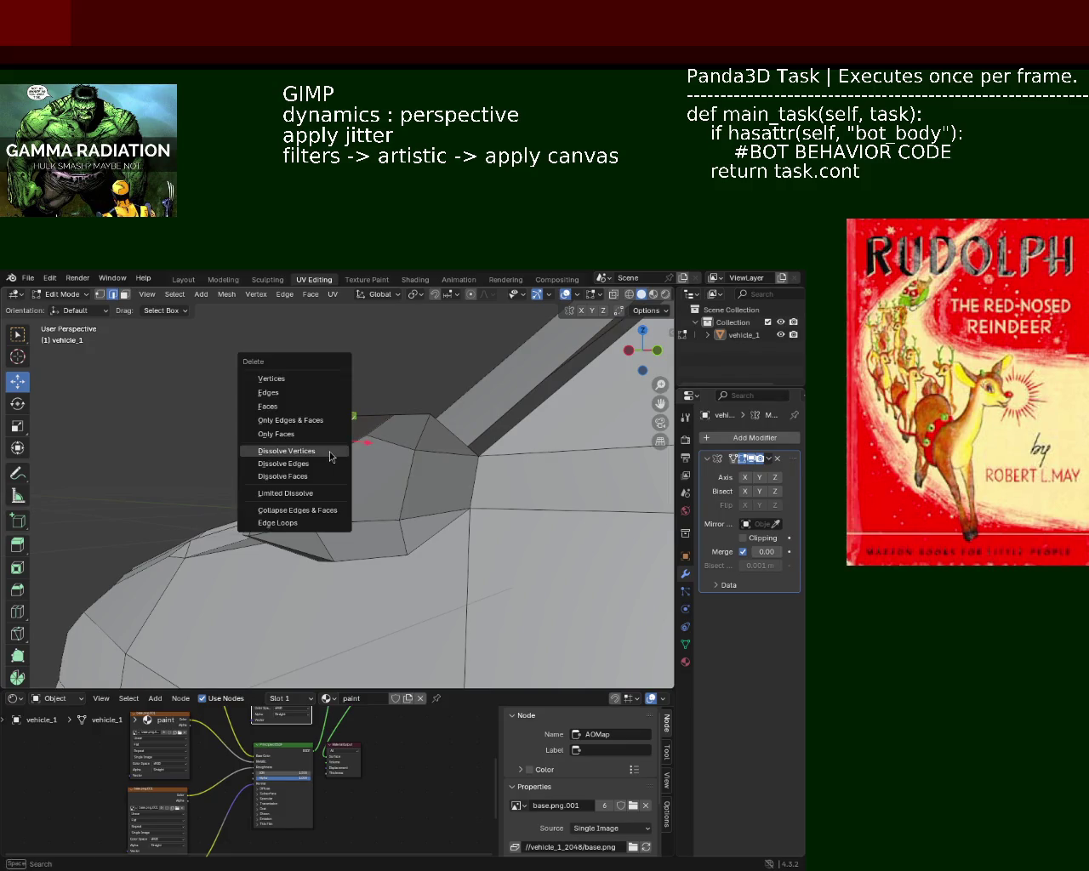
{"action": "left_click", "coordinate": [324, 464]}
{"action": "key", "text": "ctrl+z"}
{"action": "key", "text": "x"}
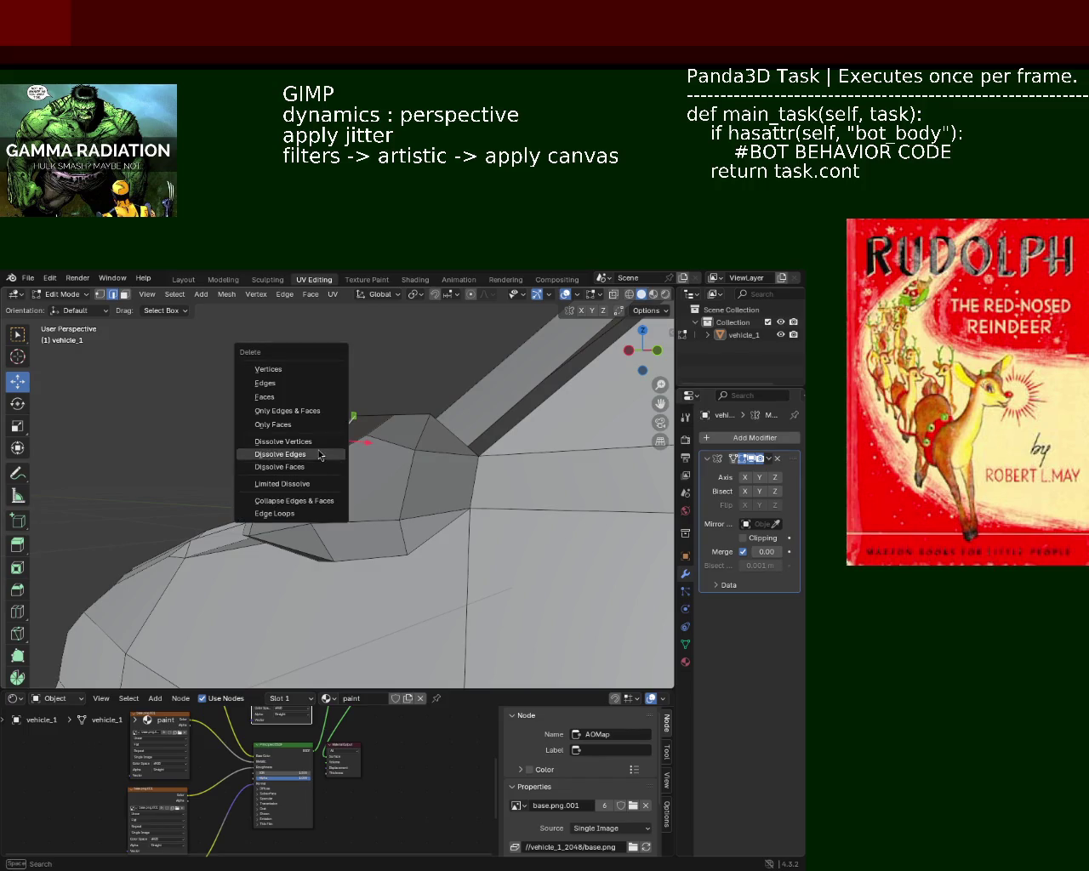
{"action": "left_click", "coordinate": [320, 456]}
{"action": "scroll", "scroll_direction": "up", "scroll_amount": 3}
{"action": "scroll", "scroll_direction": "up", "scroll_amount": 3}
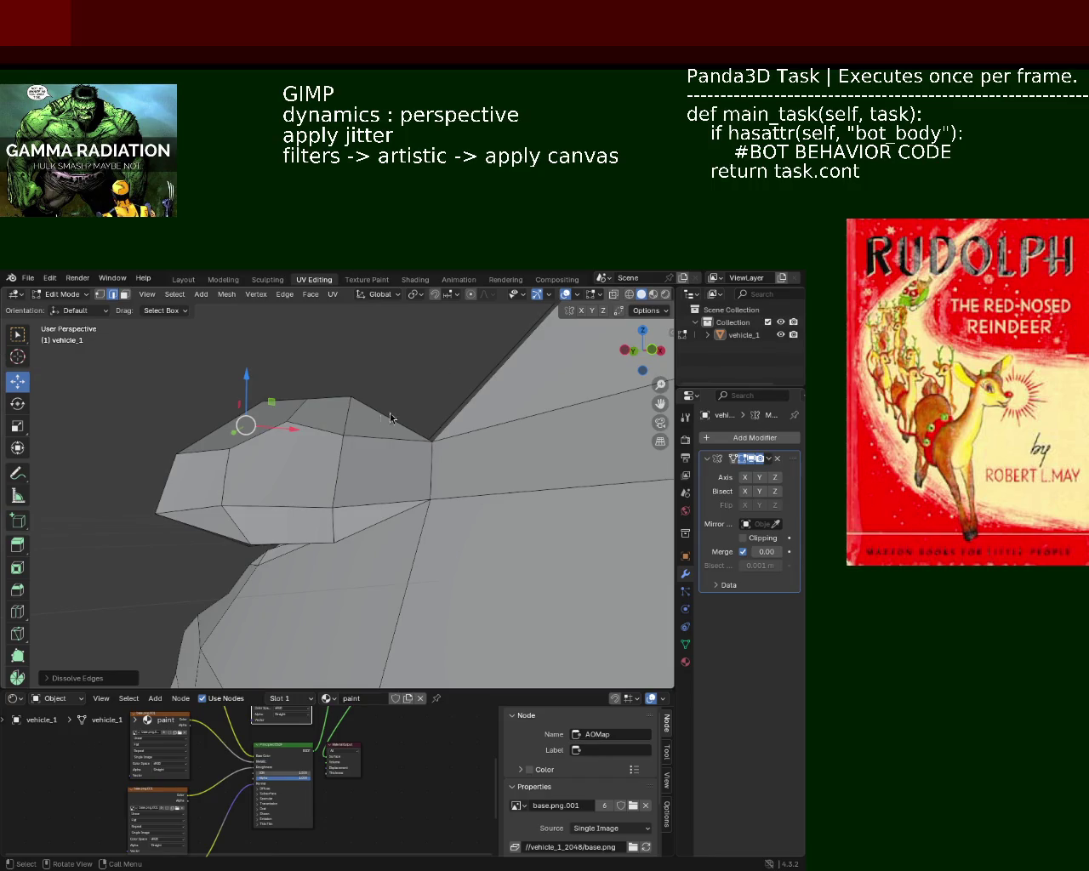
In vertex select mode, slide the bump's top vertex right along X
{"action": "left_click", "coordinate": [314, 423]}
{"action": "left_click", "coordinate": [218, 454]}
{"action": "key", "text": "1"}
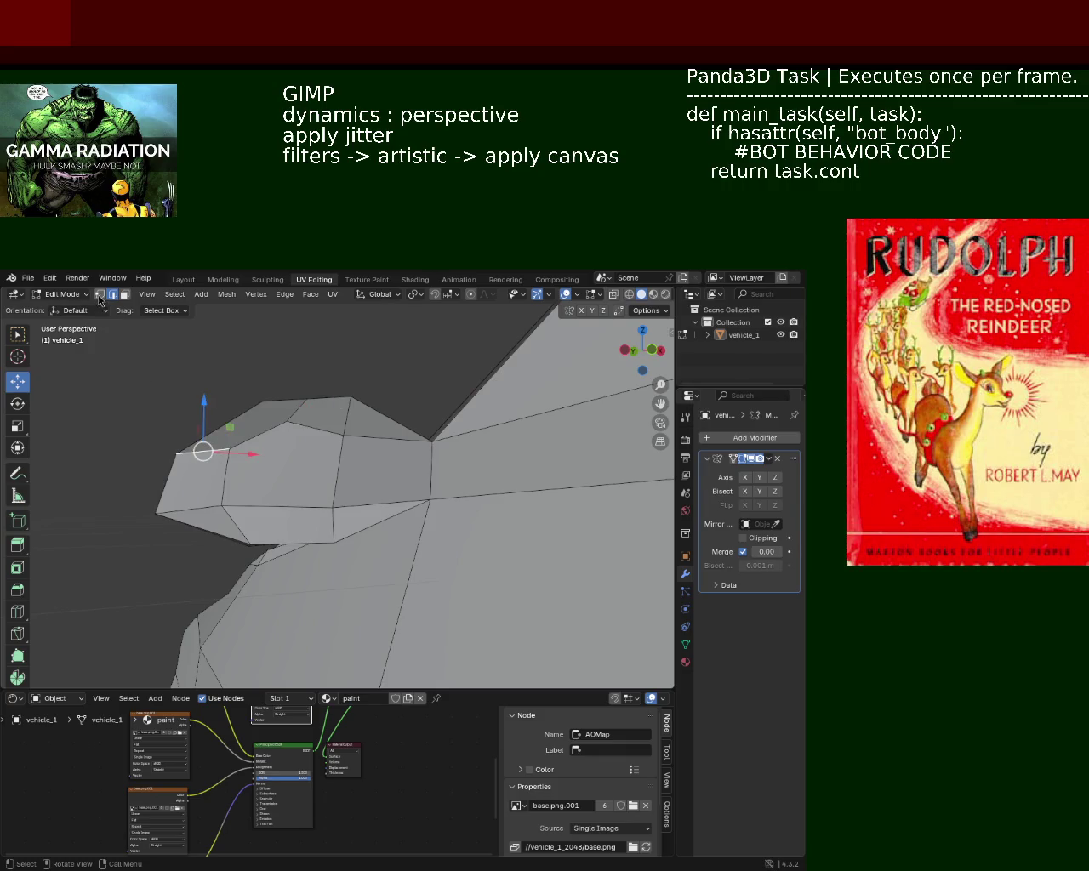
{"action": "left_click", "coordinate": [284, 423]}
{"action": "left_click", "coordinate": [307, 400]}
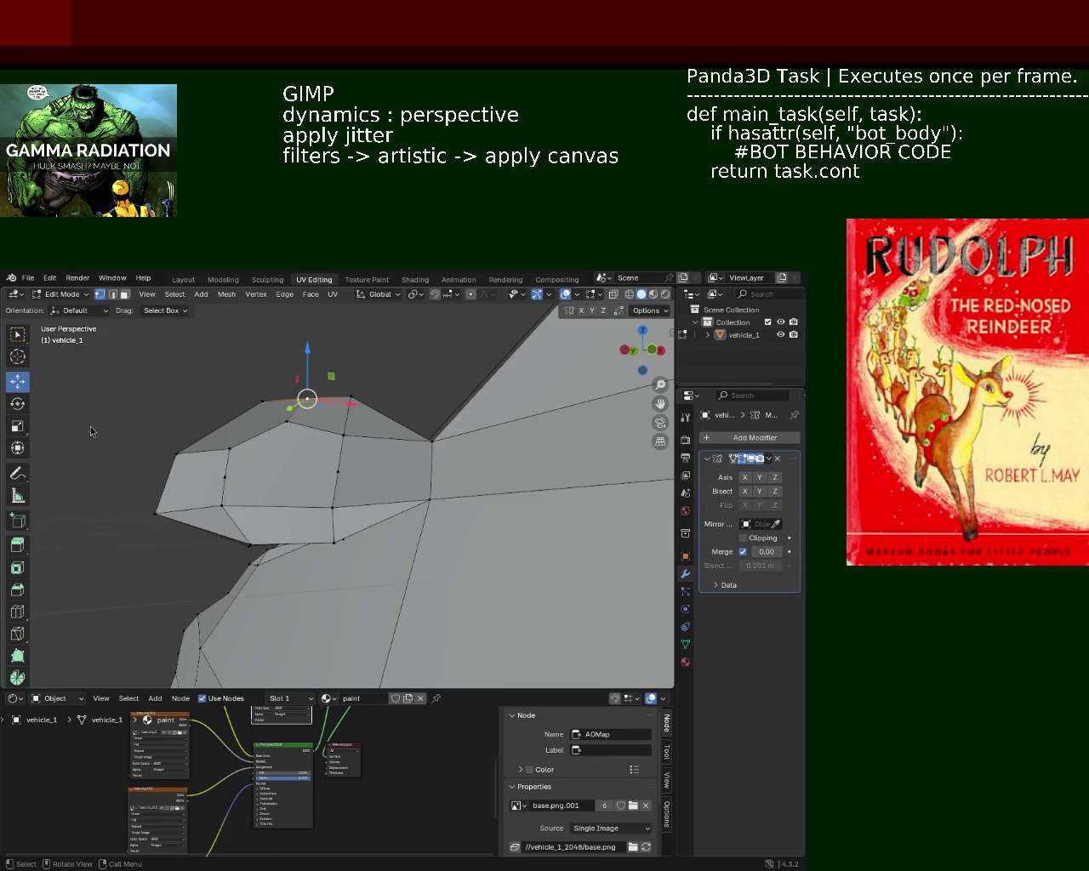
{"action": "left_click", "coordinate": [332, 507]}
{"action": "left_click", "coordinate": [287, 420]}
{"action": "key", "text": "g"}
{"action": "key", "text": "x"}
{"action": "left_click", "coordinate": [312, 434]}
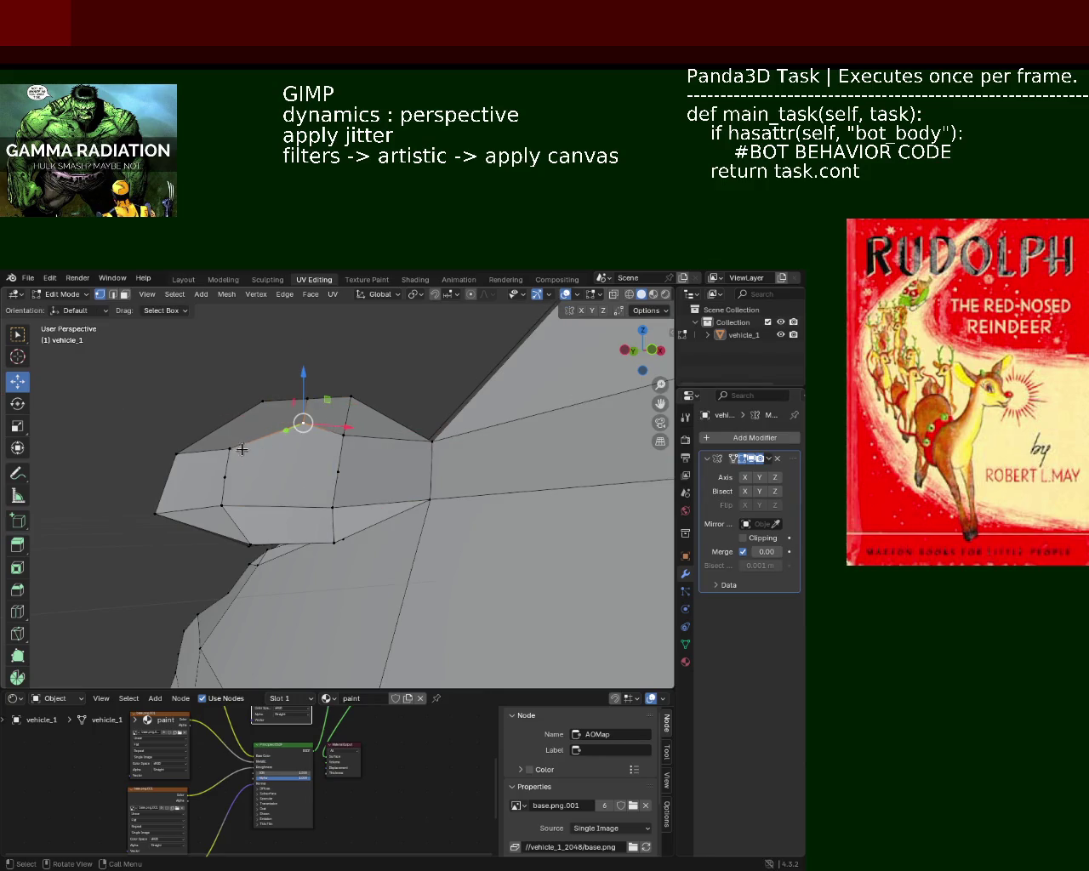
Slide the lower bump vertex further left along X
{"action": "left_click_drag", "start_coordinate": [211, 459], "coordinate": [211, 459]}
{"action": "left_click", "coordinate": [219, 475]}
{"action": "key", "text": "g"}
{"action": "key", "text": "x"}
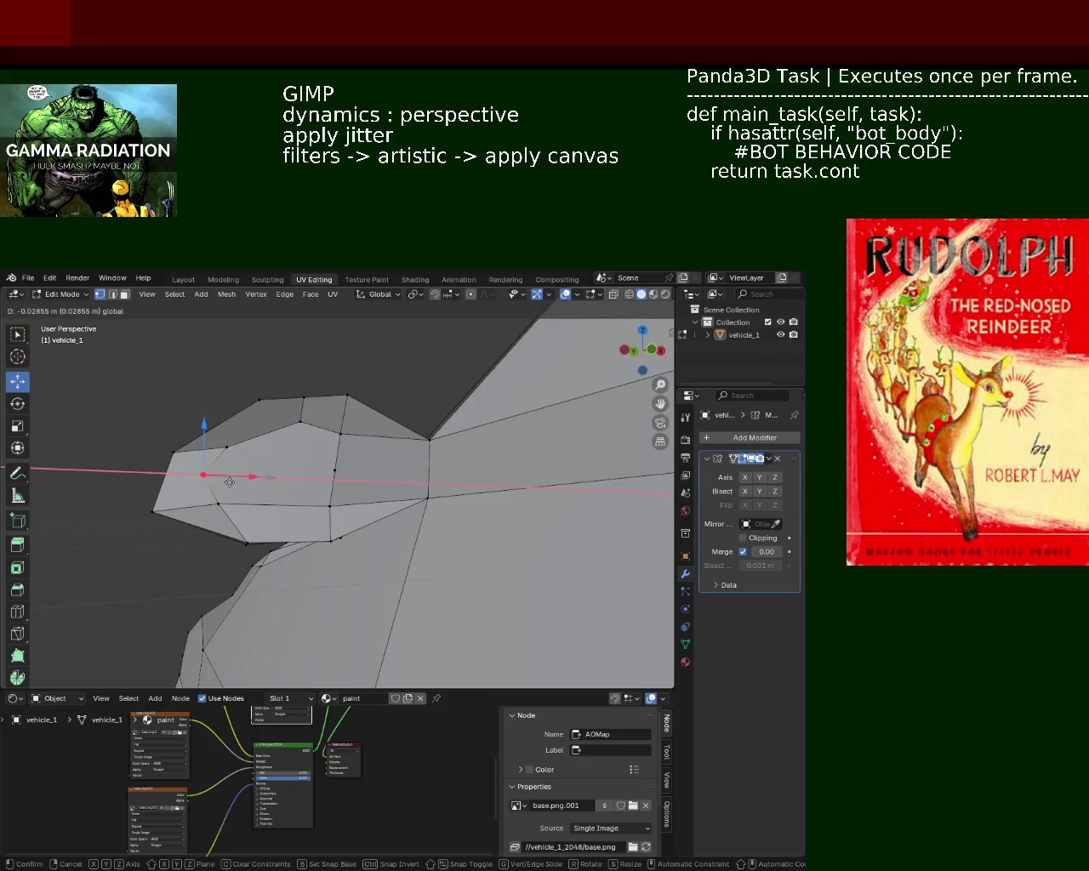
{"action": "left_click", "coordinate": [182, 456]}
Select both lower bump vertices and centre the view on them
{"action": "left_click", "coordinate": [175, 451]}
{"action": "right_click", "coordinate": [183, 466]}
{"action": "left_click", "coordinate": [196, 476]}
{"action": "left_click", "coordinate": [164, 483]}
{"action": "key", "text": "KP_Decimal"}
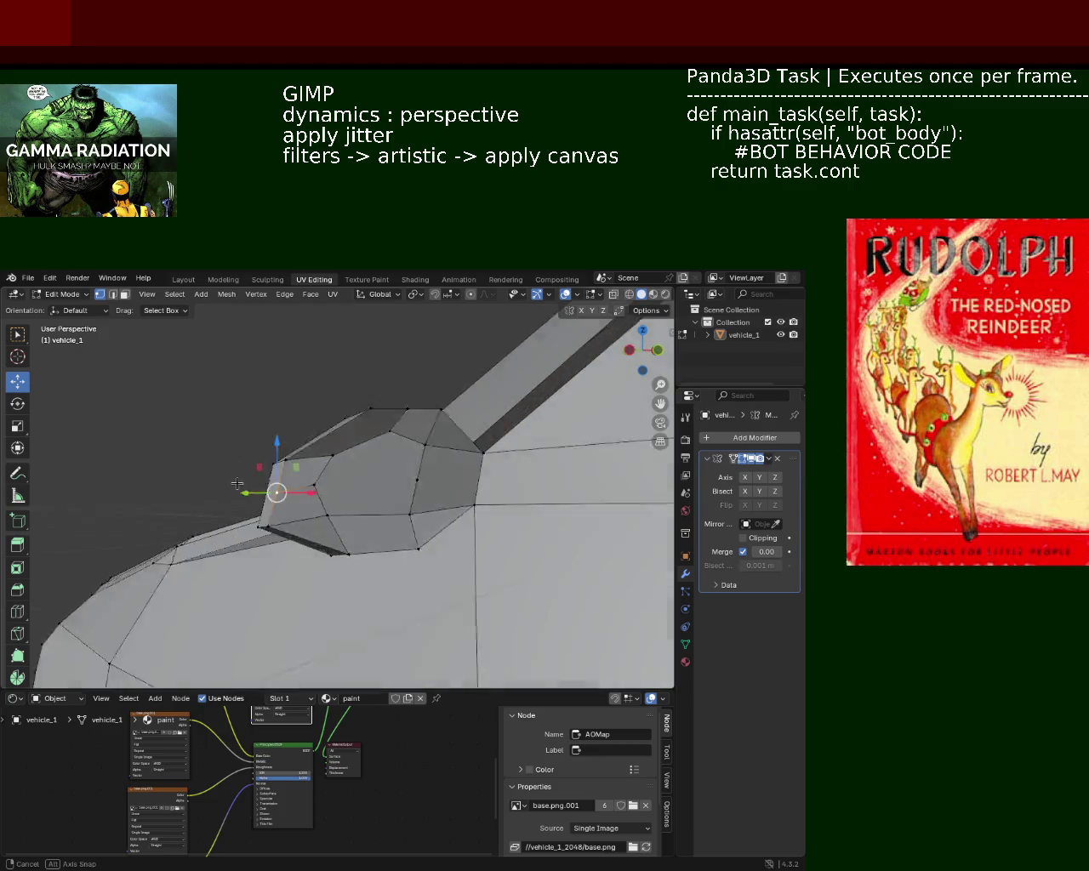
Extrude a bump edge into a new face strip with Ctrl+E
{"action": "left_click", "coordinate": [315, 468]}
{"action": "key", "text": "ctrl+e"}
{"action": "left_click", "coordinate": [317, 515]}
{"action": "left_click", "coordinate": [323, 500]}
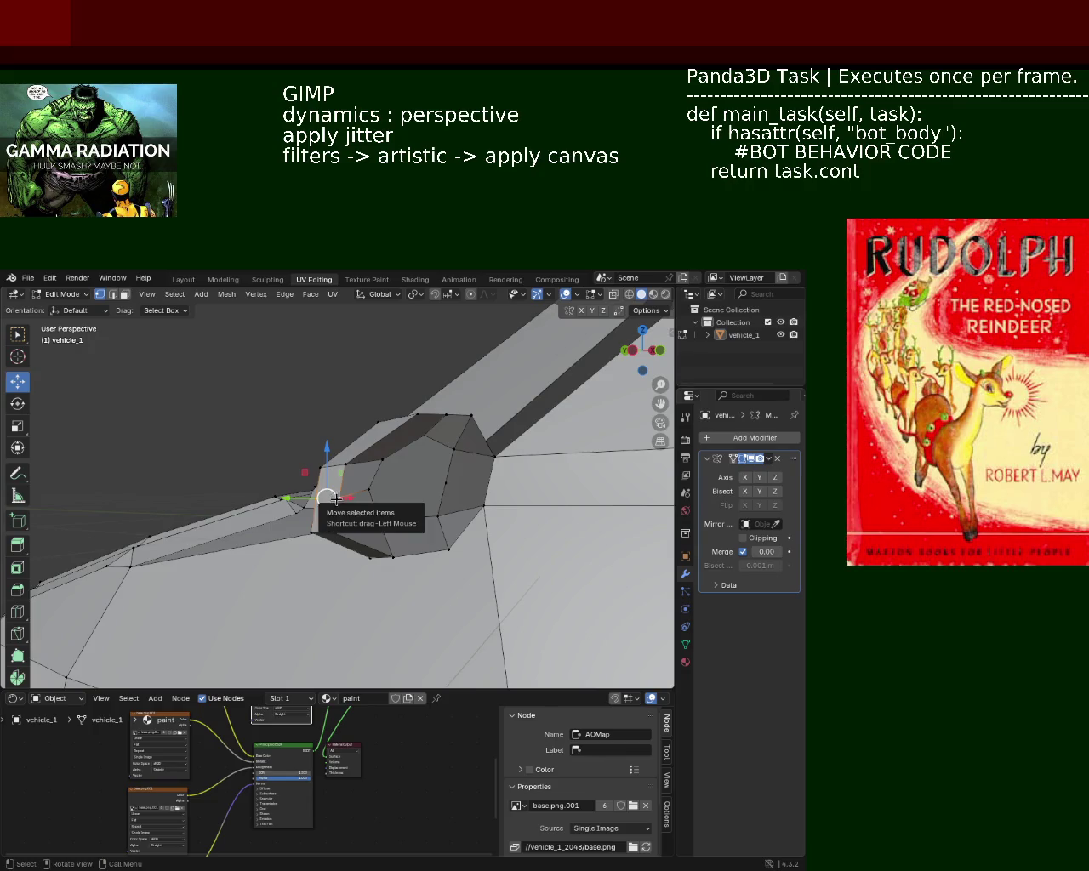
Move a nearby bump vertex left along X
{"action": "left_click", "coordinate": [324, 508]}
{"action": "left_click_drag", "start_coordinate": [326, 498], "coordinate": [220, 521]}
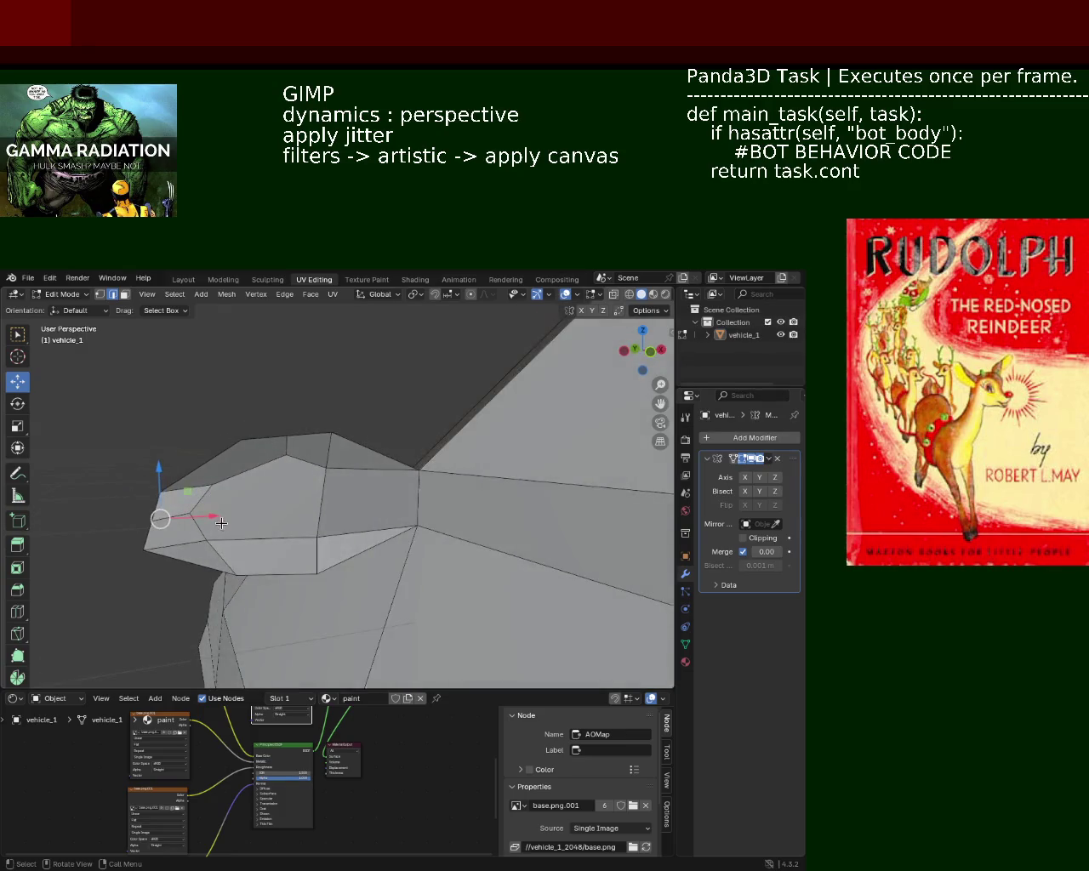
{"action": "key", "text": "g"}
{"action": "key", "text": "x"}
{"action": "left_click", "coordinate": [148, 517]}
{"action": "left_click_drag", "start_coordinate": [148, 517], "coordinate": [309, 490]}
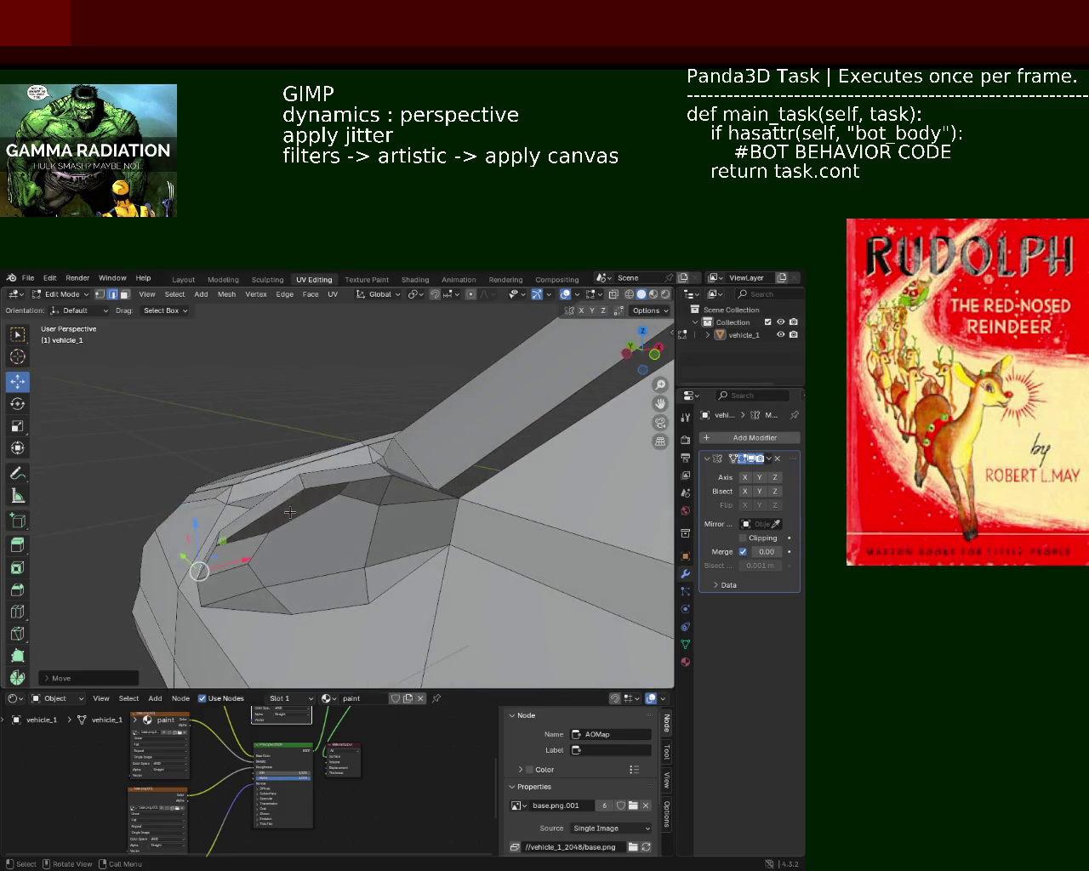
Try sliding a ridge vertex along X, then undo the move
{"action": "left_click", "coordinate": [300, 482]}
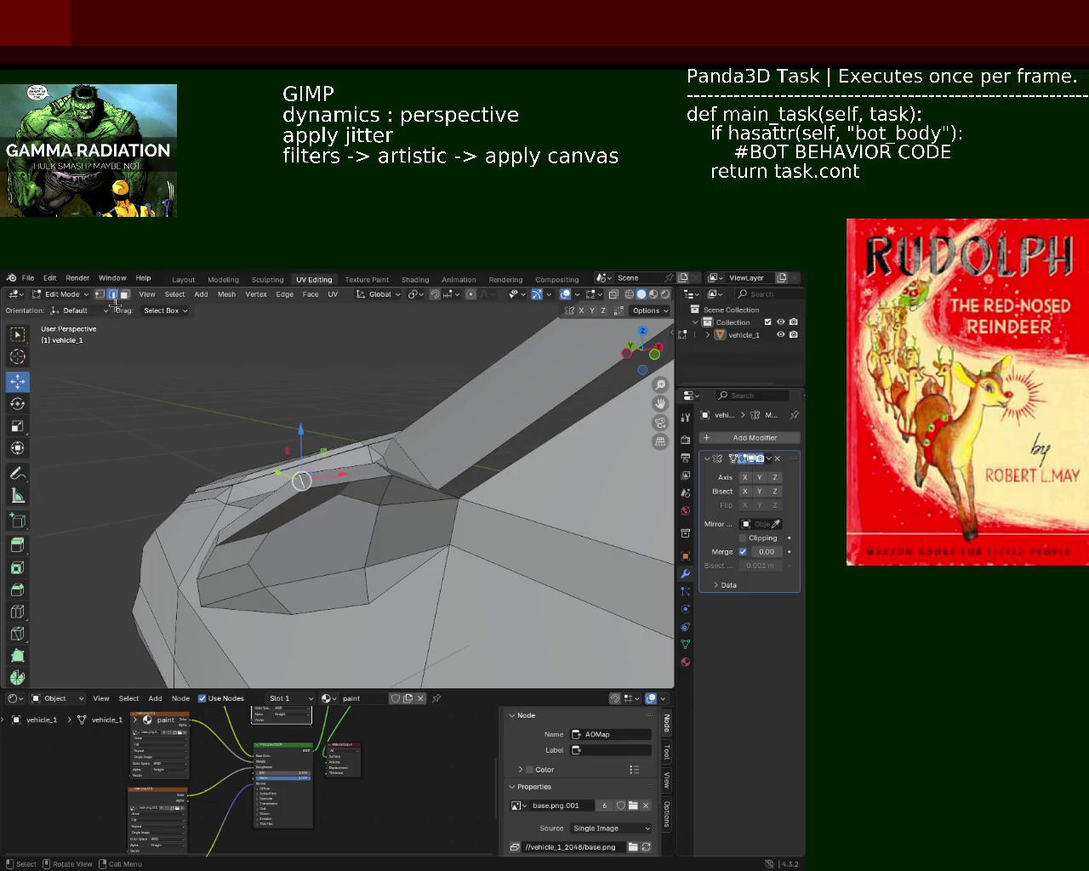
{"action": "key", "text": "g"}
{"action": "key", "text": "x"}
{"action": "left_click", "coordinate": [270, 464]}
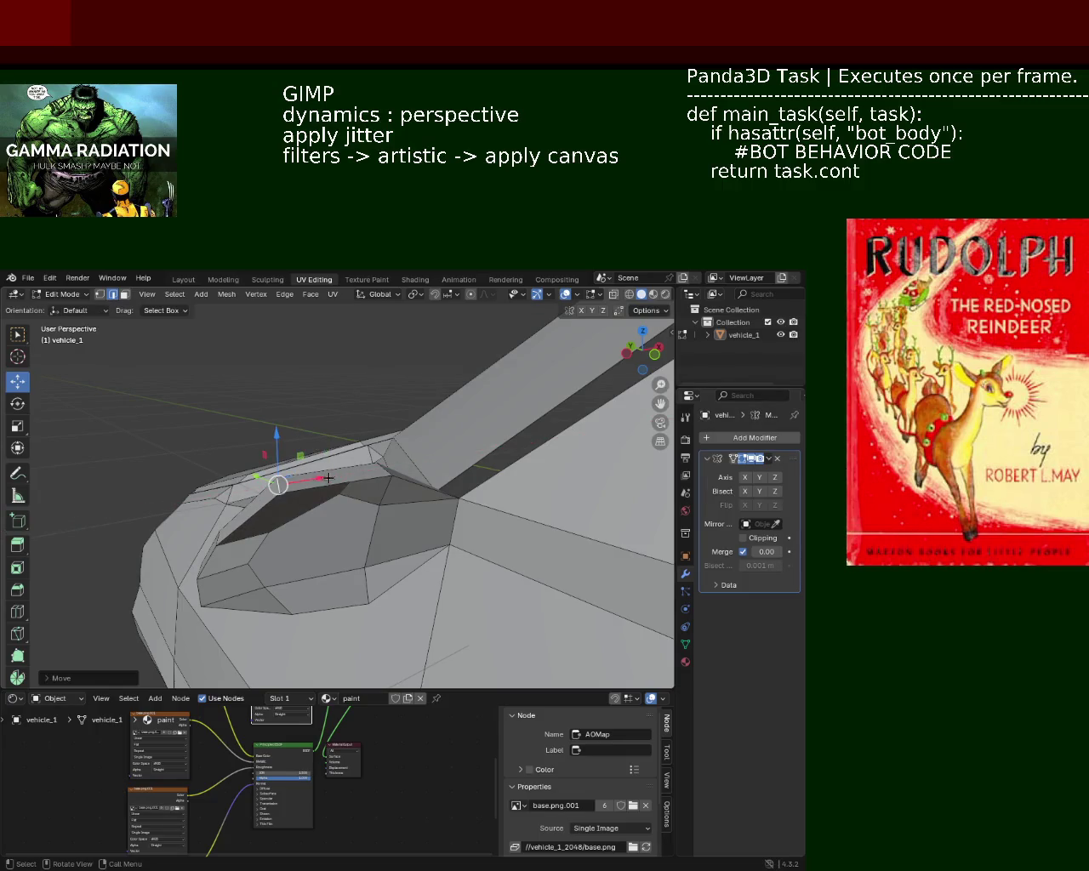
{"action": "key", "text": "ctrl+z"}
Select the ridge edge loop and raise it slightly upward
{"action": "left_click", "coordinate": [276, 478]}
{"action": "key", "text": "ctrl+e"}
{"action": "key", "text": "Escape"}
{"action": "left_click", "coordinate": [339, 468]}
{"action": "key", "text": "ctrl+e"}
{"action": "key", "text": "Escape"}
{"action": "left_click", "coordinate": [340, 476]}
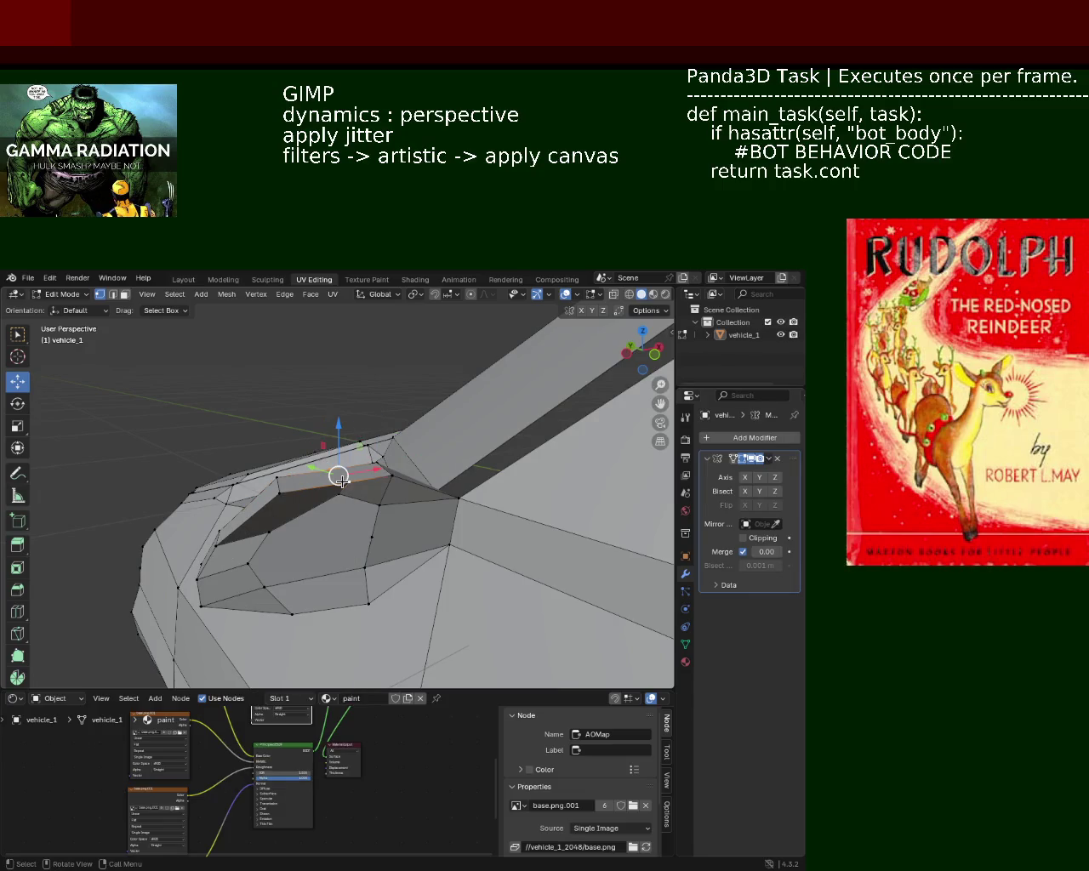
{"action": "left_click", "coordinate": [100, 294]}
{"action": "left_click_drag", "start_coordinate": [336, 445], "coordinate": [336, 432]}
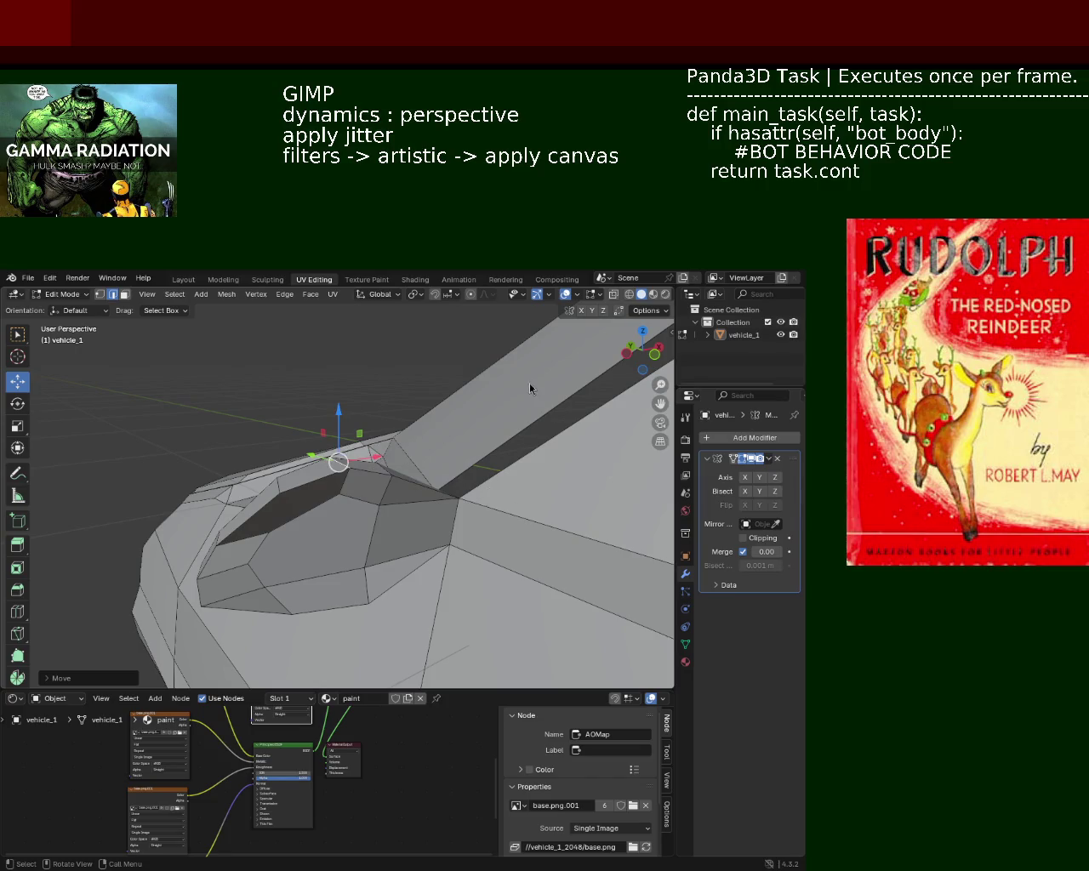
Try pulling a front bump vertex down toward the body, then cancel the move
{"action": "left_click", "coordinate": [405, 500]}
{"action": "left_click_drag", "start_coordinate": [405, 500], "coordinate": [390, 516]}
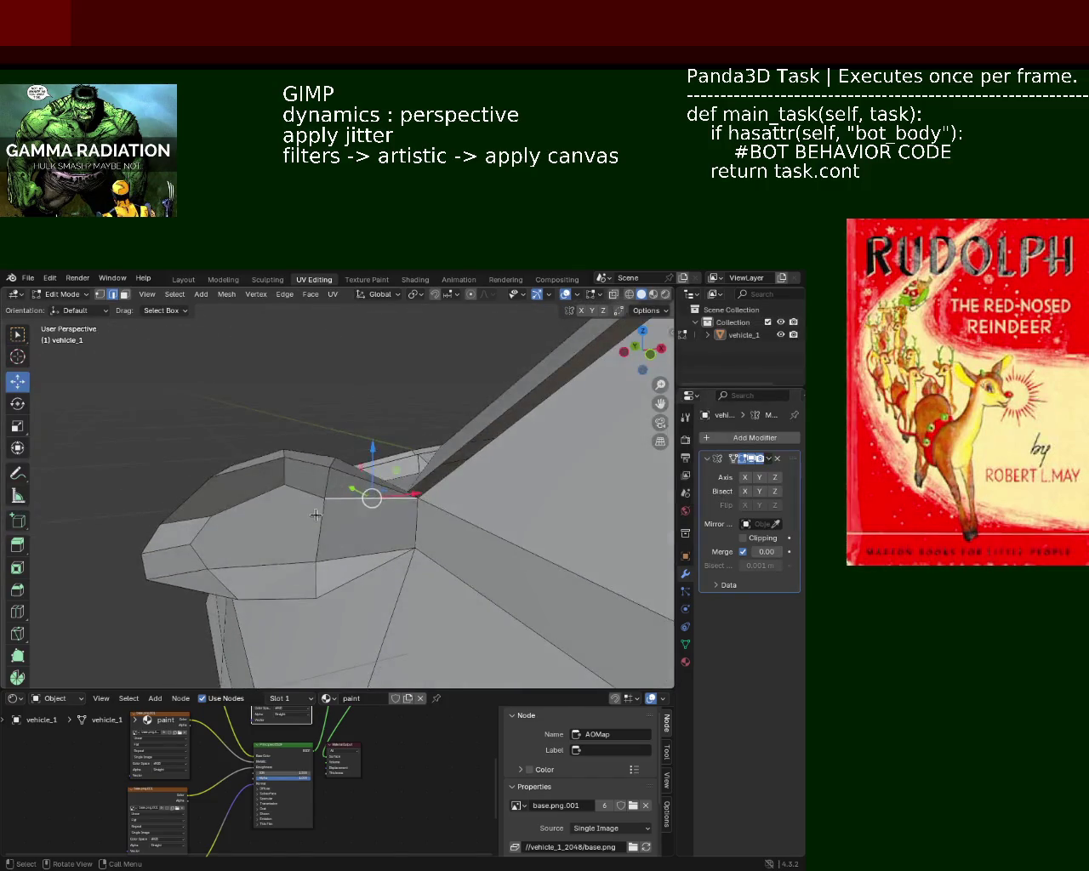
{"action": "left_click", "coordinate": [332, 515]}
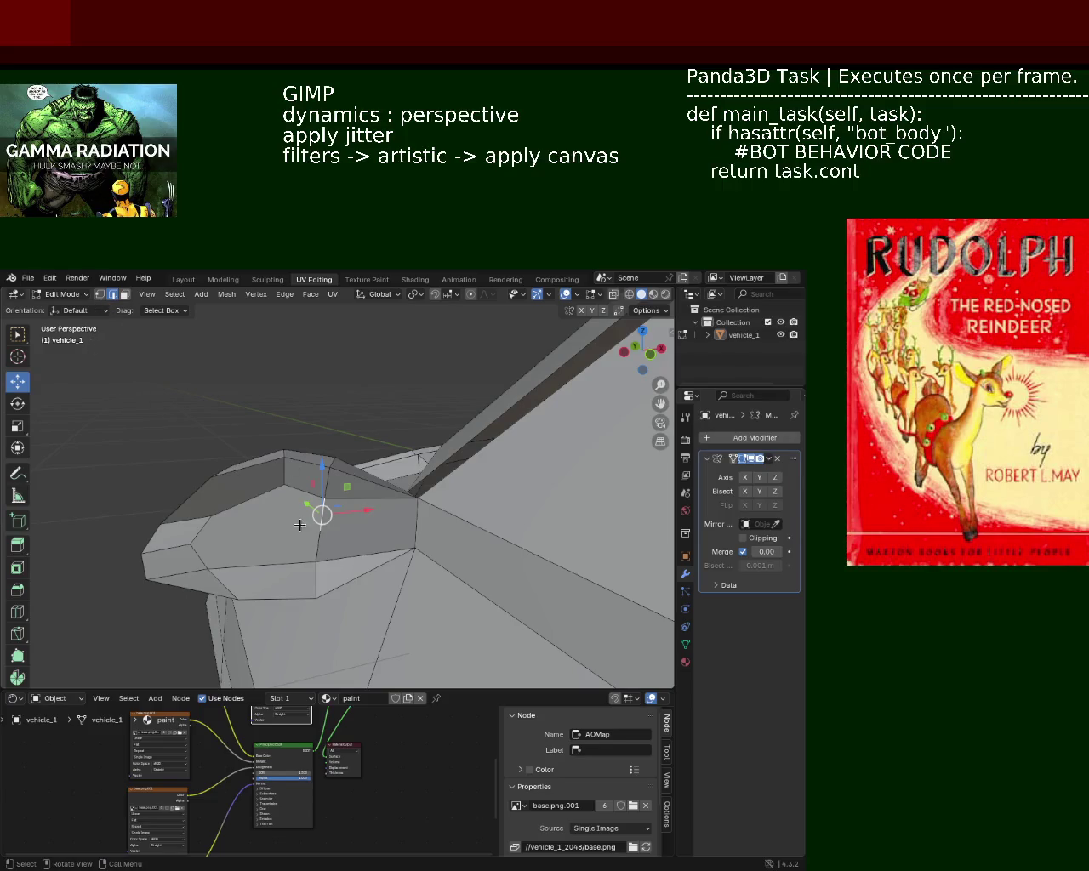
{"action": "left_click", "coordinate": [100, 293]}
{"action": "left_click_drag", "start_coordinate": [322, 514], "coordinate": [416, 525]}
{"action": "right_click", "coordinate": [384, 529]}
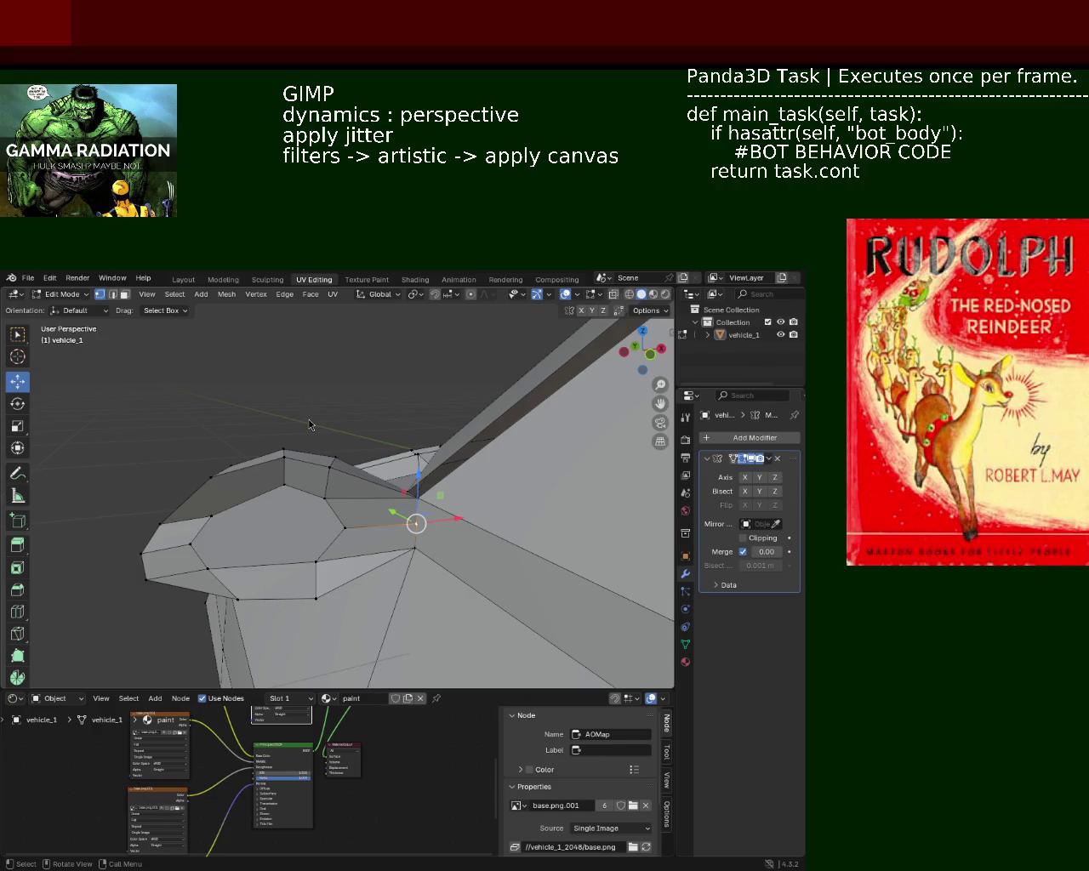
Select a path of vertices along the bump's edge
{"action": "left_click", "coordinate": [329, 505]}
{"action": "left_click", "coordinate": [339, 521]}
{"action": "left_click", "coordinate": [206, 551]}
{"action": "left_click", "coordinate": [193, 543]}
{"action": "left_click", "coordinate": [342, 527]}
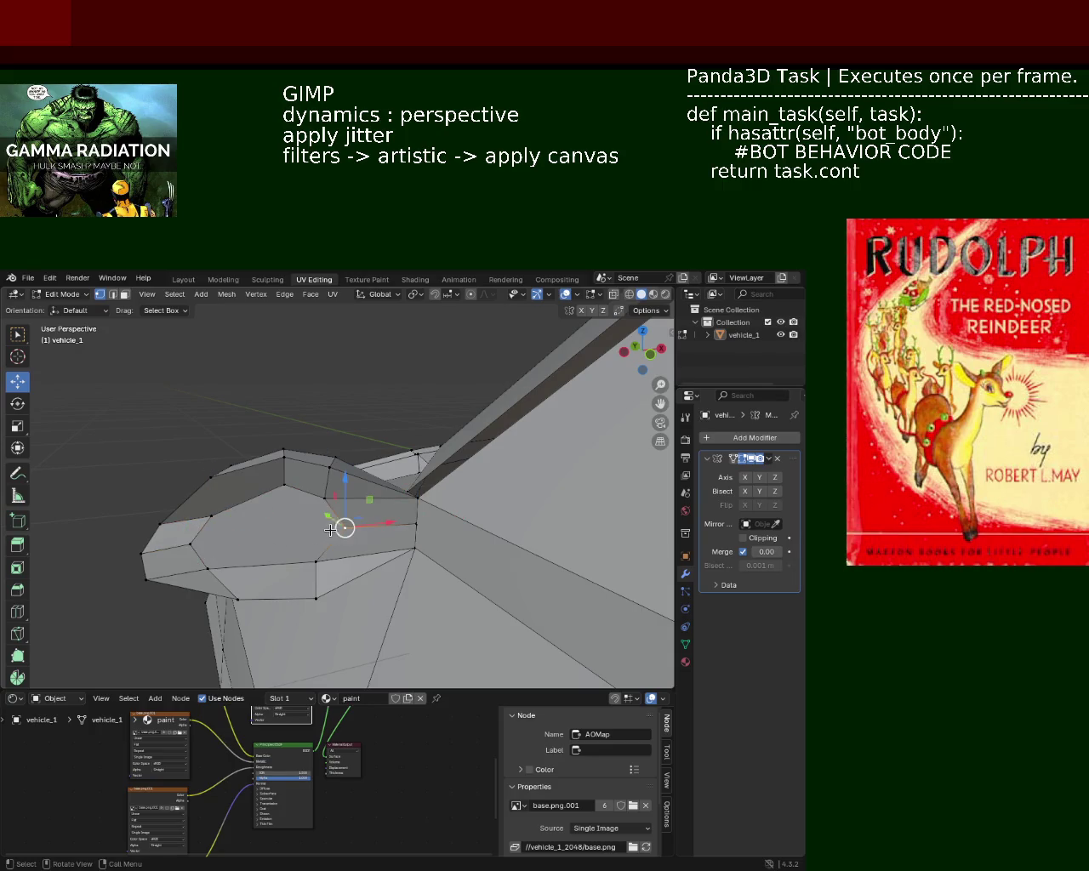
{"action": "left_click", "coordinate": [200, 540]}
Nudge a single bump-edge vertex slightly along X
{"action": "left_click", "coordinate": [192, 542]}
{"action": "key", "text": "g"}
{"action": "key", "text": "x"}
{"action": "left_click", "coordinate": [243, 572]}
{"action": "left_click_drag", "start_coordinate": [248, 572], "coordinate": [270, 497]}
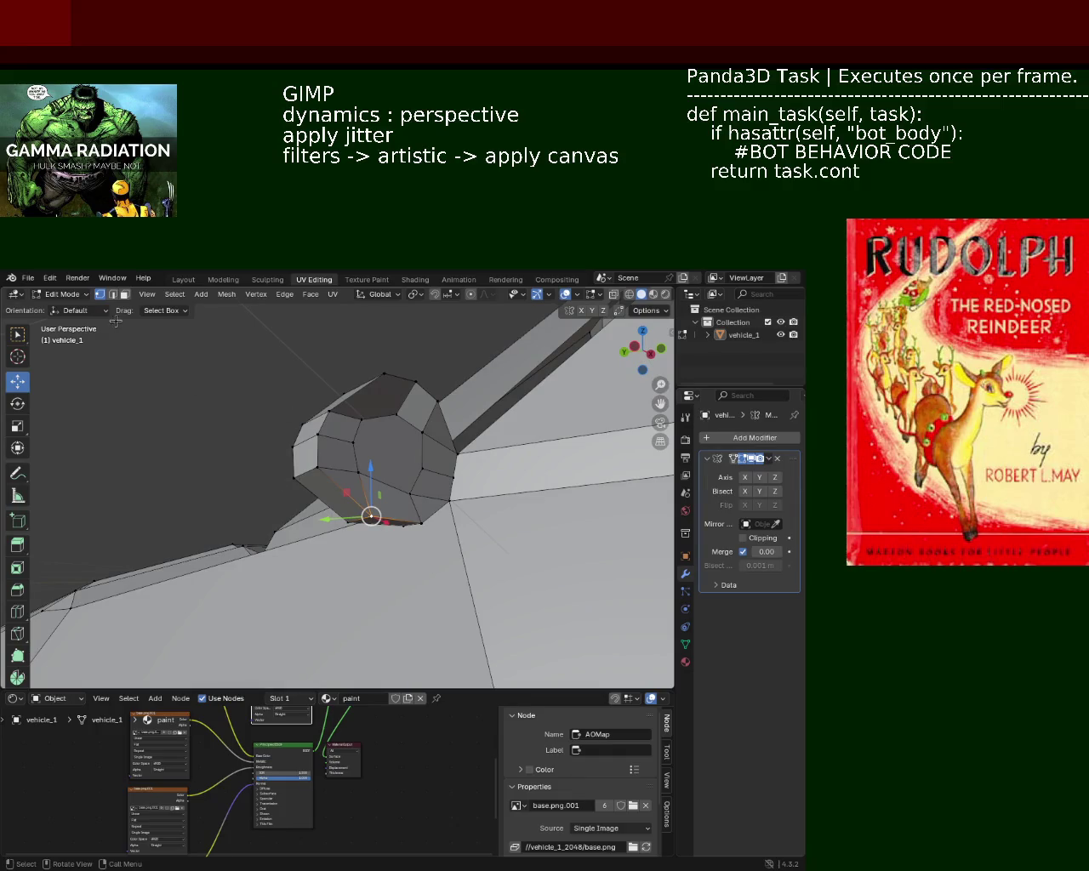
In face select mode, slide the bump's end face inward along Y
{"action": "left_click", "coordinate": [125, 293]}
{"action": "left_click", "coordinate": [302, 460]}
{"action": "key", "text": "g"}
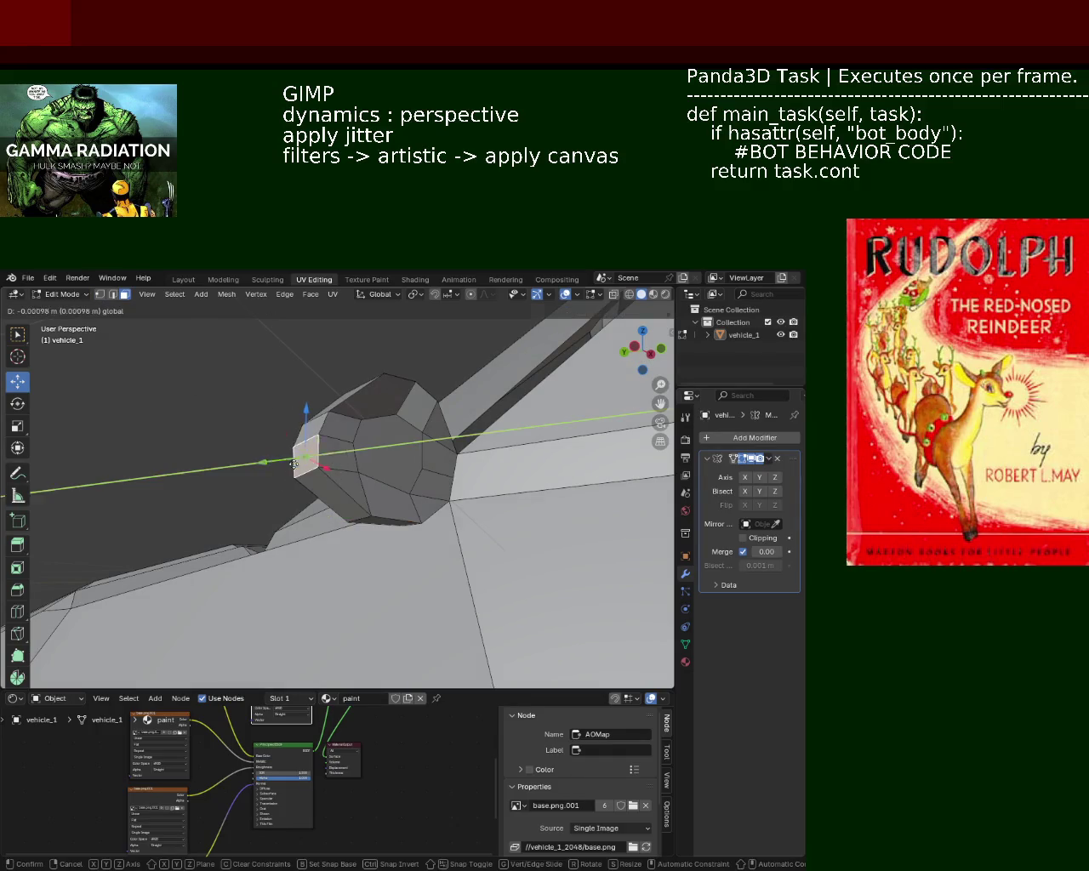
{"action": "key", "text": "y"}
{"action": "left_click", "coordinate": [292, 464]}
{"action": "left_click_drag", "start_coordinate": [292, 464], "coordinate": [256, 439]}
In vertex mode, move the bump's top vertex along Z, then along X
{"action": "left_click", "coordinate": [100, 295]}
{"action": "left_click", "coordinate": [286, 464]}
{"action": "key", "text": "g"}
{"action": "key", "text": "z"}
{"action": "left_click", "coordinate": [306, 432]}
{"action": "key", "text": "g"}
{"action": "key", "text": "x"}
{"action": "left_click", "coordinate": [313, 463]}
Move another bump vertex along Z and then along X
{"action": "left_click", "coordinate": [338, 437]}
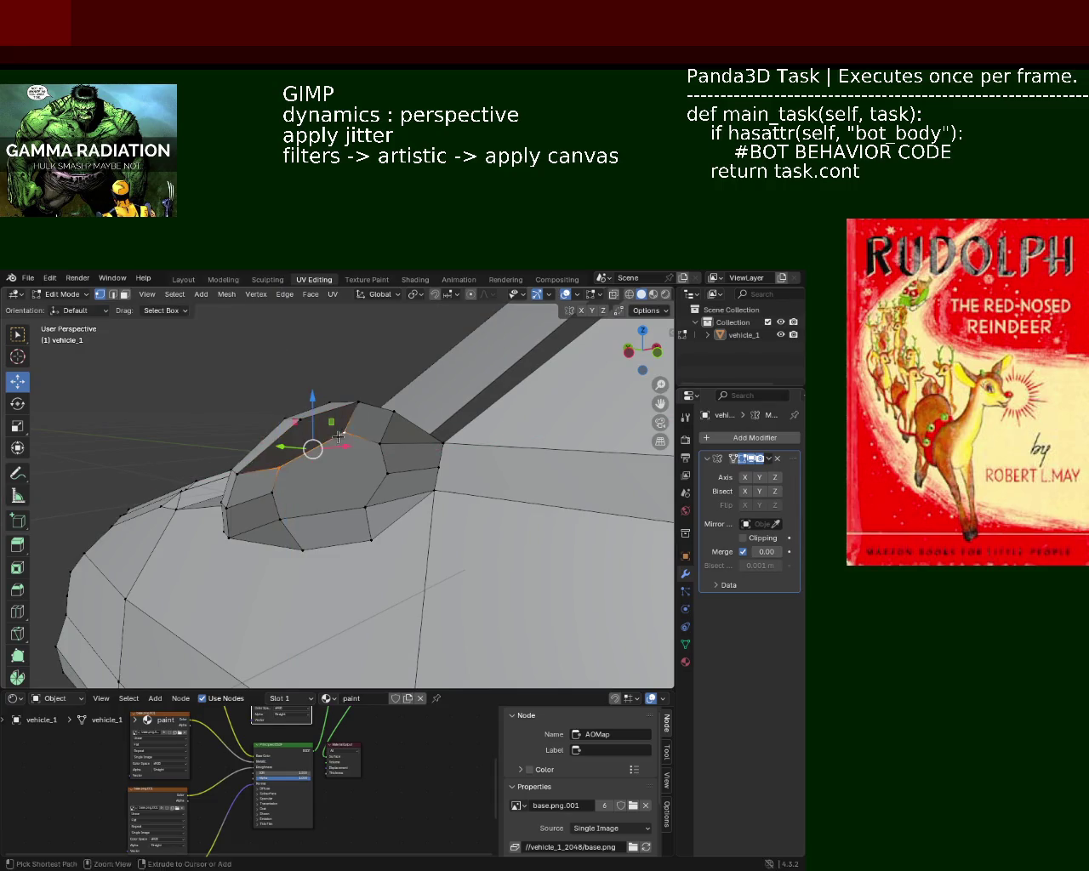
{"action": "left_click", "coordinate": [293, 419]}
{"action": "left_click_drag", "start_coordinate": [348, 478], "coordinate": [337, 496]}
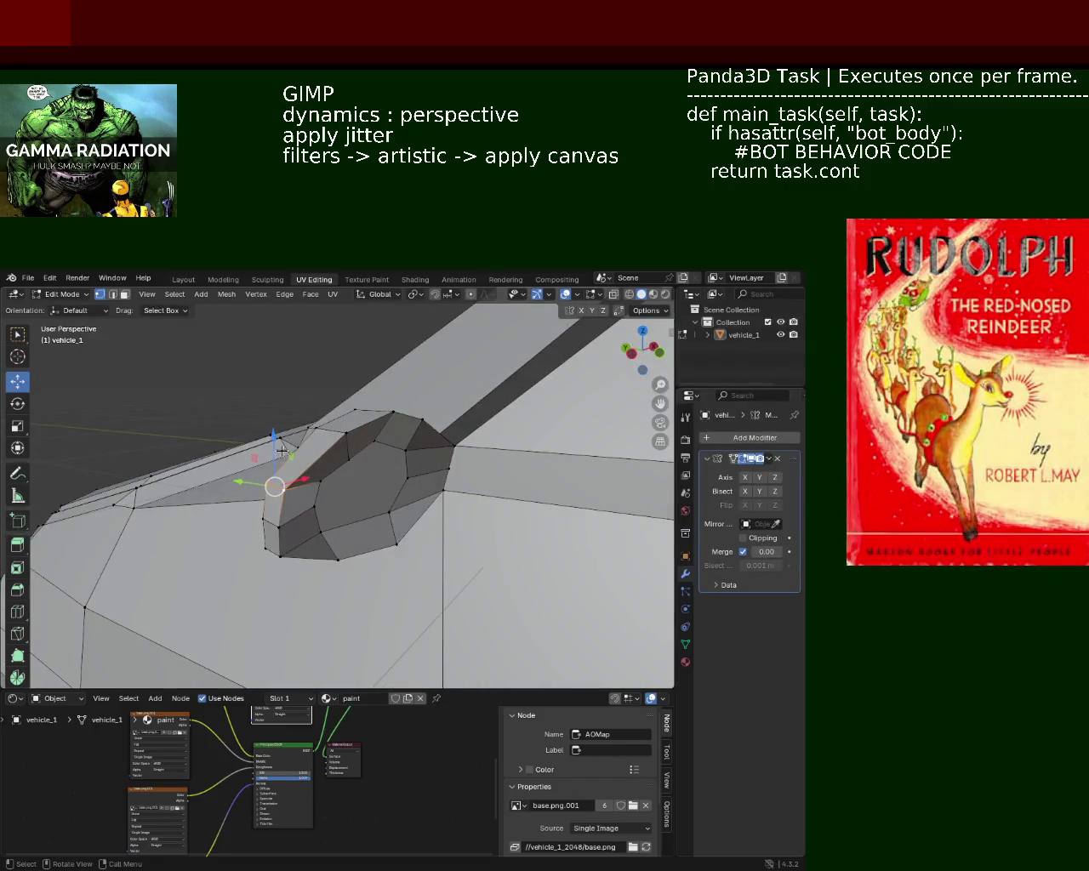
{"action": "key", "text": "g"}
{"action": "key", "text": "z"}
{"action": "key", "text": "Return"}
{"action": "key", "text": "g"}
{"action": "key", "text": "x"}
{"action": "key", "text": "Return"}
{"action": "left_click_drag", "start_coordinate": [320, 451], "coordinate": [507, 482]}
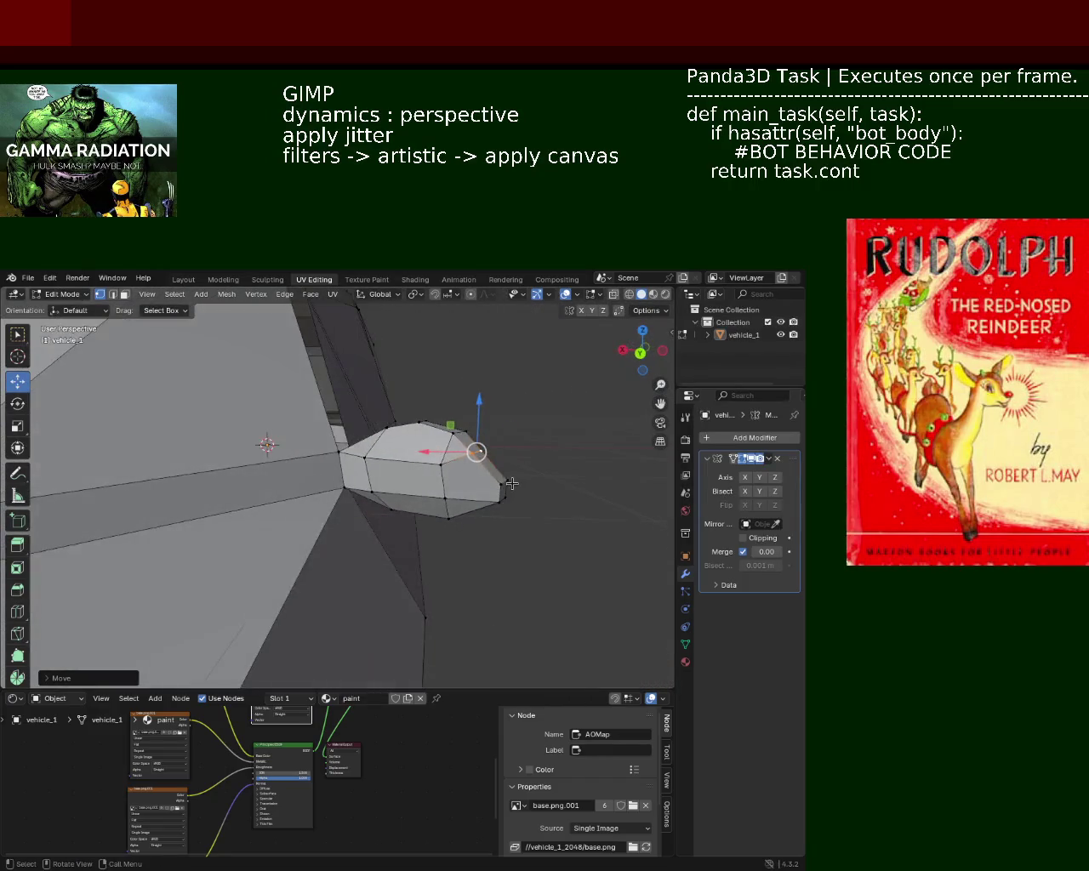
Adjust a vertex along Z, then move the bump's tip vertex along Z and X
{"action": "key", "text": "g"}
{"action": "key", "text": "z"}
{"action": "key", "text": "Return"}
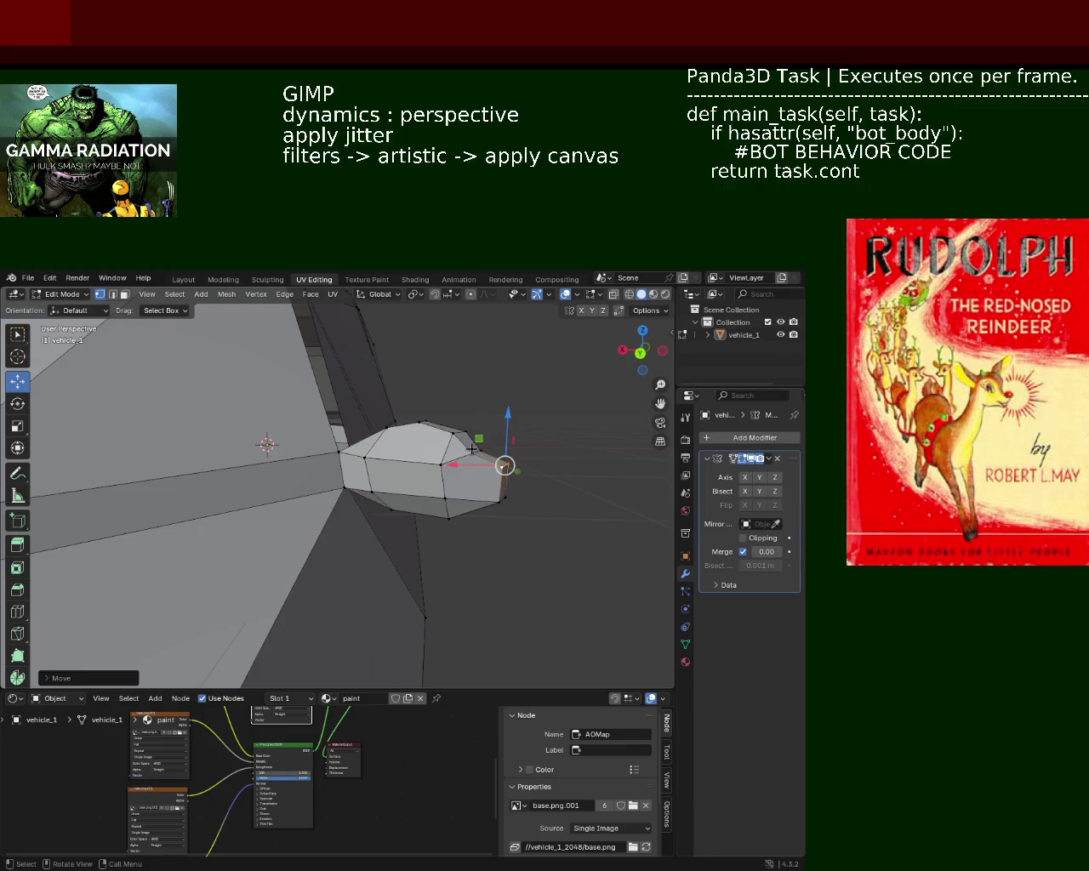
{"action": "left_click", "coordinate": [476, 443]}
{"action": "key", "text": "g"}
{"action": "key", "text": "z"}
{"action": "key", "text": "Return"}
{"action": "key", "text": "g"}
{"action": "key", "text": "x"}
{"action": "key", "text": "Return"}
Slide a bump vertex along Y toward the body, then select a neighbouring vertex
{"action": "left_click_drag", "start_coordinate": [480, 406], "coordinate": [370, 450]}
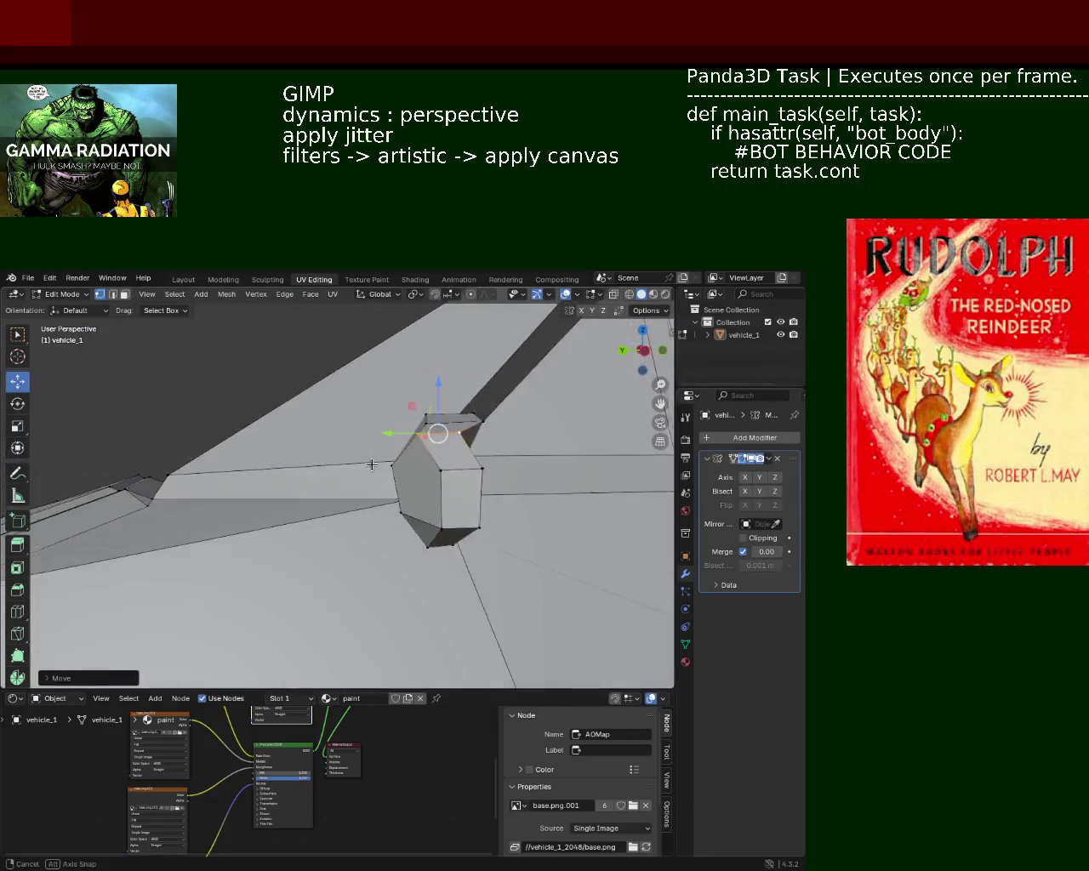
{"action": "left_click", "coordinate": [404, 511]}
{"action": "left_click_drag", "start_coordinate": [404, 512], "coordinate": [422, 503]}
{"action": "left_click_drag", "start_coordinate": [422, 503], "coordinate": [408, 489]}
{"action": "left_click", "coordinate": [394, 513]}
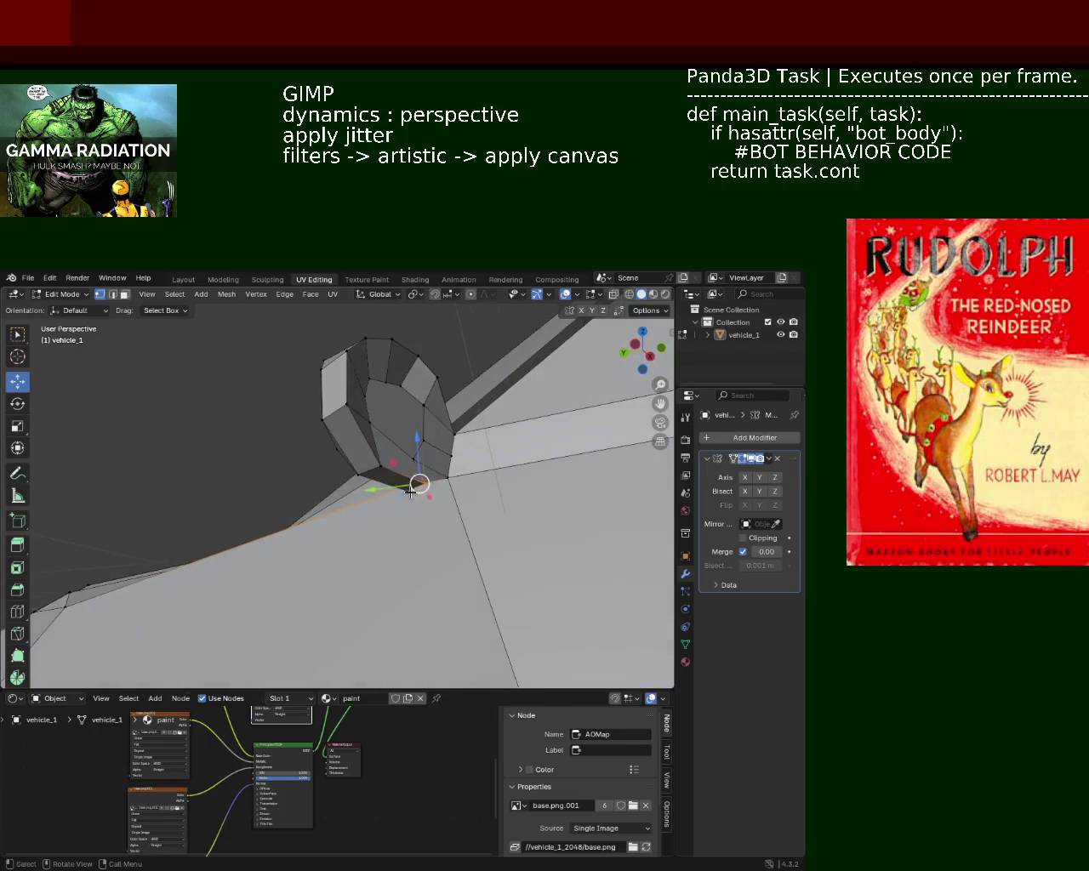
Slide the selected vertex along X and lower the bump's bottom edge slightly
{"action": "left_click_drag", "start_coordinate": [408, 489], "coordinate": [412, 494]}
{"action": "left_click_drag", "start_coordinate": [411, 493], "coordinate": [349, 502]}
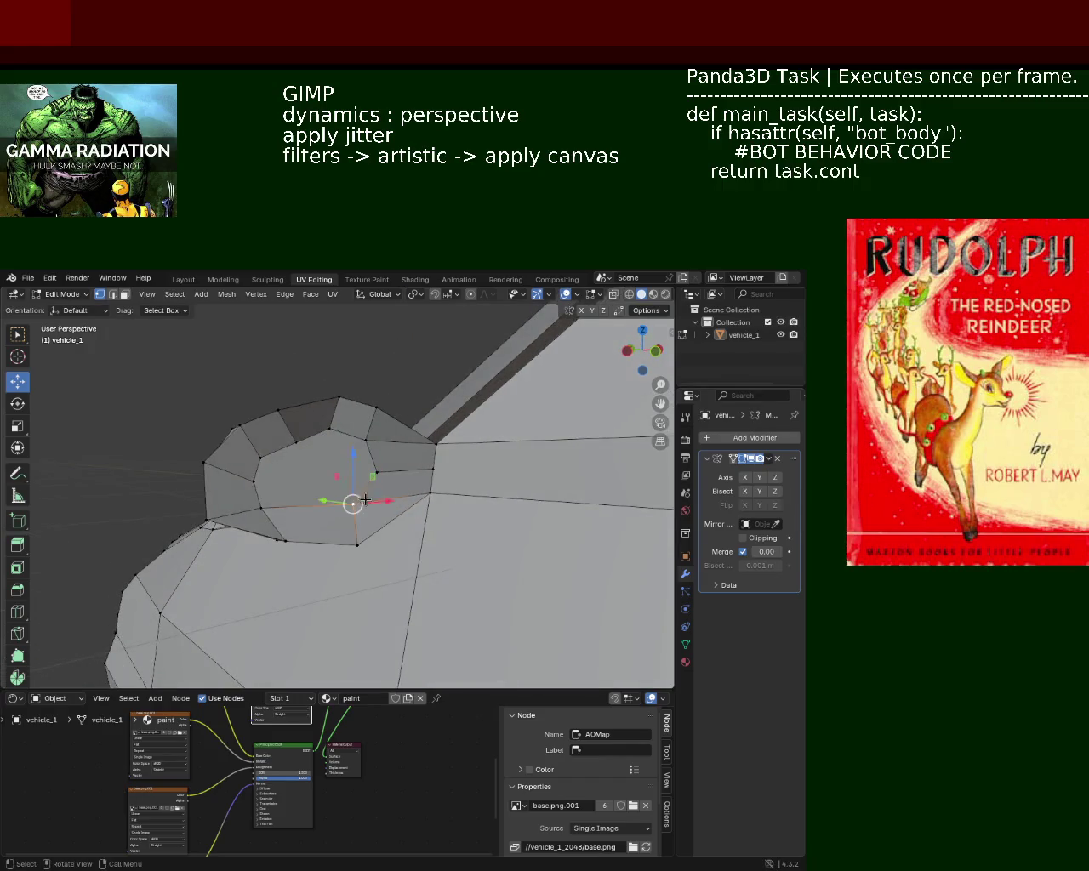
{"action": "left_click_drag", "start_coordinate": [383, 502], "coordinate": [389, 505]}
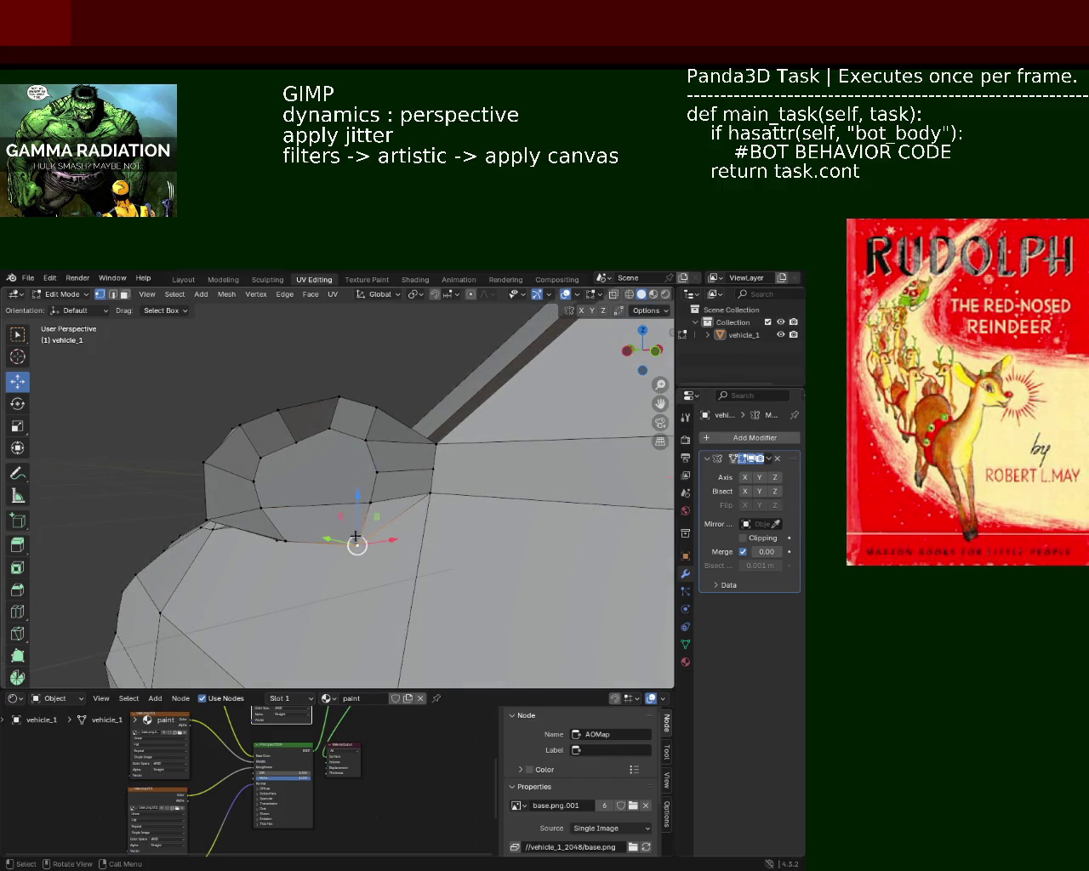
{"action": "left_click_drag", "start_coordinate": [386, 561], "coordinate": [365, 455]}
{"action": "left_click_drag", "start_coordinate": [356, 473], "coordinate": [356, 484]}
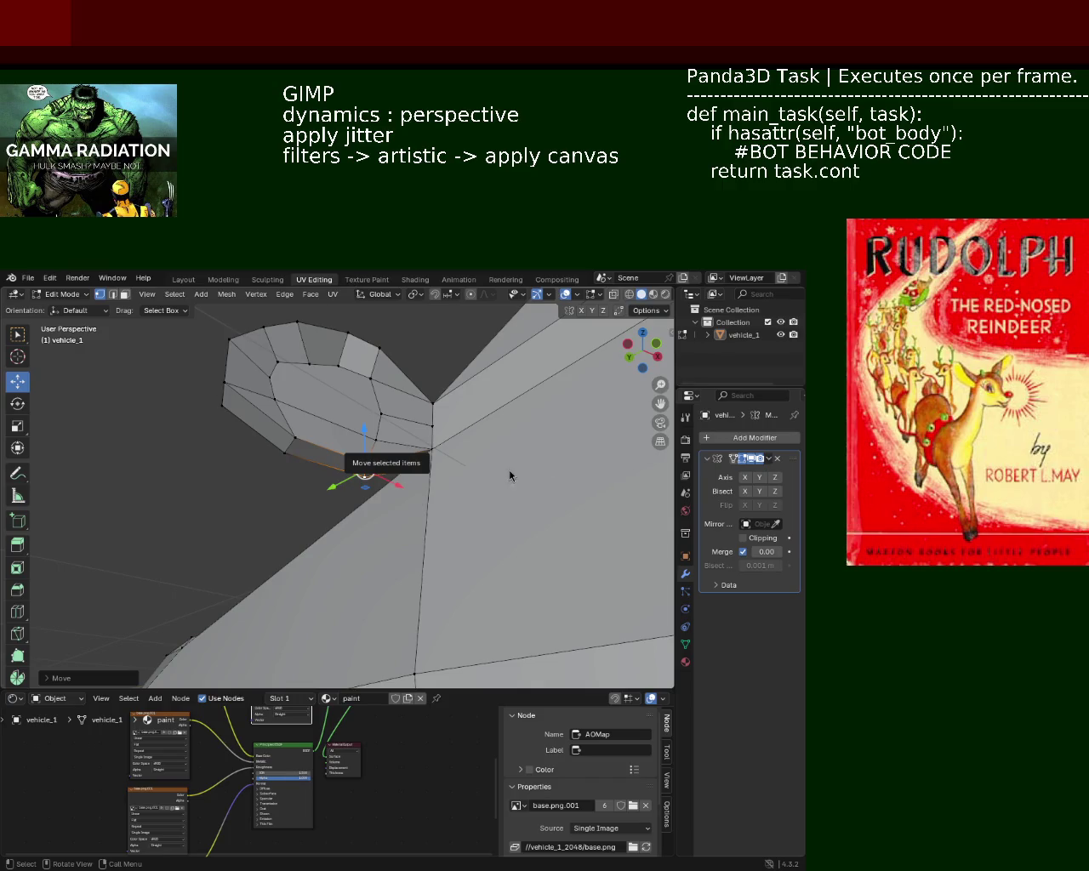
Select the strip along the bump's bottom and slide it along X
{"action": "left_click", "coordinate": [345, 451]}
{"action": "left_click_drag", "start_coordinate": [345, 451], "coordinate": [357, 451]}
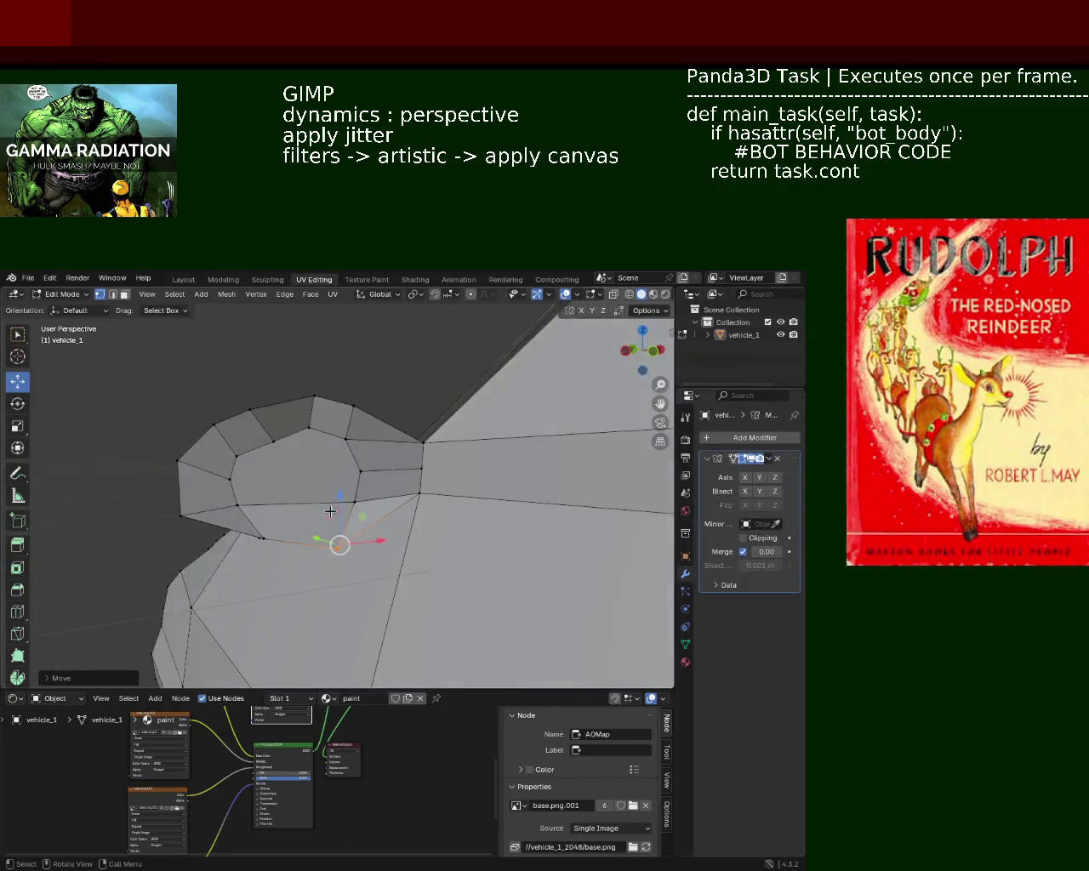
{"action": "scroll", "scroll_direction": "down", "scroll_amount": 3}
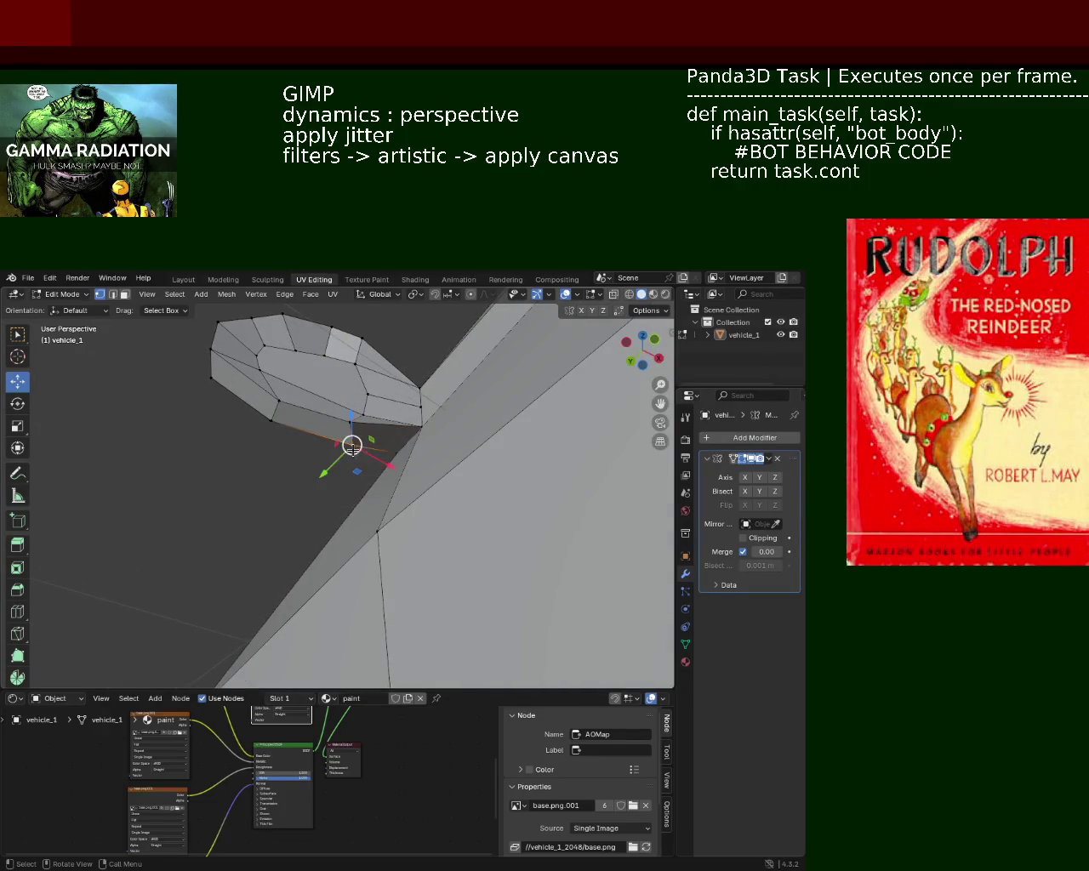
{"action": "left_click_drag", "start_coordinate": [378, 451], "coordinate": [348, 444]}
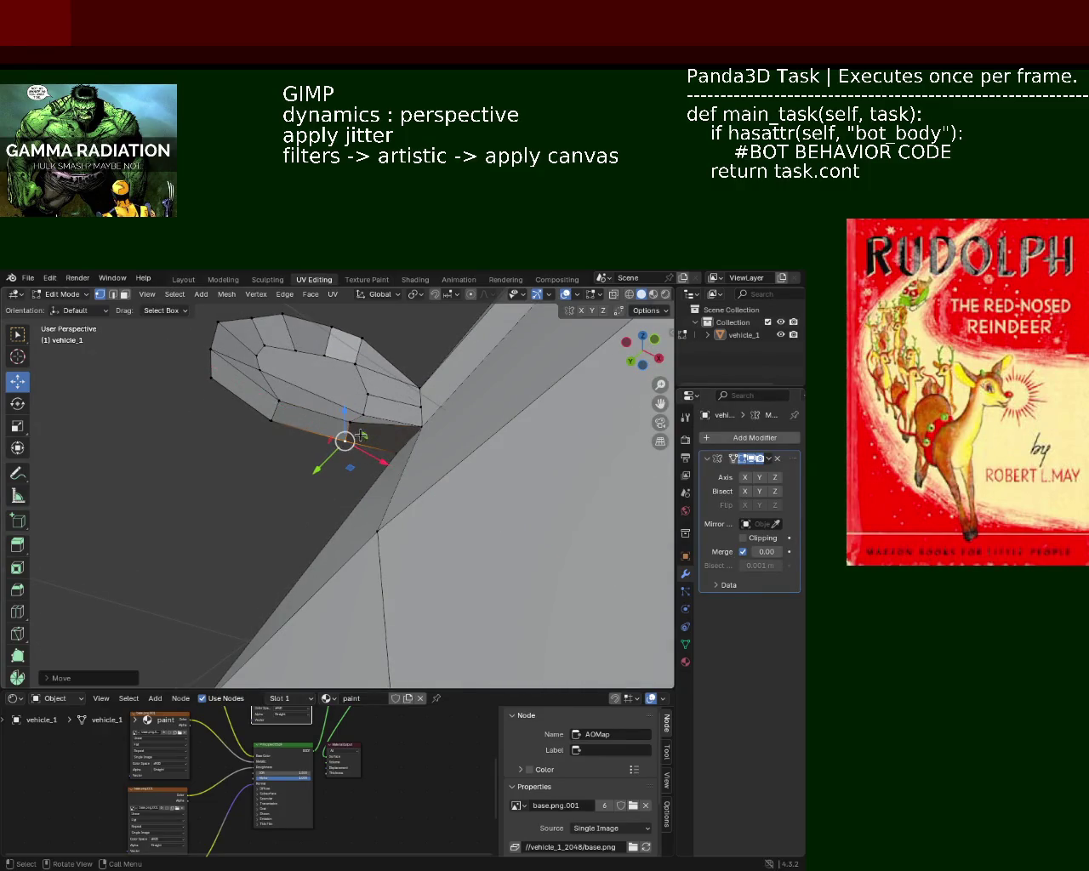
{"action": "left_click_drag", "start_coordinate": [349, 444], "coordinate": [332, 482]}
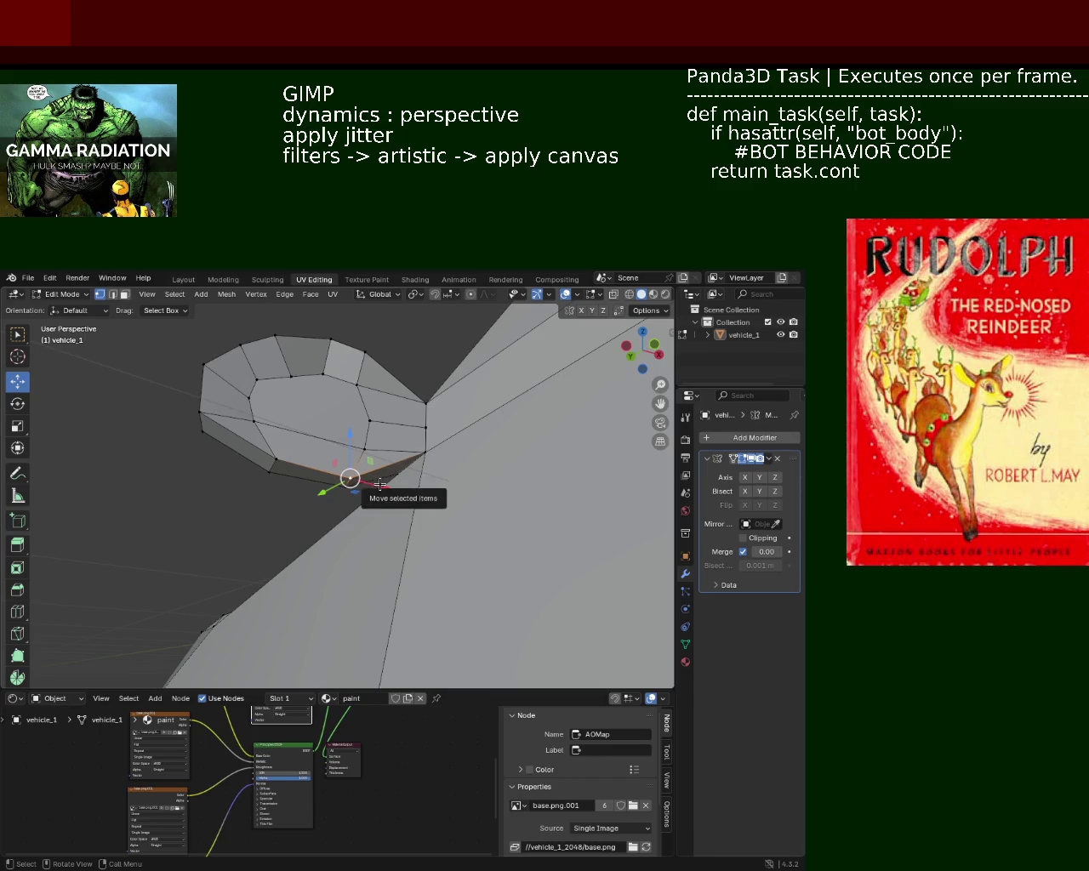
{"action": "left_click", "coordinate": [350, 478]}
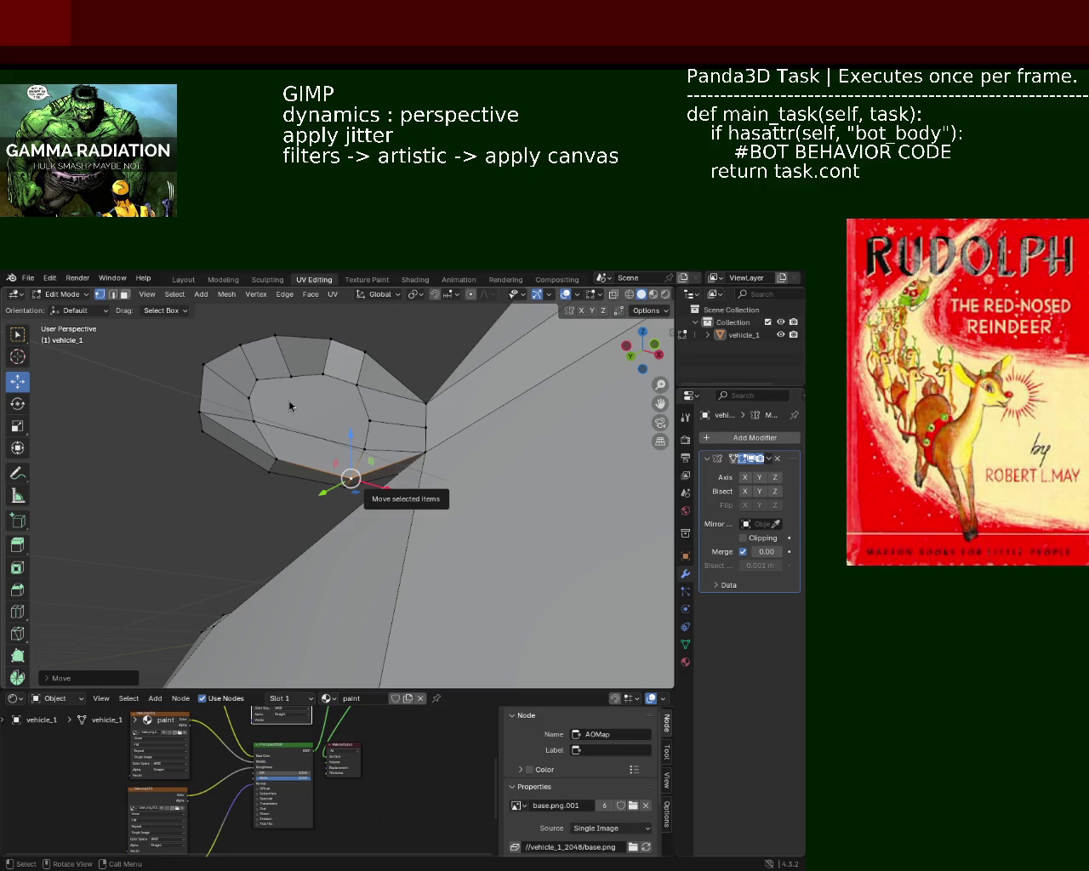
{"action": "left_click_drag", "start_coordinate": [382, 432], "coordinate": [361, 523]}
Select a bottom rim edge and try moving it along Z, cancelling both attempts
{"action": "left_click", "coordinate": [366, 527]}
{"action": "key", "text": "g"}
{"action": "key", "text": "z"}
{"action": "key", "text": "Escape"}
{"action": "key", "text": "g"}
{"action": "key", "text": "Escape"}
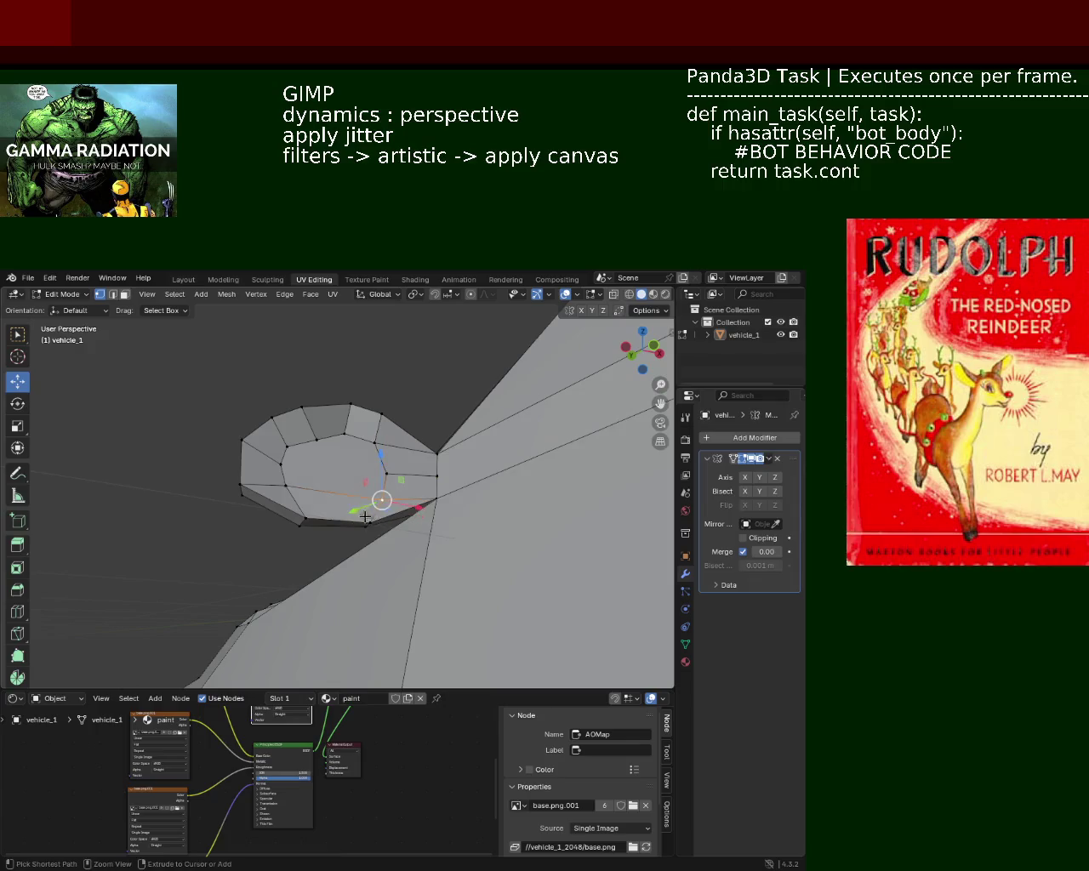
Subdivide the two selected bottom rim edges
{"action": "left_click", "coordinate": [294, 520]}
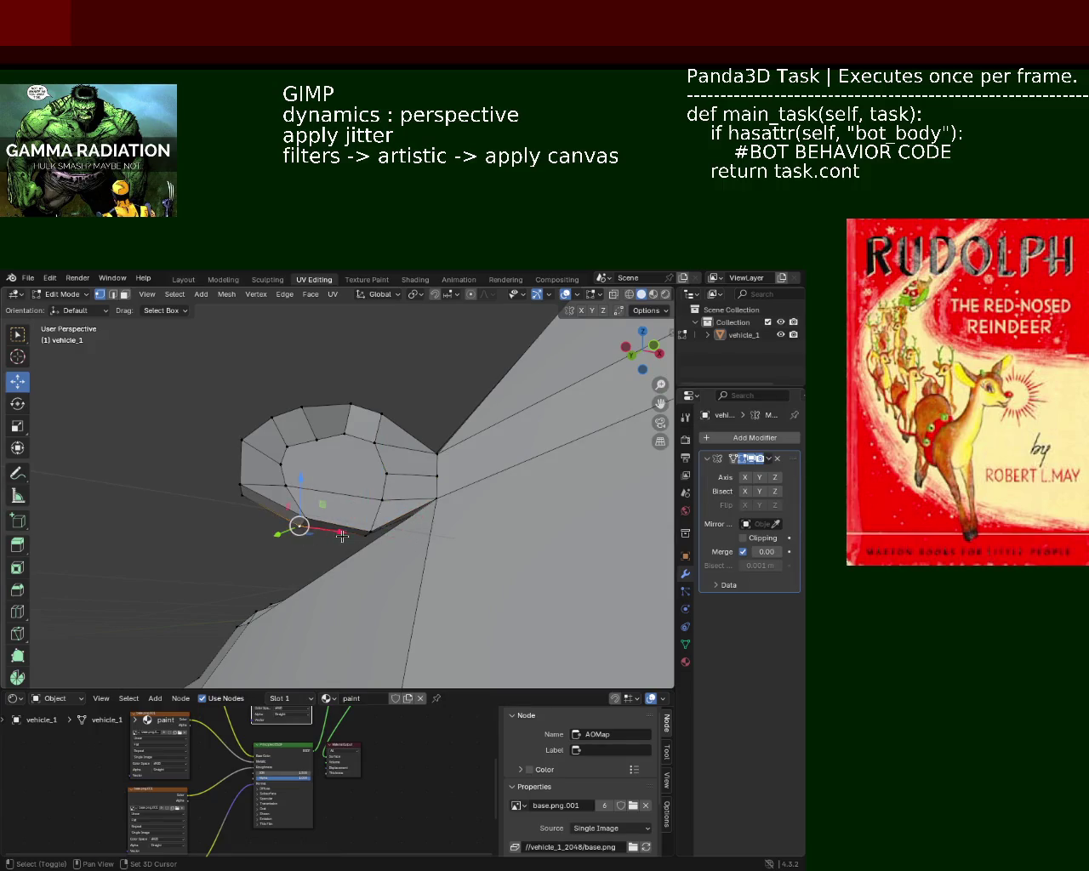
{"action": "right_click", "coordinate": [289, 520]}
{"action": "key", "text": "Escape"}
{"action": "right_click", "coordinate": [327, 520]}
{"action": "left_click", "coordinate": [327, 521]}
Raise the new rim vertex and a top vertex along Z
{"action": "left_click", "coordinate": [330, 536]}
{"action": "left_click", "coordinate": [347, 438]}
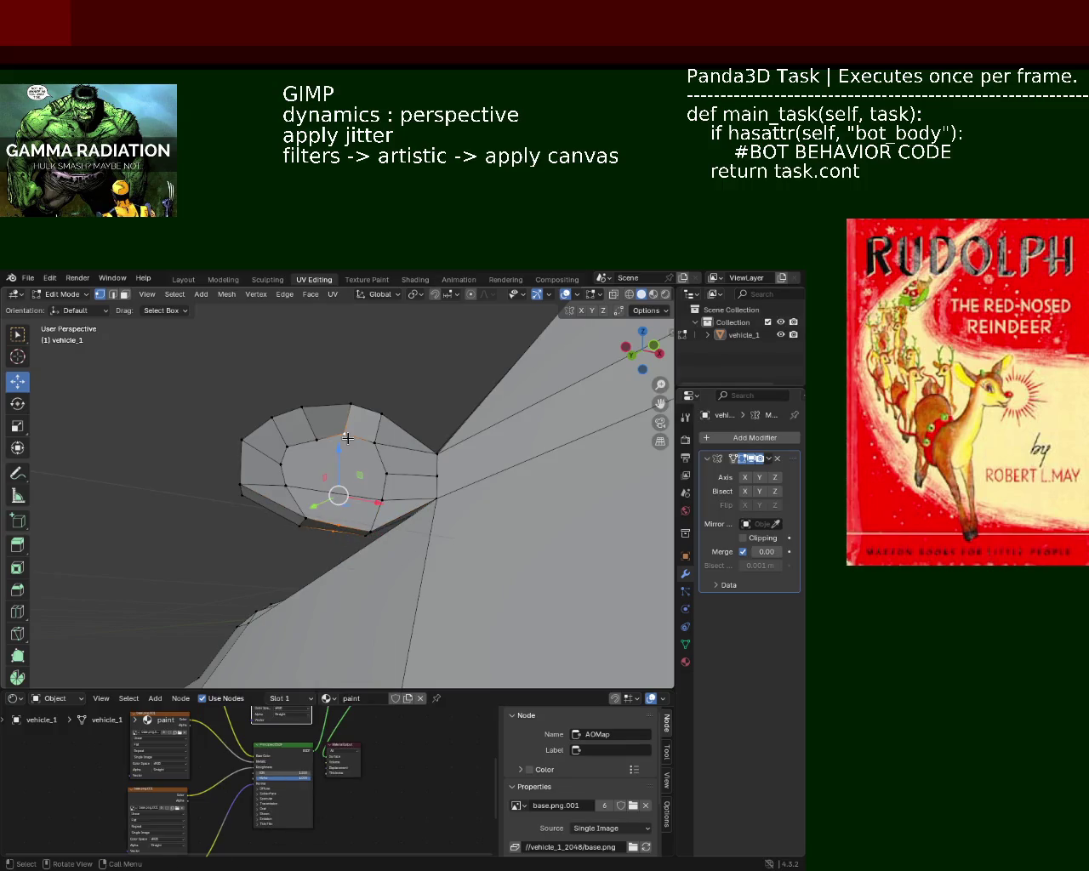
{"action": "left_click_drag", "start_coordinate": [347, 438], "coordinate": [355, 450]}
{"action": "key", "text": "g"}
{"action": "key", "text": "z"}
{"action": "left_click", "coordinate": [353, 474]}
{"action": "left_click_drag", "start_coordinate": [348, 515], "coordinate": [360, 529]}
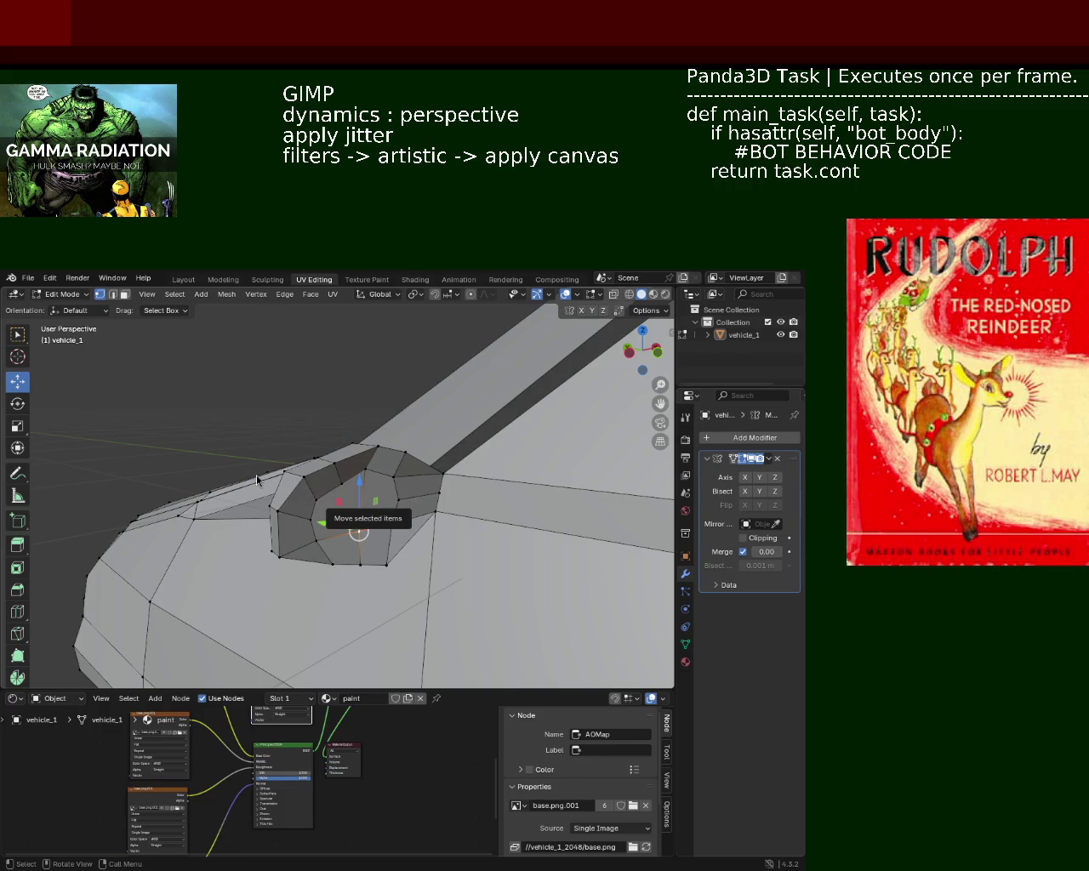
Undo the gizmo drag, then use G X to nudge the bump's vertices slightly toward the body
{"action": "left_click_drag", "start_coordinate": [296, 463], "coordinate": [479, 387]}
{"action": "left_click_drag", "start_coordinate": [479, 387], "coordinate": [410, 381]}
{"action": "key", "text": "ctrl+z"}
{"action": "key", "text": "g"}
{"action": "key", "text": "x"}
{"action": "left_click", "coordinate": [480, 376]}
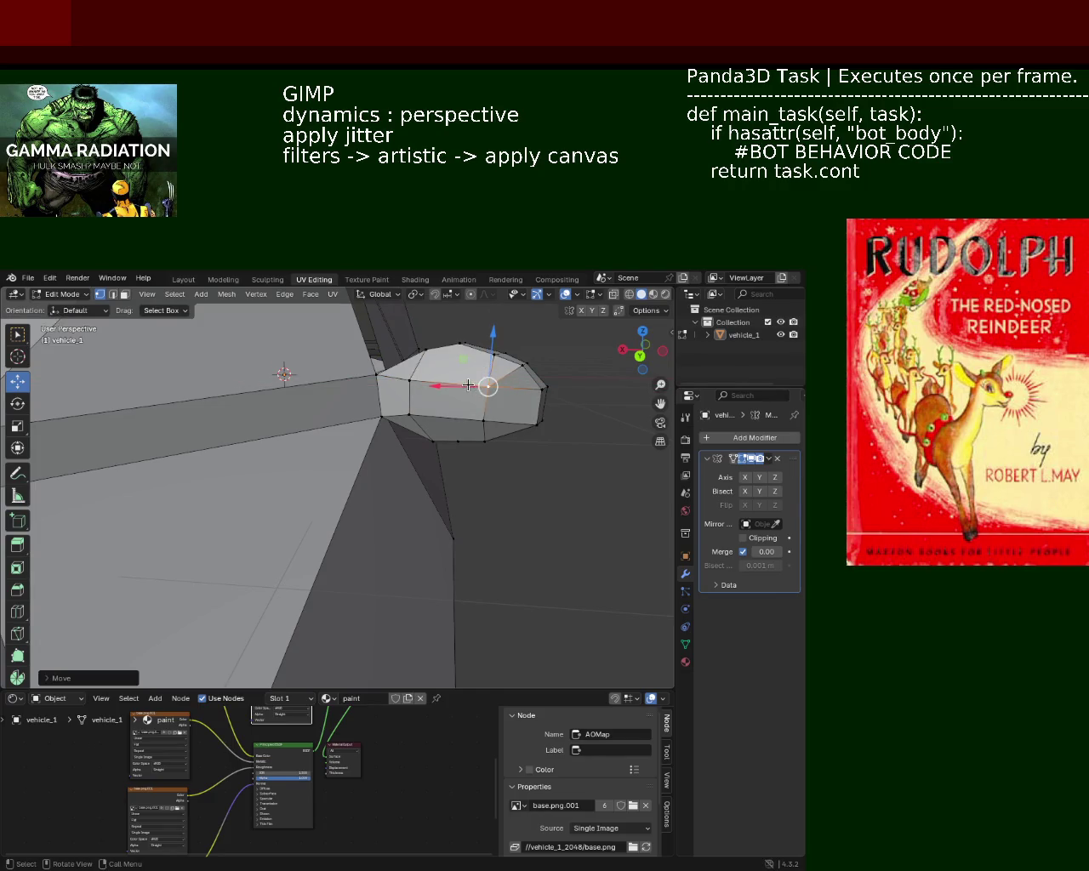
{"action": "key", "text": "g"}
{"action": "key", "text": "x"}
{"action": "left_click", "coordinate": [462, 388]}
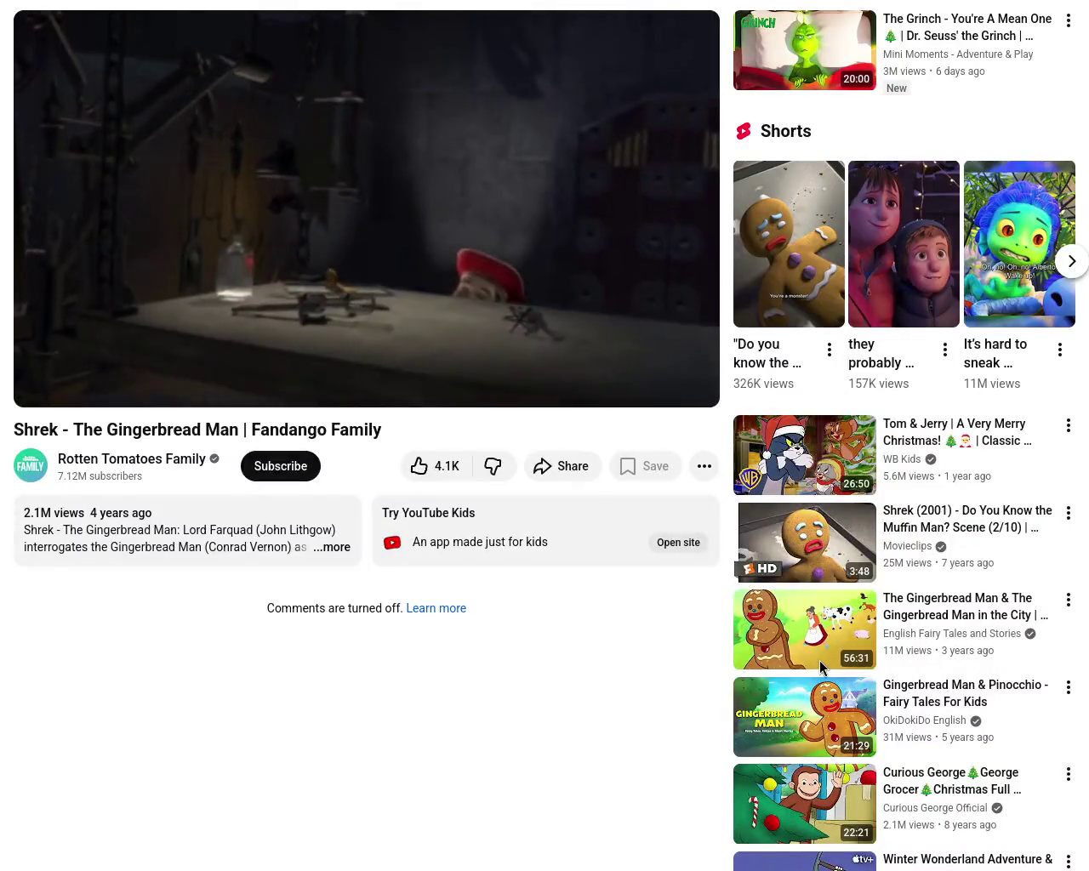
Put the 'Shrek - The Gingerbread Man' clip back in full screen and restart it from the beginning
{"action": "key", "text": "f"}
{"action": "mouse_move", "coordinate": [73, 357]}
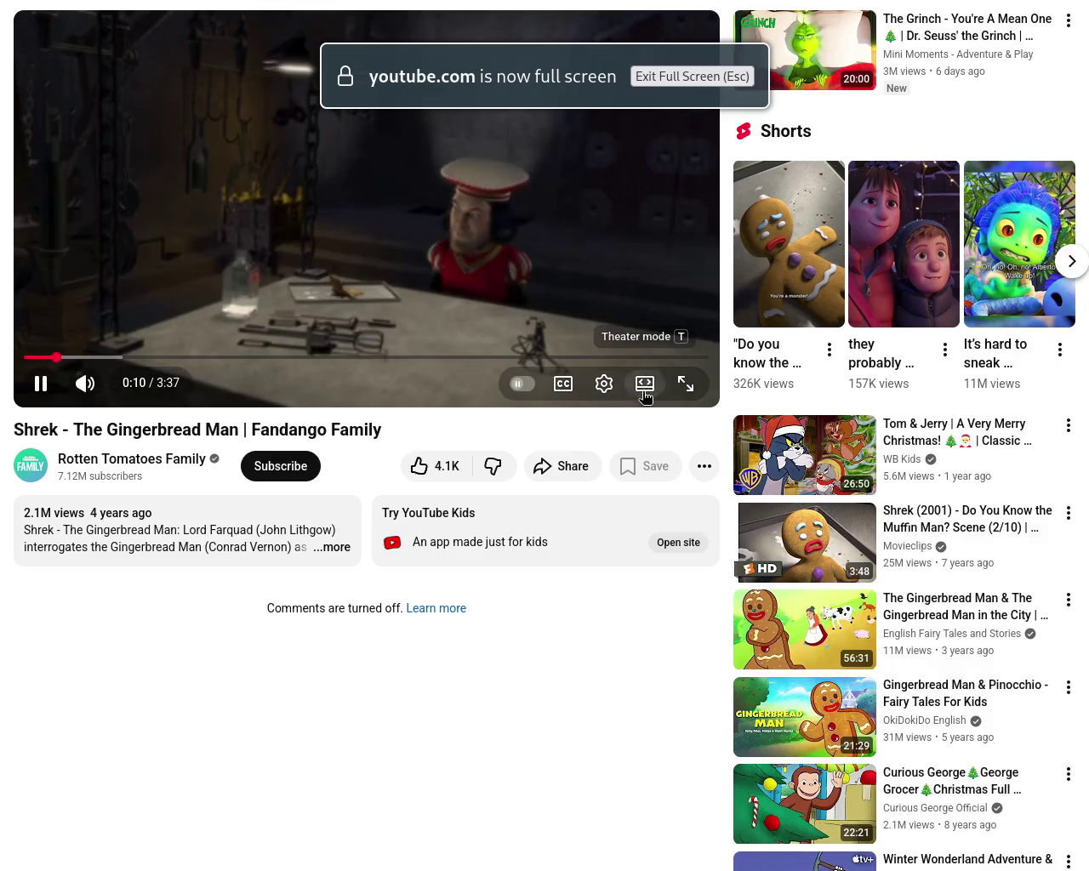
{"action": "left_click", "coordinate": [686, 432]}
{"action": "key", "text": "f"}
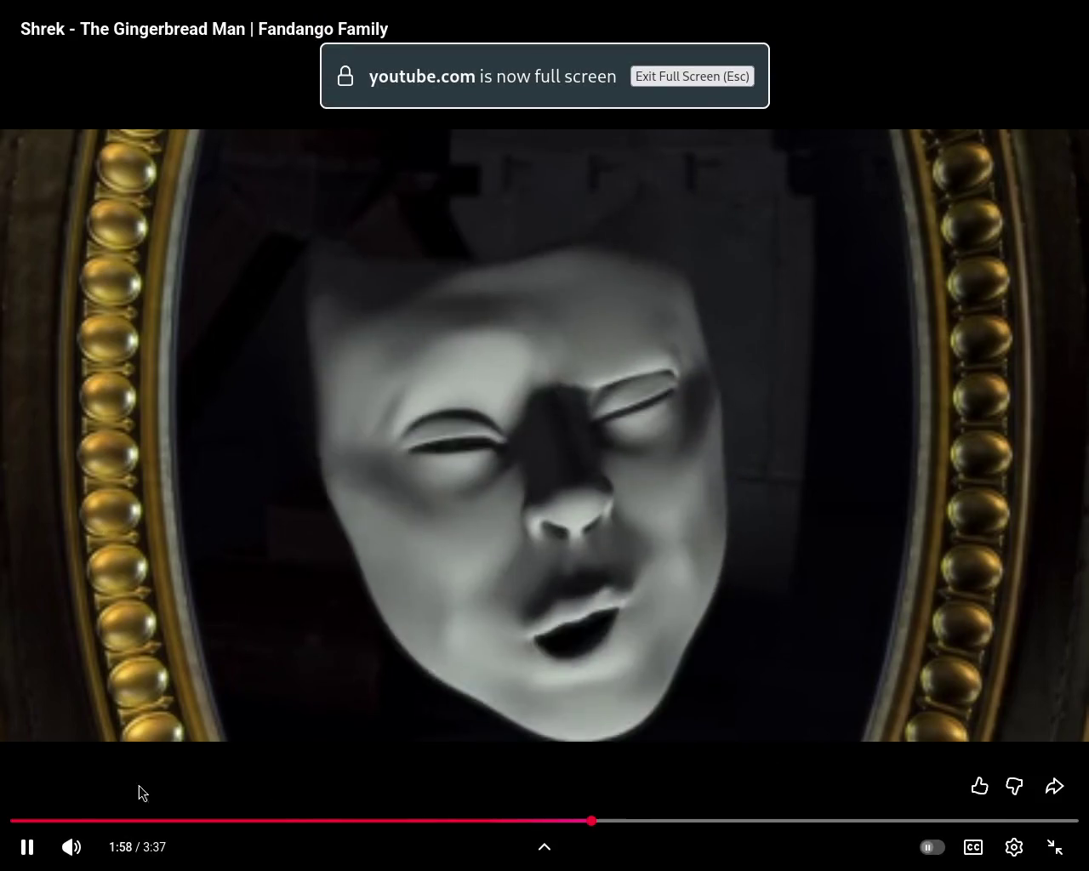
{"action": "left_click", "coordinate": [32, 822]}
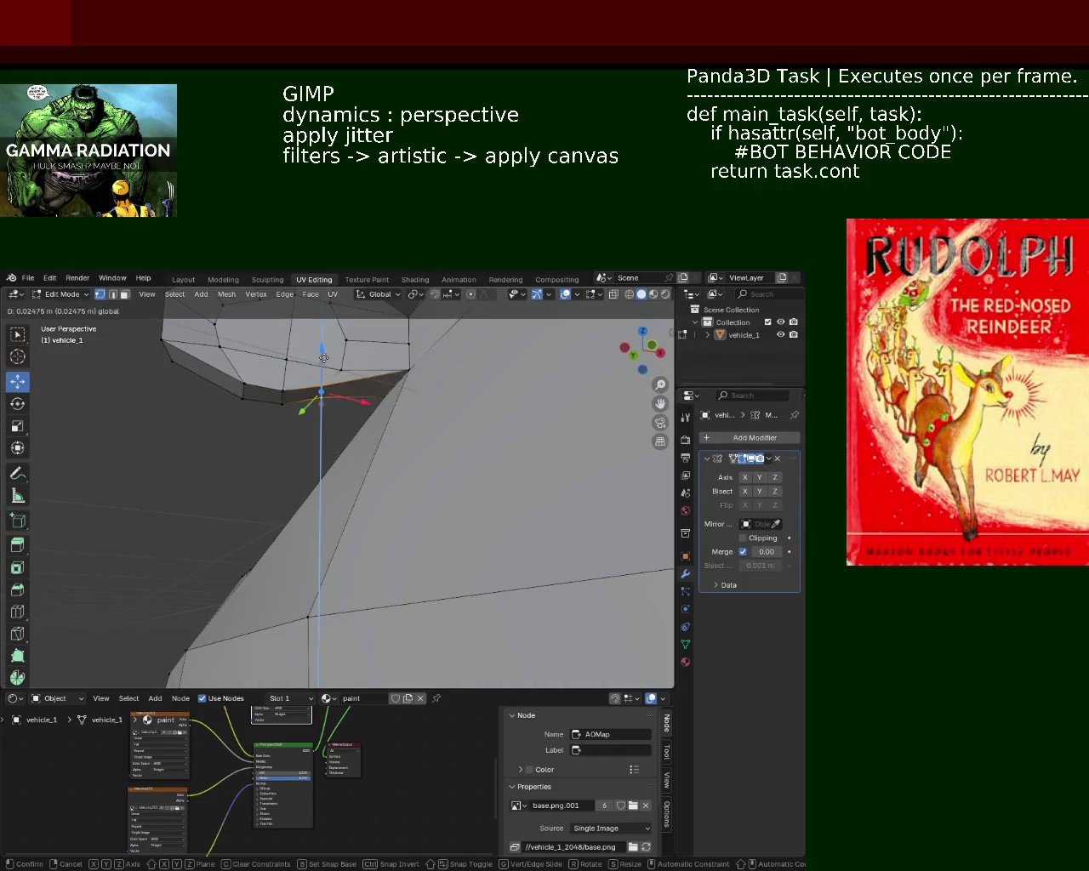
Drop the selected bump edge down into the body and check it from several angles
{"action": "left_click_drag", "start_coordinate": [331, 405], "coordinate": [355, 448]}
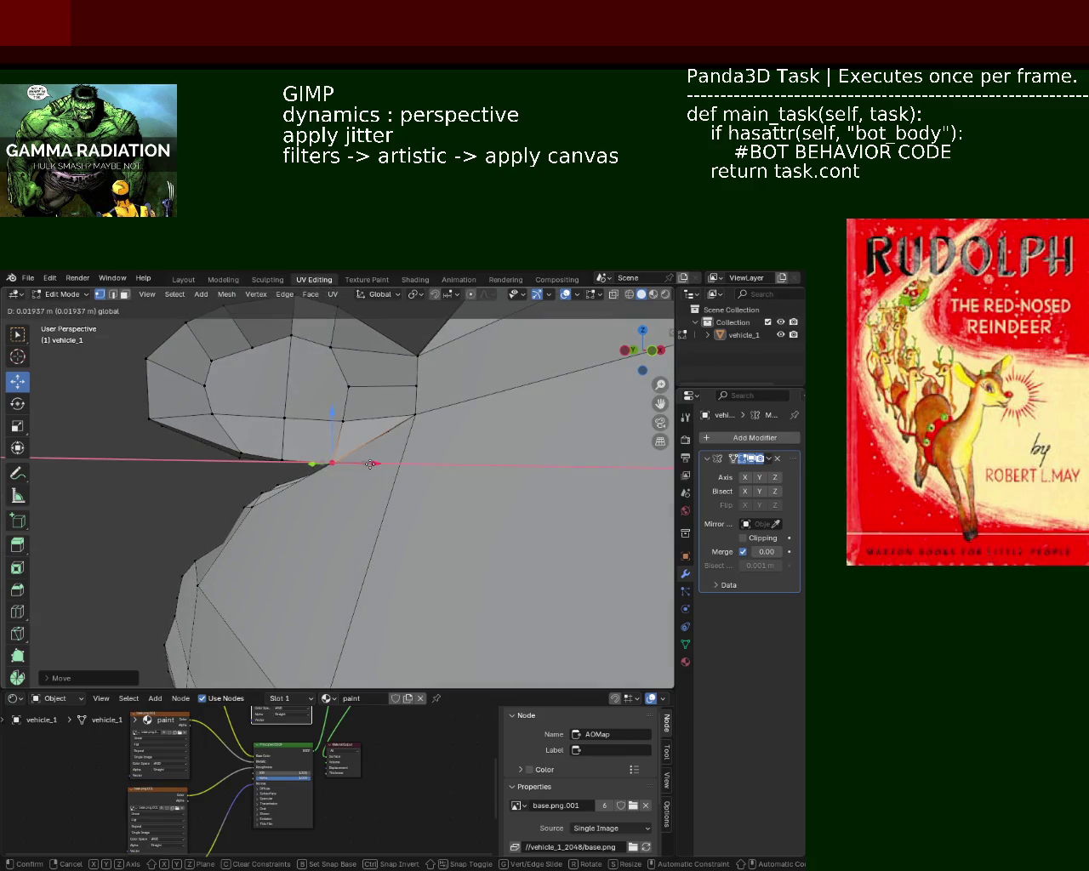
{"action": "left_click", "coordinate": [330, 415]}
{"action": "left_click_drag", "start_coordinate": [330, 416], "coordinate": [345, 493]}
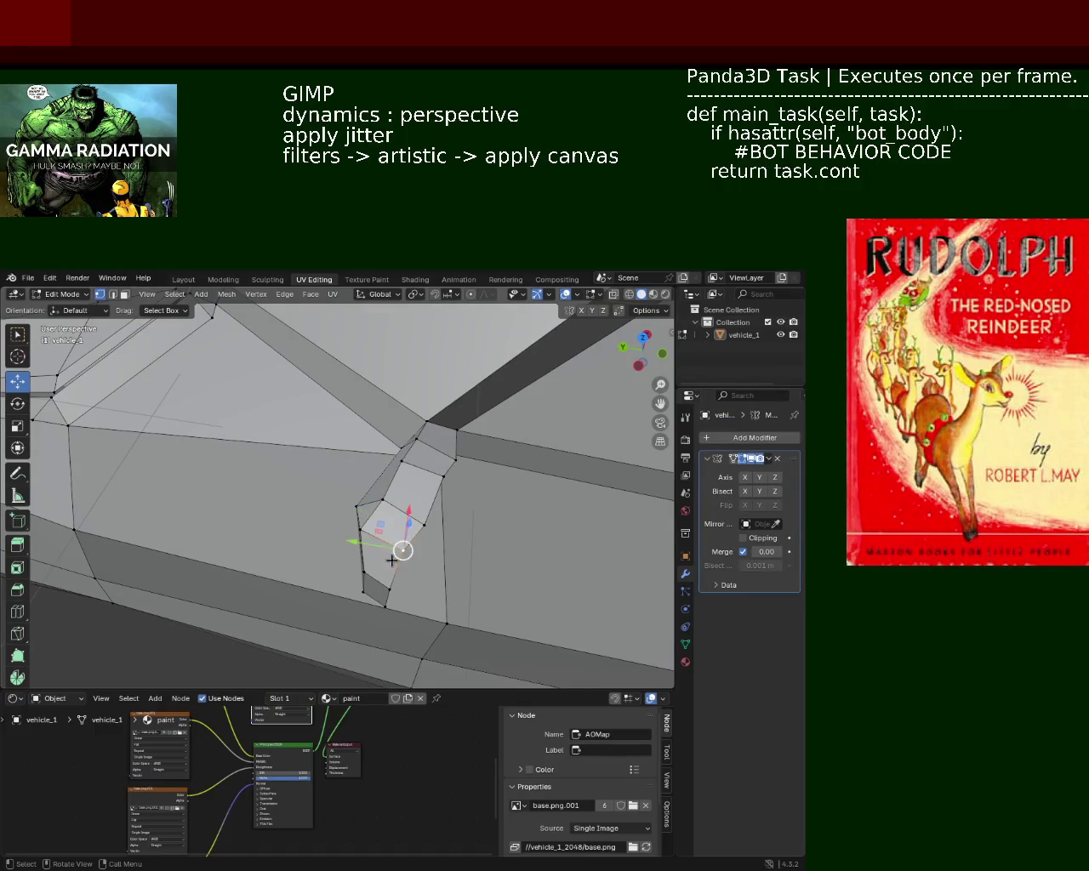
{"action": "left_click_drag", "start_coordinate": [384, 553], "coordinate": [404, 523]}
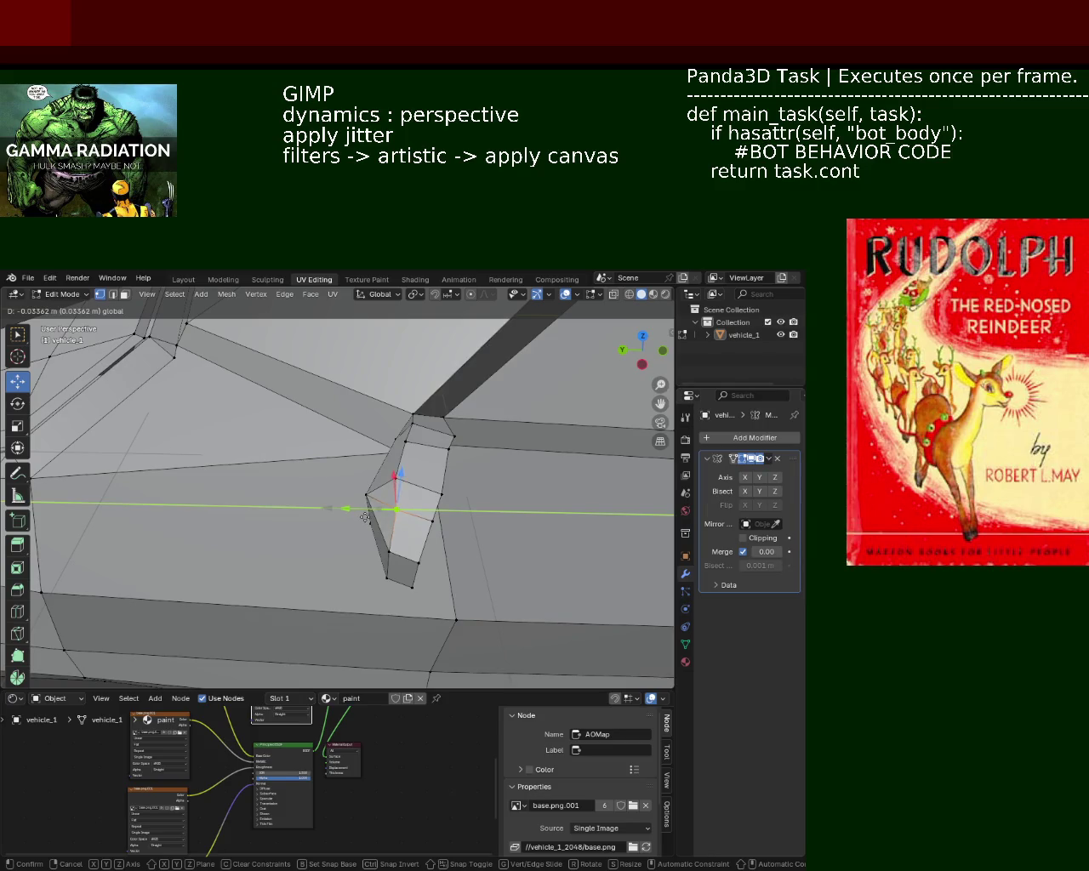
{"action": "left_click_drag", "start_coordinate": [421, 483], "coordinate": [387, 515]}
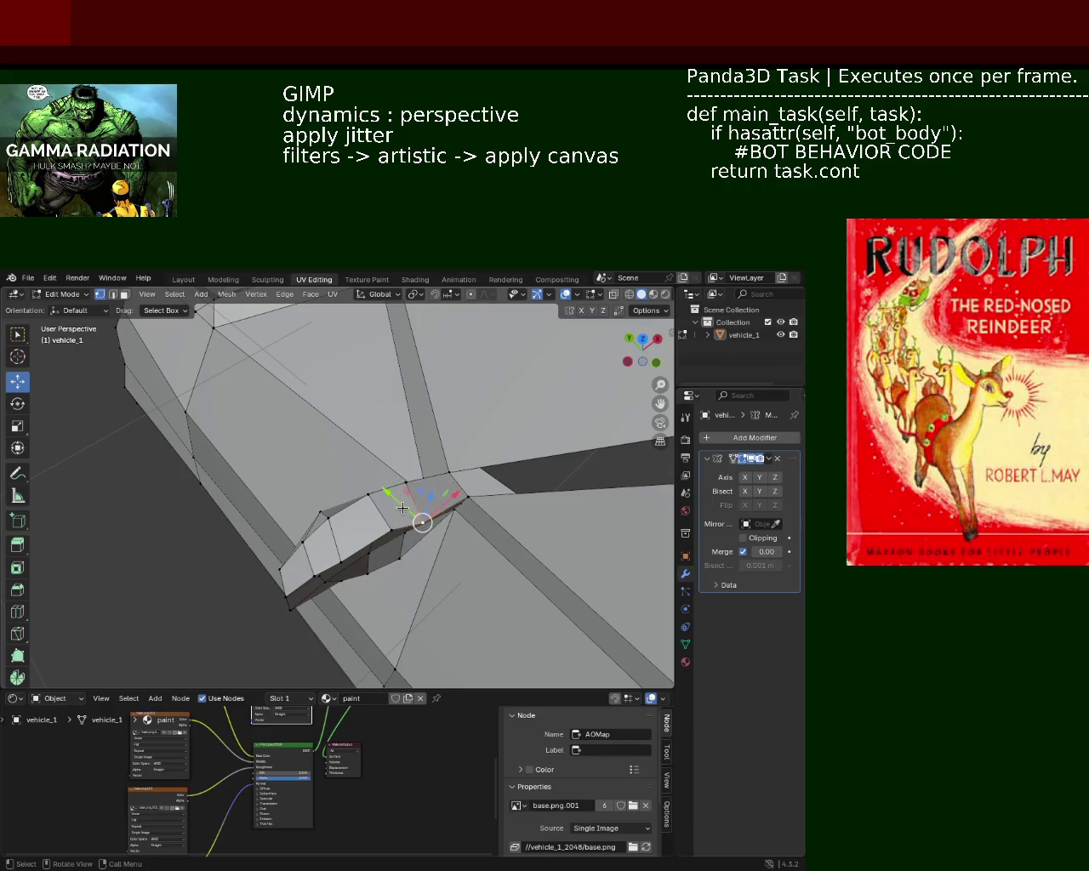
{"action": "left_click_drag", "start_coordinate": [388, 493], "coordinate": [391, 521]}
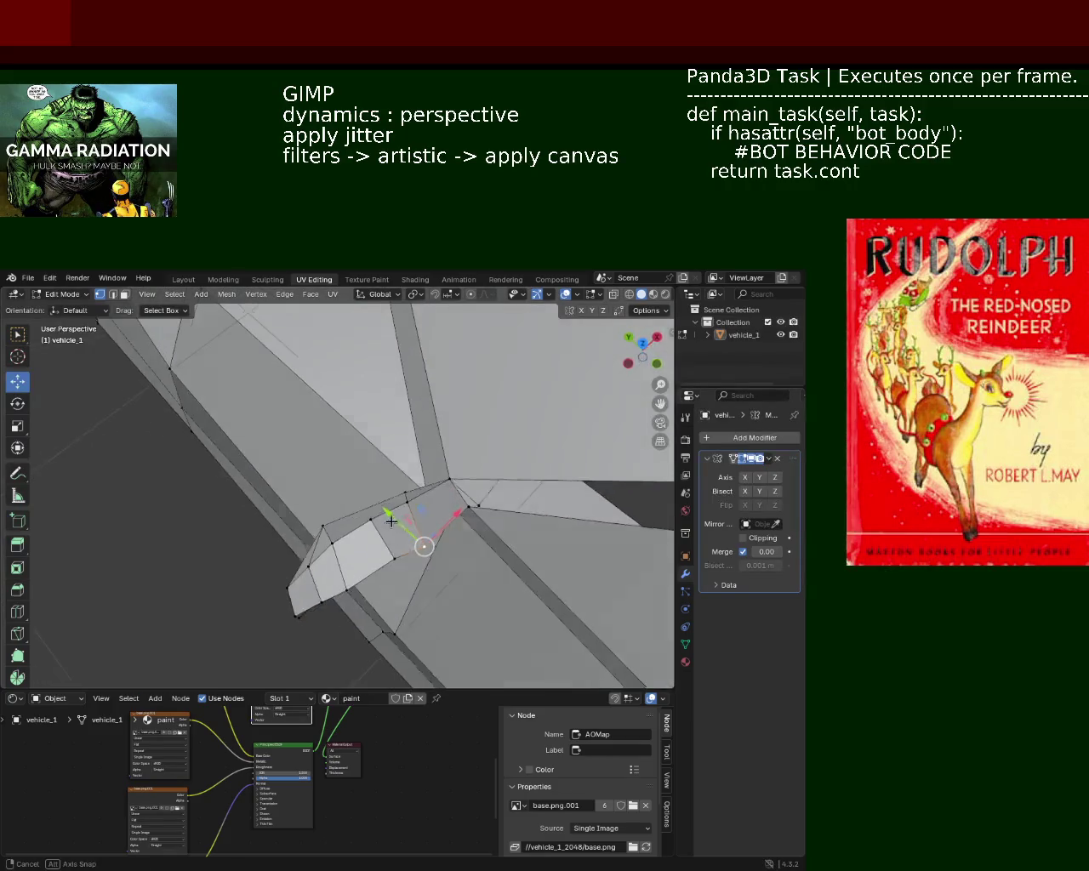
{"action": "left_click_drag", "start_coordinate": [409, 533], "coordinate": [387, 451]}
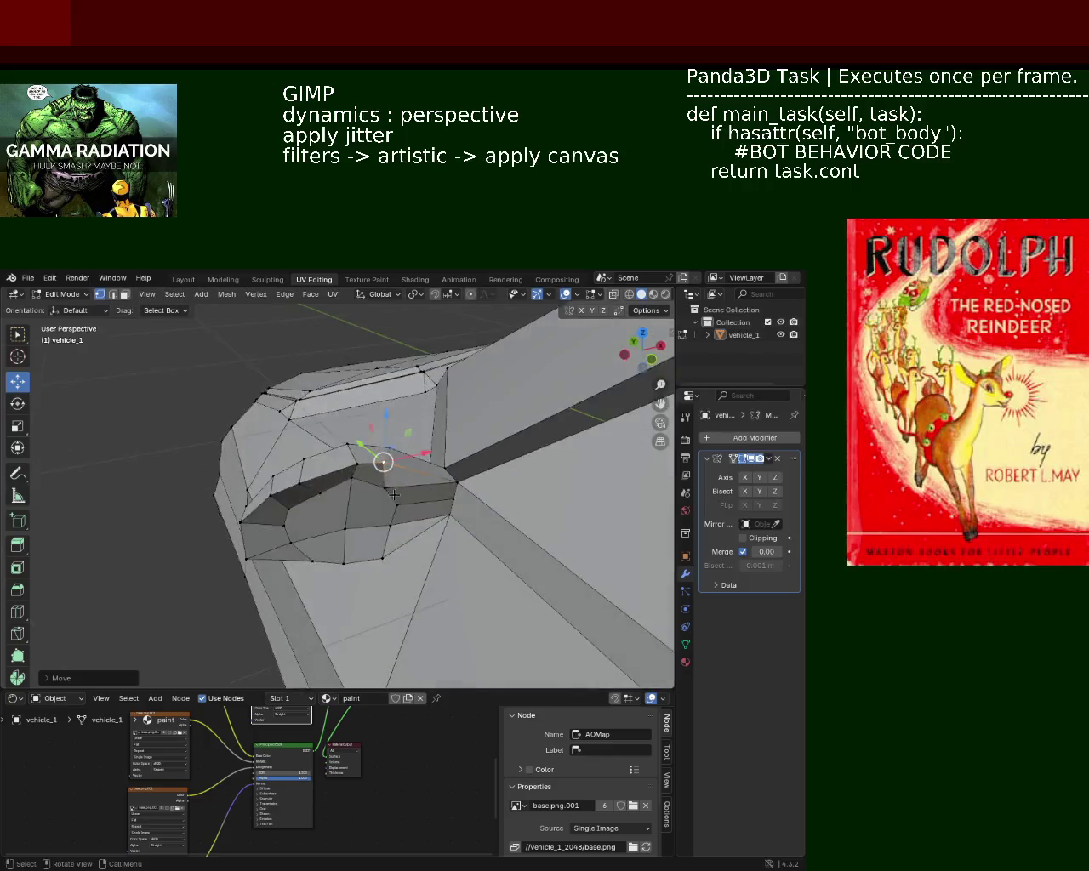
Slide two bump vertices along X toward the body, undoing an accidental extra selection
{"action": "left_click_drag", "start_coordinate": [425, 437], "coordinate": [426, 461]}
{"action": "left_click", "coordinate": [413, 464]}
{"action": "left_click", "coordinate": [413, 464]}
{"action": "left_click", "coordinate": [325, 478]}
{"action": "left_click_drag", "start_coordinate": [359, 467], "coordinate": [366, 468]}
{"action": "left_click", "coordinate": [371, 542]}
{"action": "left_click", "coordinate": [371, 542]}
{"action": "key", "text": "ctrl+z"}
{"action": "key", "text": "ctrl+z"}
Try moving an inner-ring vertex onto its neighbour, then undo that move
{"action": "left_click_drag", "start_coordinate": [382, 482], "coordinate": [288, 516]}
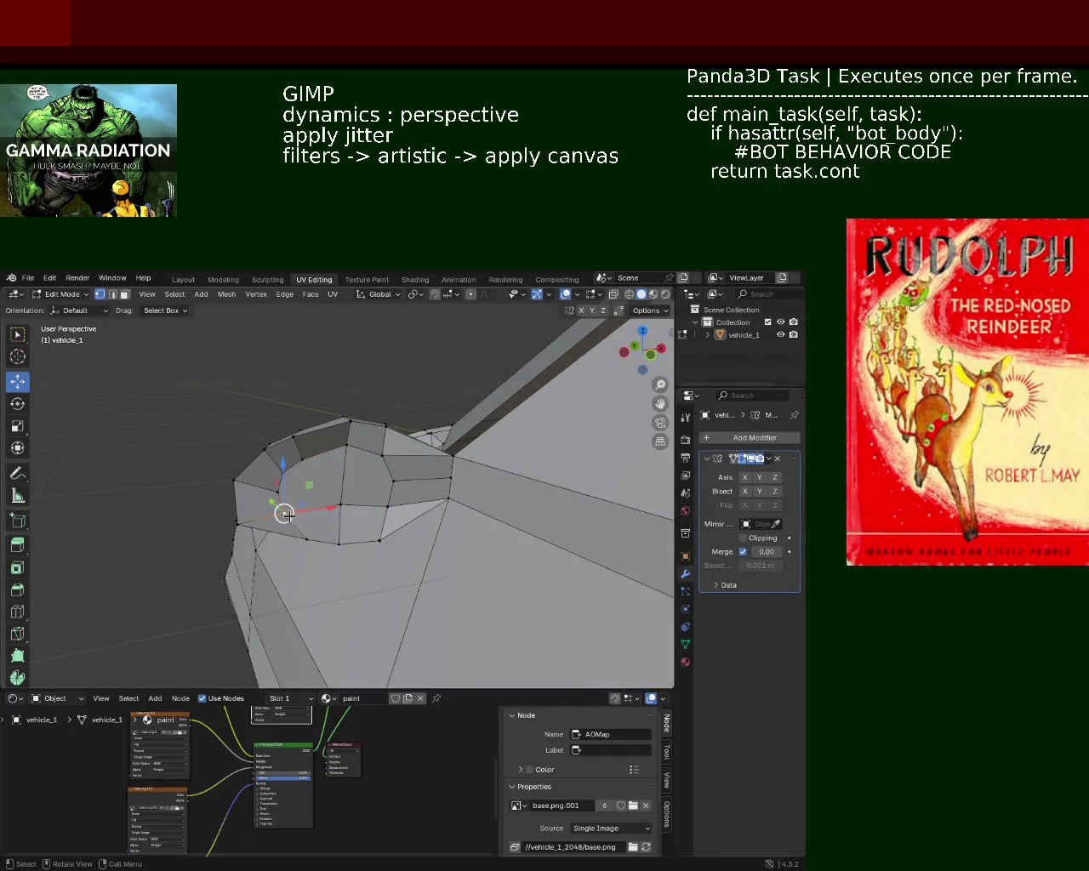
{"action": "left_click", "coordinate": [283, 513]}
{"action": "key", "text": "g"}
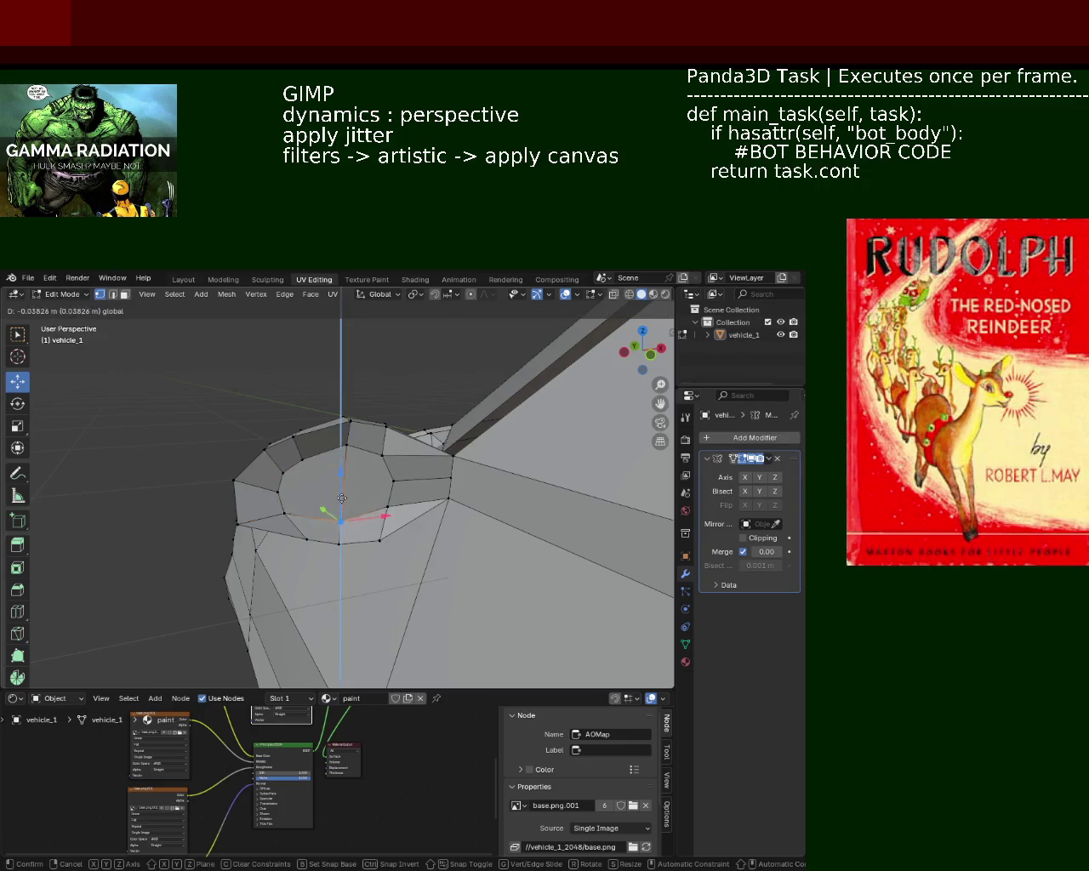
{"action": "left_click", "coordinate": [386, 506]}
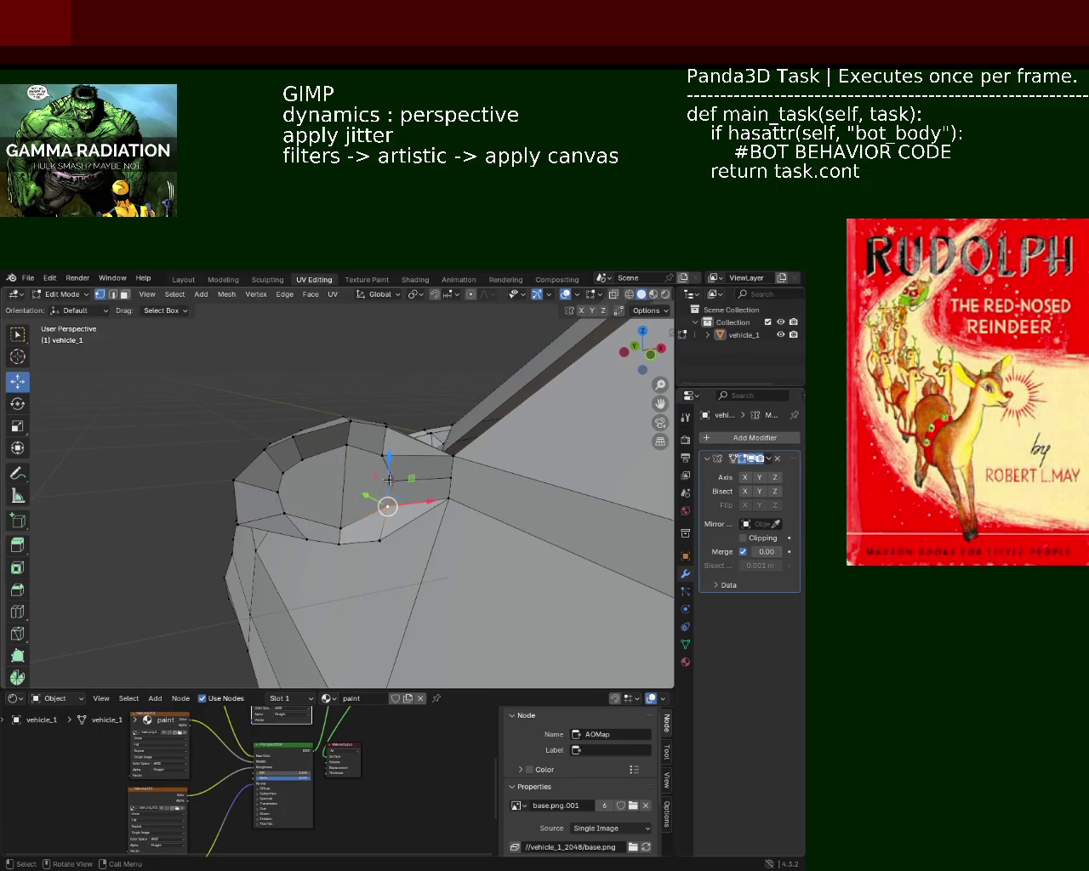
{"action": "key", "text": "ctrl+z"}
{"action": "key", "text": "ctrl+z"}
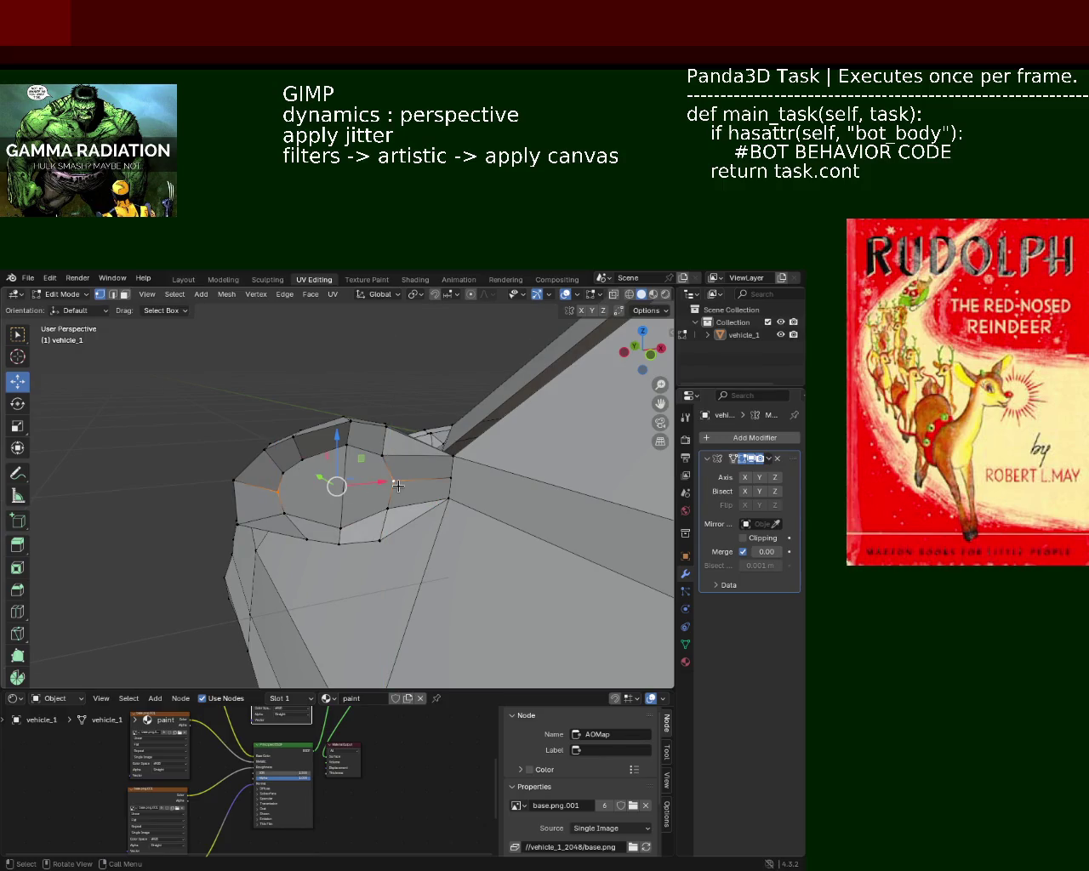
Move the selected vertices on the cylinder end inward
{"action": "left_click_drag", "start_coordinate": [397, 486], "coordinate": [400, 493]}
{"action": "left_click", "coordinate": [395, 500]}
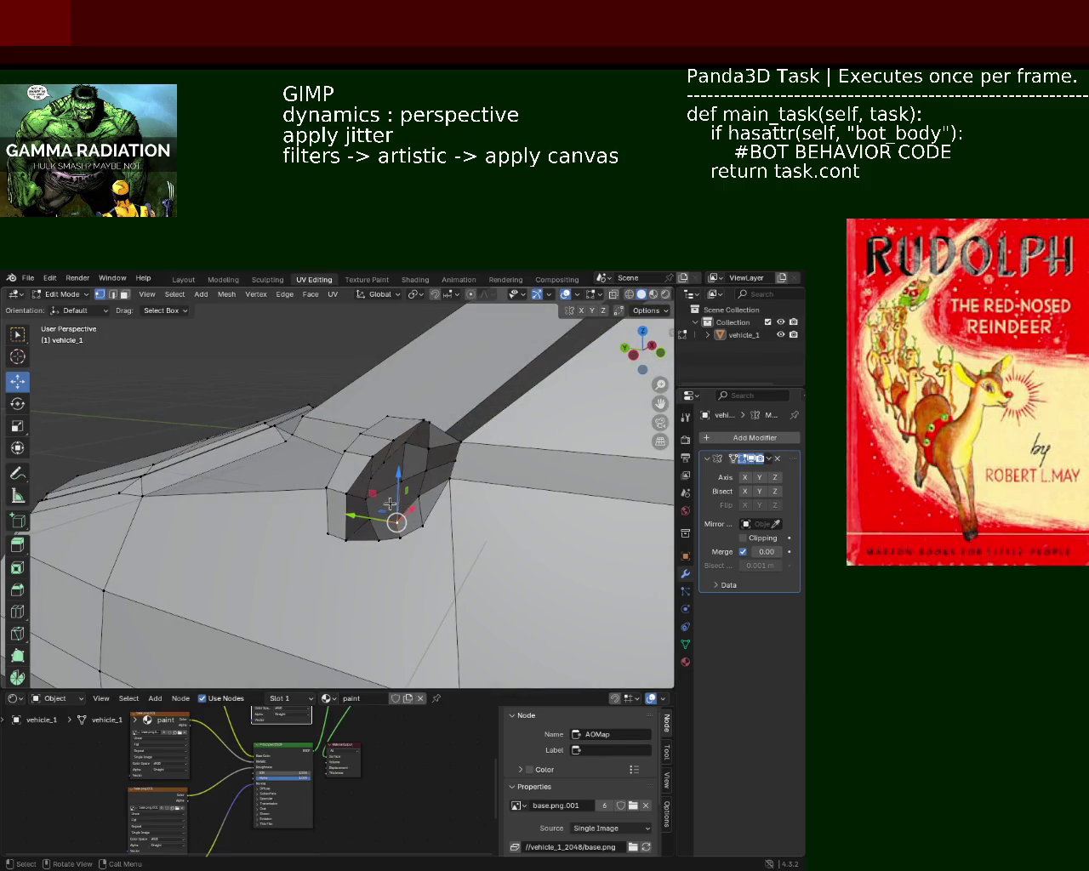
{"action": "key", "text": "g"}
{"action": "left_click", "coordinate": [369, 514]}
{"action": "left_click_drag", "start_coordinate": [369, 514], "coordinate": [369, 509]}
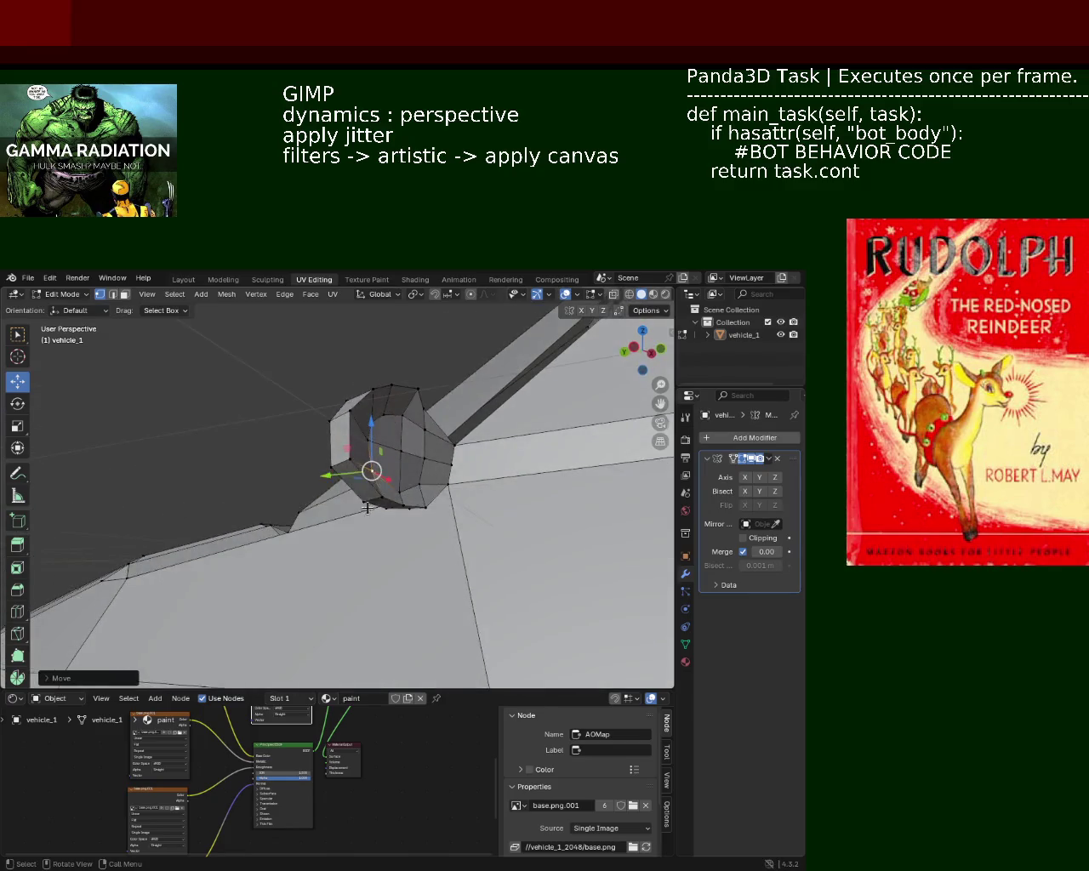
Lower a vertex at the bump's base along Z so it sits against the body
{"action": "left_click", "coordinate": [370, 508]}
{"action": "key", "text": "g"}
{"action": "key", "text": "z"}
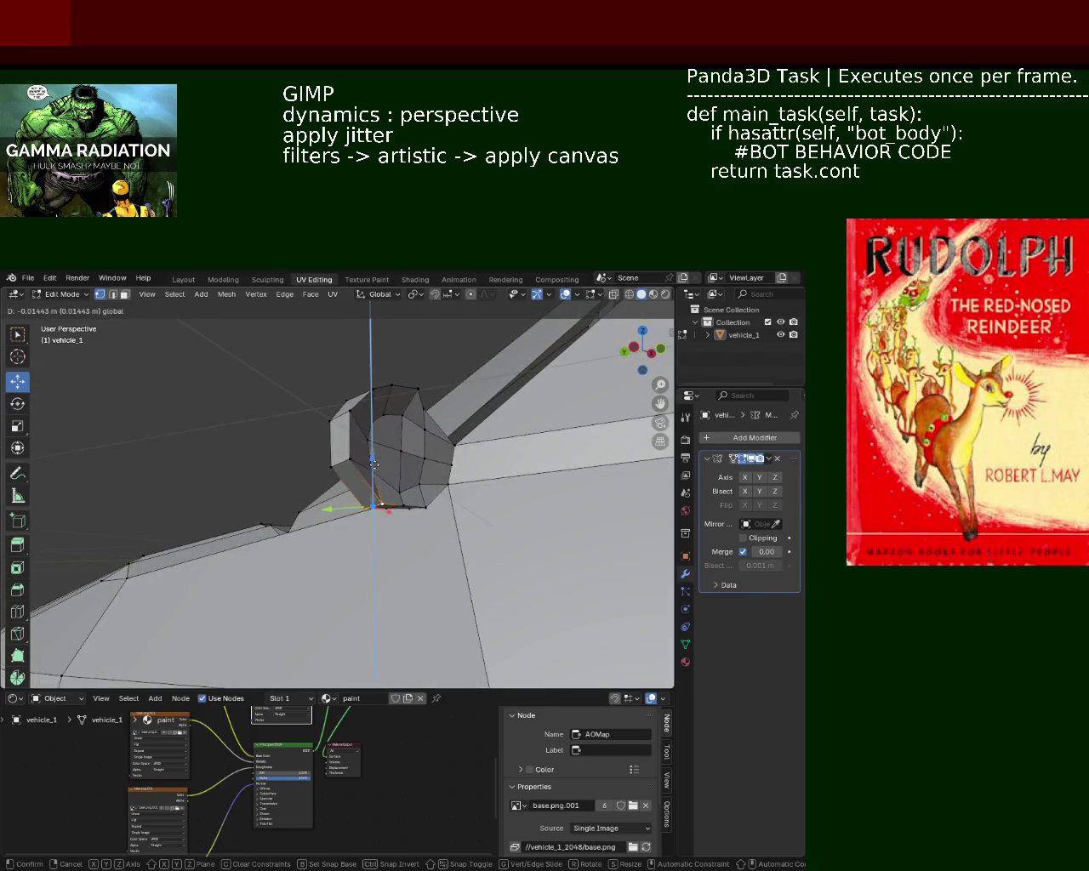
{"action": "left_click", "coordinate": [375, 465]}
{"action": "left_click_drag", "start_coordinate": [374, 465], "coordinate": [388, 501]}
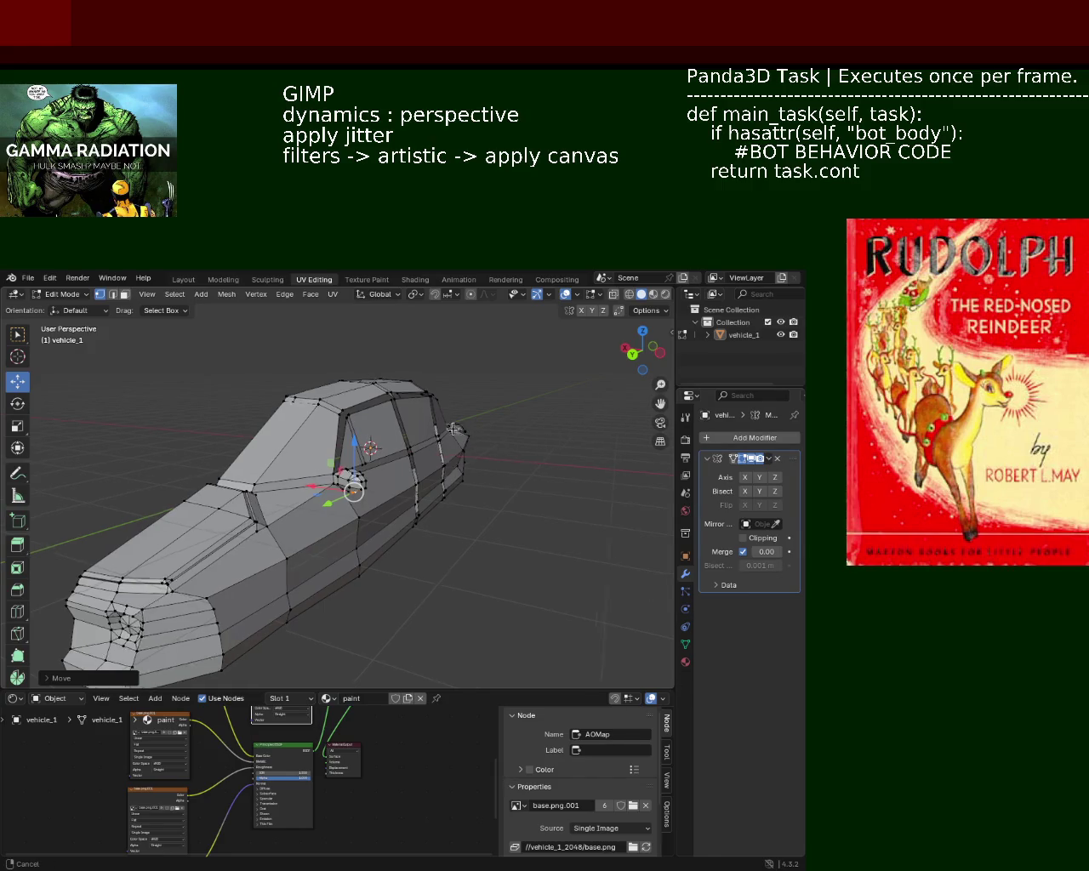
Zoom in on the side-mirror bump and select vertices on it
{"action": "scroll", "scroll_direction": "up", "scroll_amount": 3}
{"action": "left_click_drag", "start_coordinate": [382, 476], "coordinate": [377, 509]}
{"action": "scroll", "scroll_direction": "up", "scroll_amount": 3}
{"action": "left_click", "coordinate": [377, 509]}
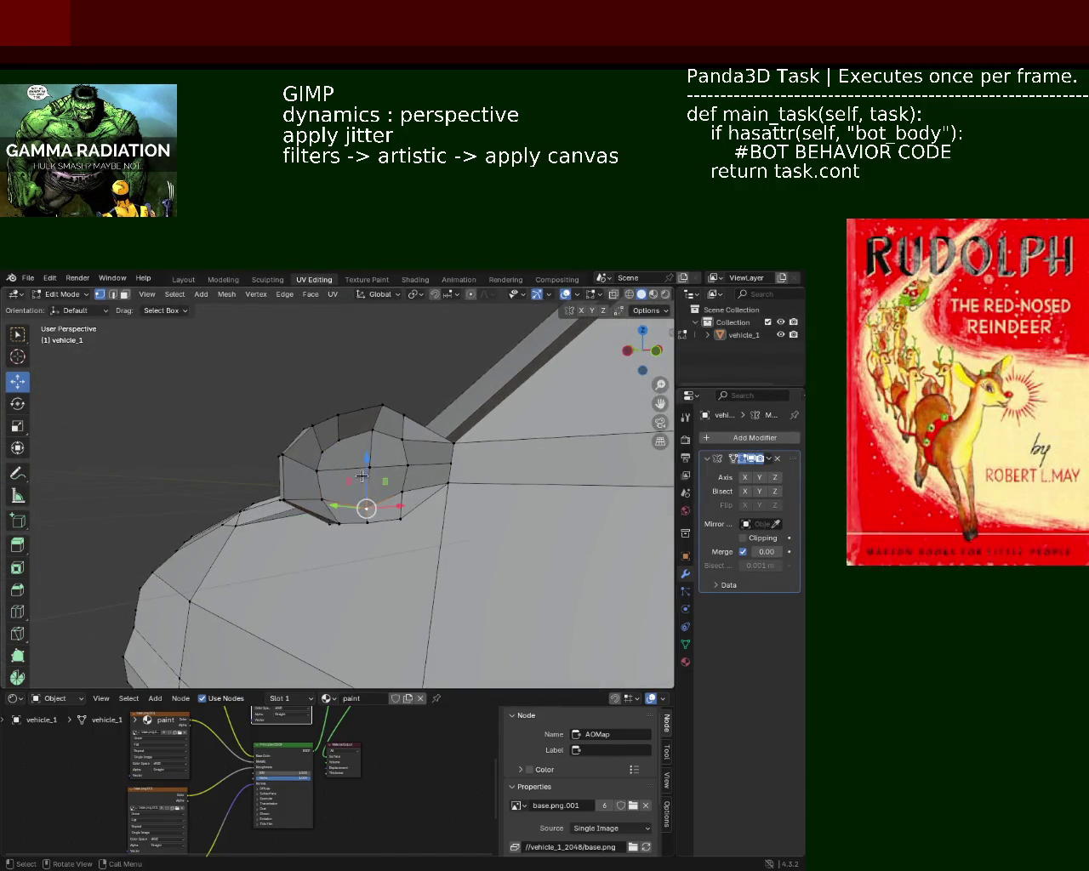
{"action": "left_click", "coordinate": [403, 468]}
{"action": "left_click_drag", "start_coordinate": [403, 468], "coordinate": [269, 449]}
Move a mirror vertex and edge along X, then along Z
{"action": "left_click", "coordinate": [291, 441]}
{"action": "left_click", "coordinate": [316, 428]}
{"action": "key", "text": "g"}
{"action": "key", "text": "x"}
{"action": "left_click", "coordinate": [330, 422]}
{"action": "key", "text": "g"}
{"action": "key", "text": "z"}
{"action": "left_click", "coordinate": [333, 396]}
{"action": "left_click_drag", "start_coordinate": [333, 396], "coordinate": [438, 459]}
Shift two lower mirror vertices sideways along X
{"action": "left_click", "coordinate": [391, 462]}
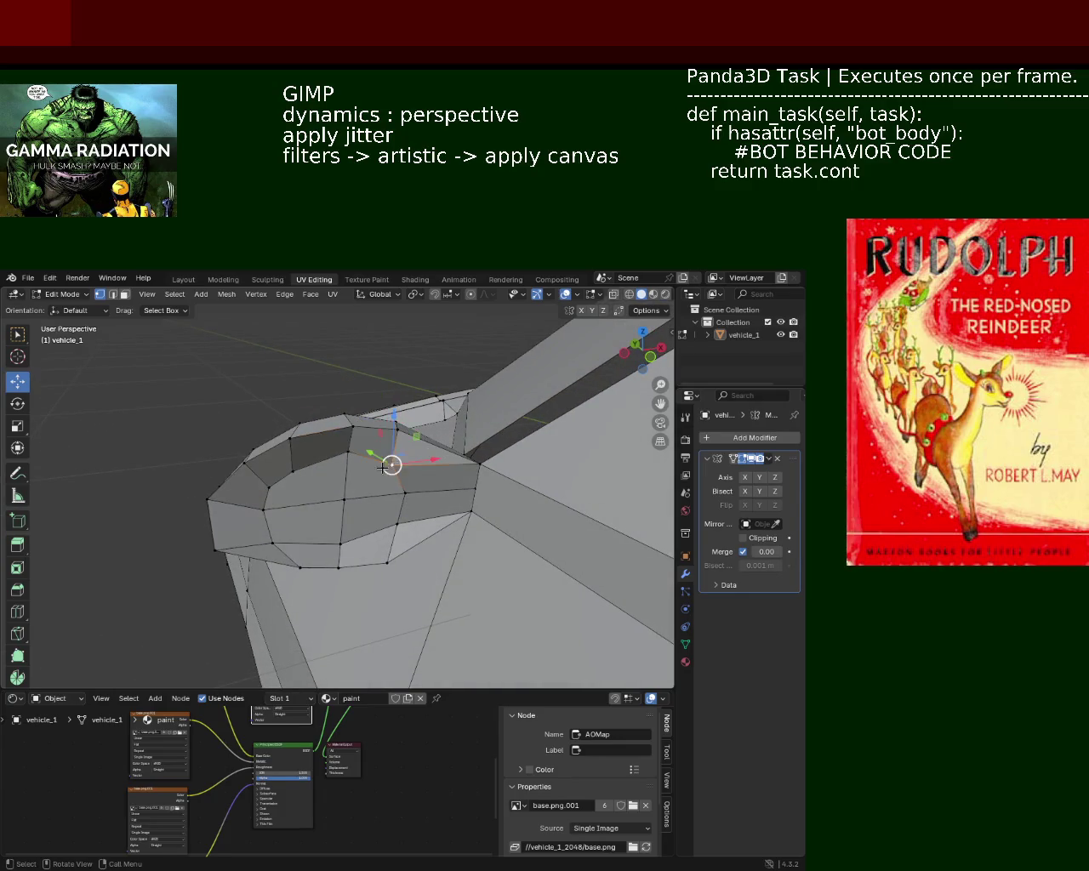
{"action": "key", "text": "g"}
{"action": "key", "text": "x"}
{"action": "left_click", "coordinate": [425, 503]}
{"action": "key", "text": "g"}
{"action": "left_click", "coordinate": [429, 501]}
{"action": "left_click", "coordinate": [402, 523]}
{"action": "key", "text": "g"}
{"action": "key", "text": "x"}
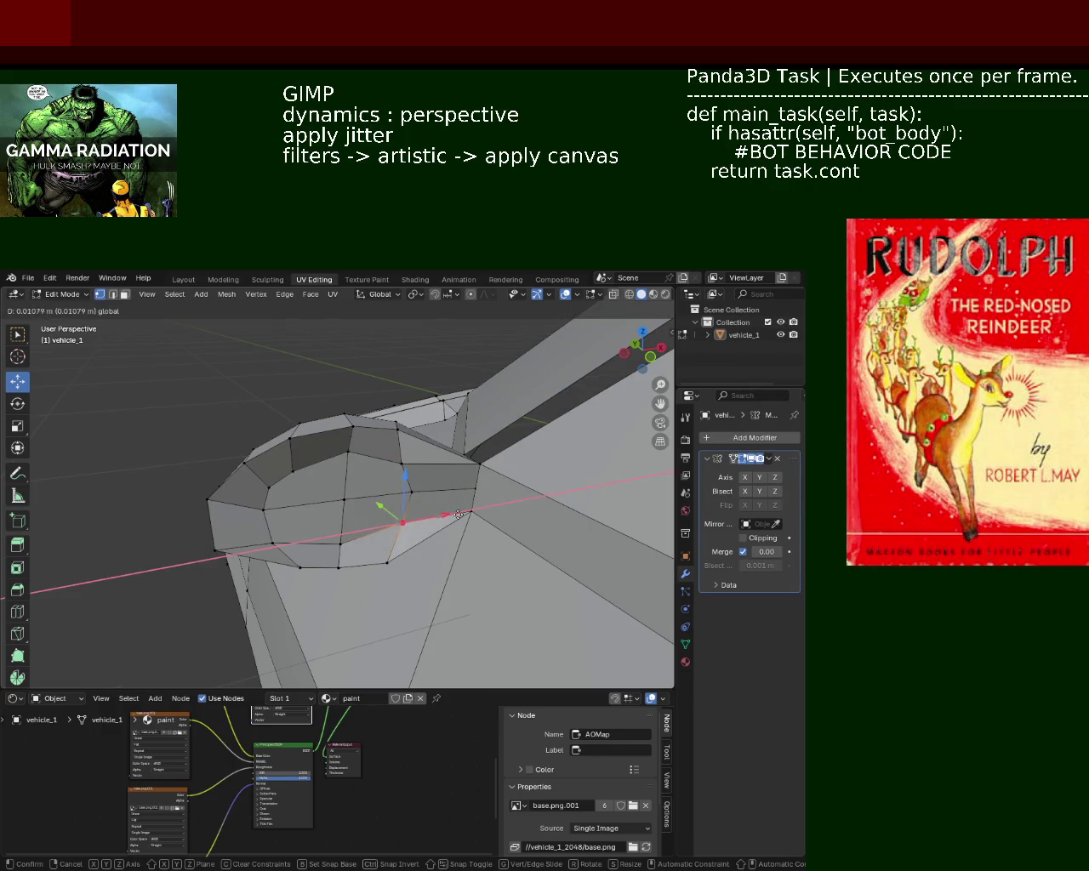
{"action": "left_click", "coordinate": [434, 528]}
Nudge a higher vertex on the mirror slightly right along X
{"action": "left_click", "coordinate": [340, 543]}
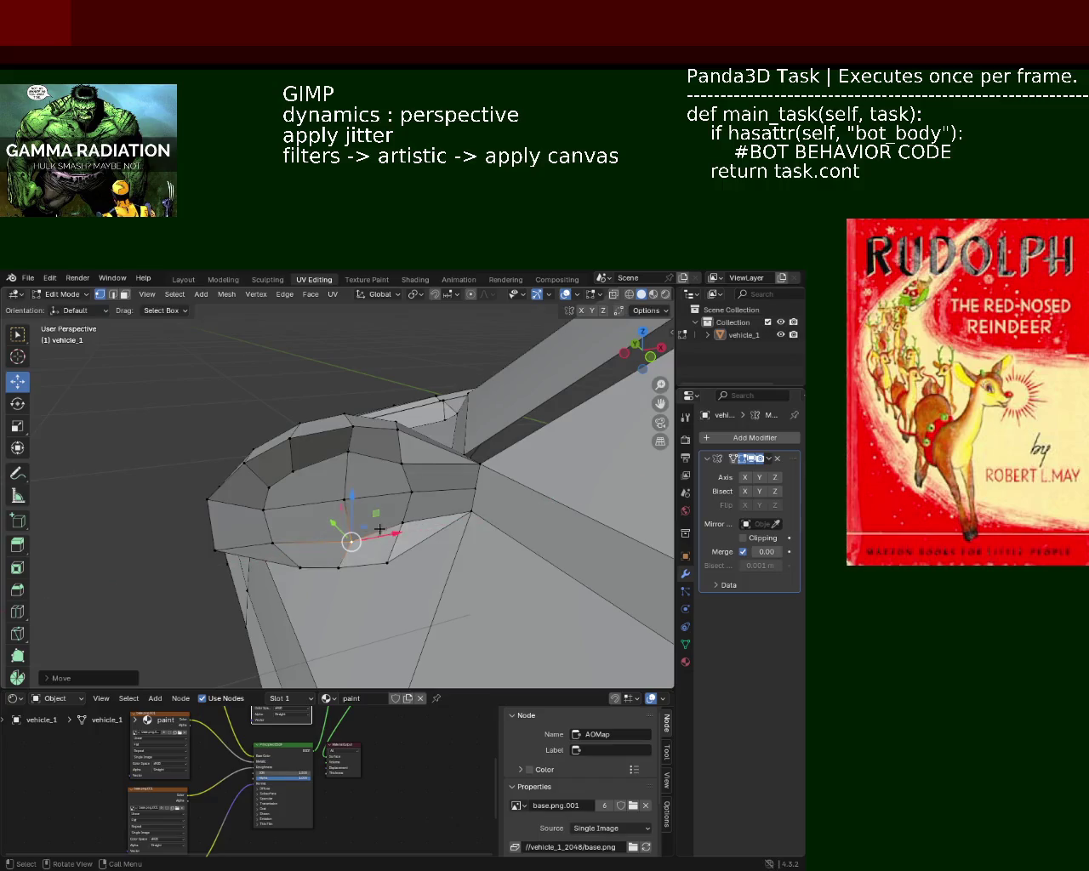
{"action": "left_click", "coordinate": [345, 501]}
{"action": "key", "text": "g"}
{"action": "key", "text": "x"}
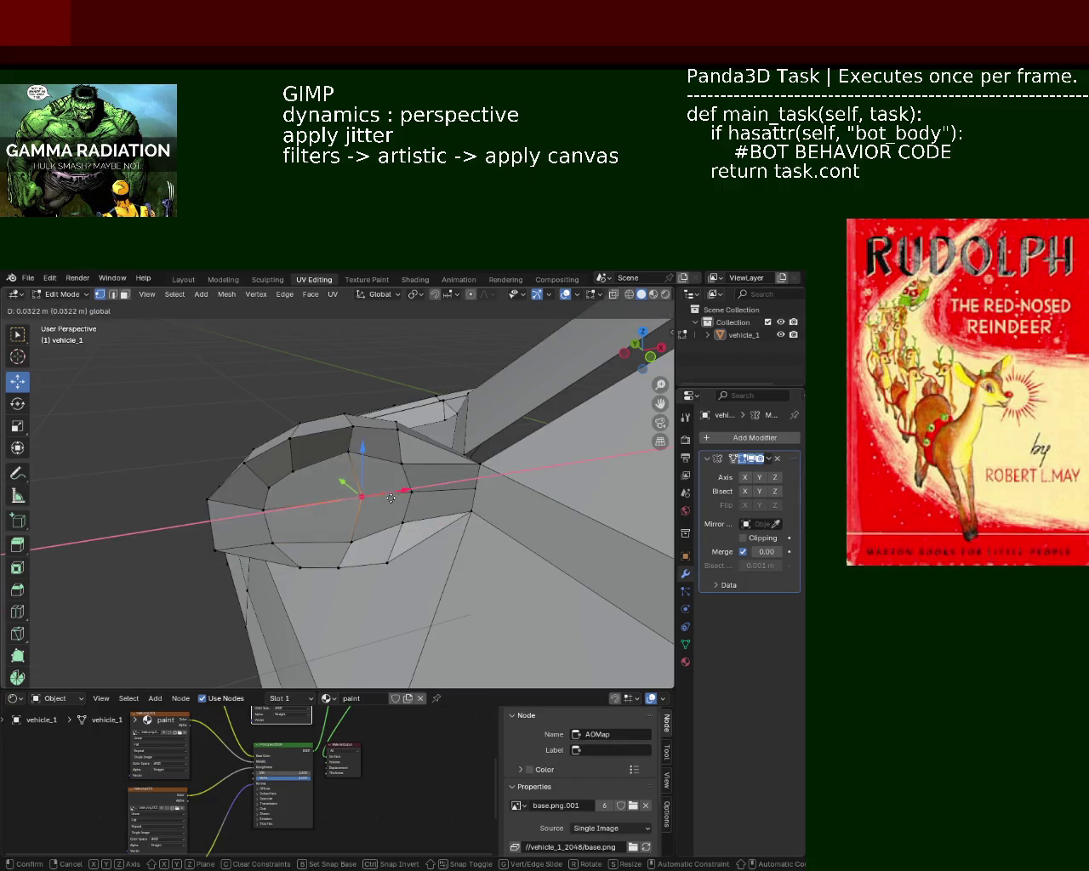
{"action": "left_click", "coordinate": [340, 502]}
{"action": "left_click_drag", "start_coordinate": [339, 502], "coordinate": [452, 477]}
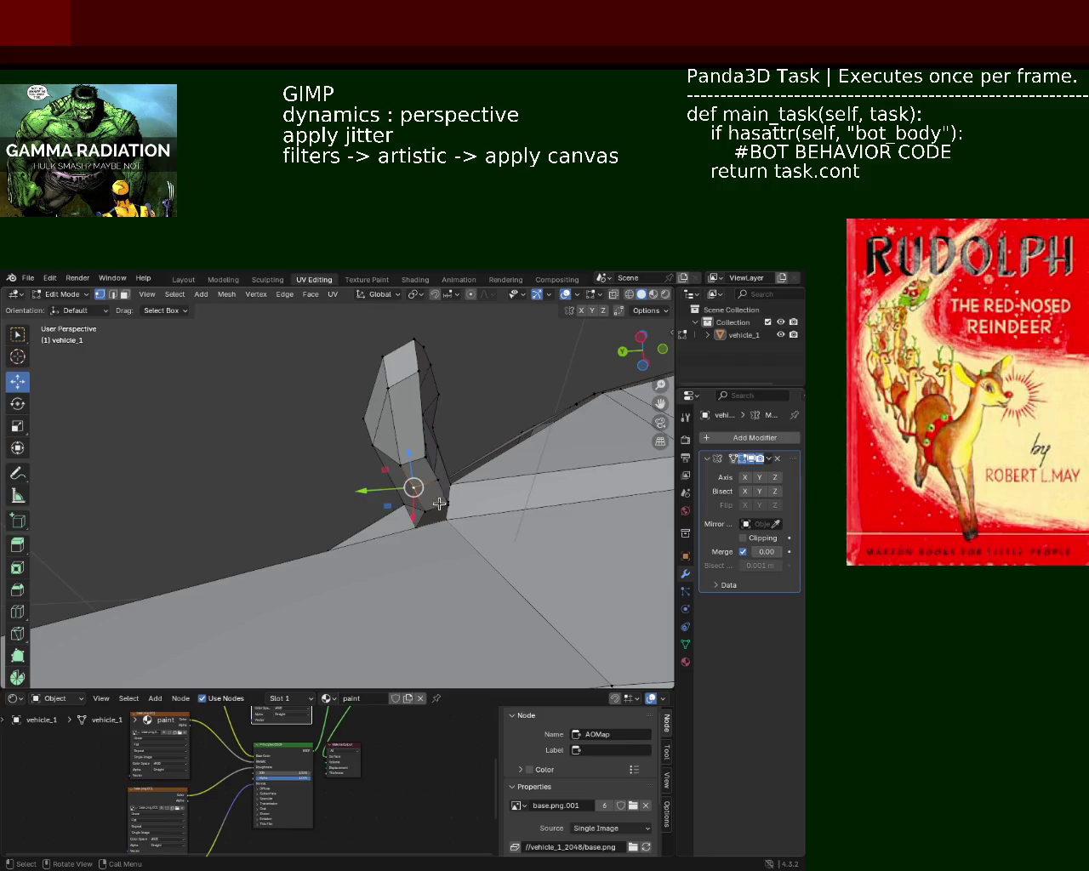
Move the protrusion's vertical edge loop and its left vertical edge along Y
{"action": "left_click", "coordinate": [410, 465]}
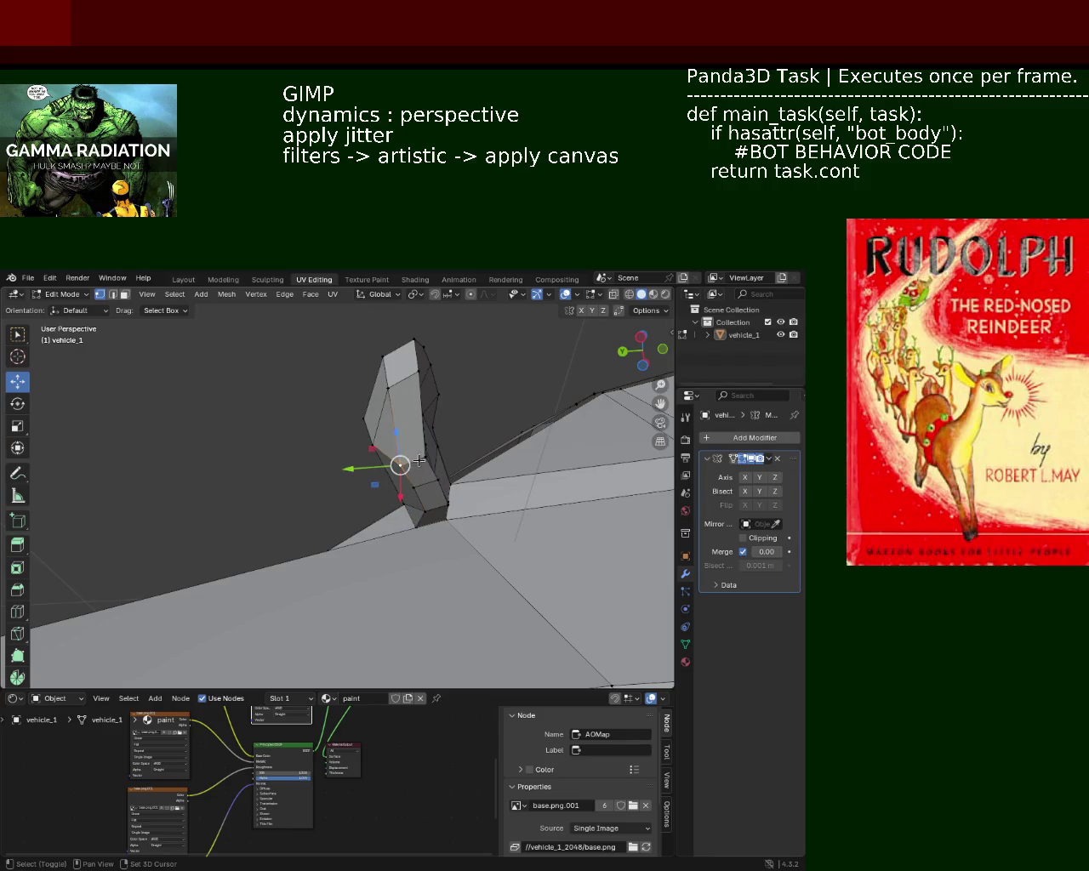
{"action": "key", "text": "g"}
{"action": "key", "text": "y"}
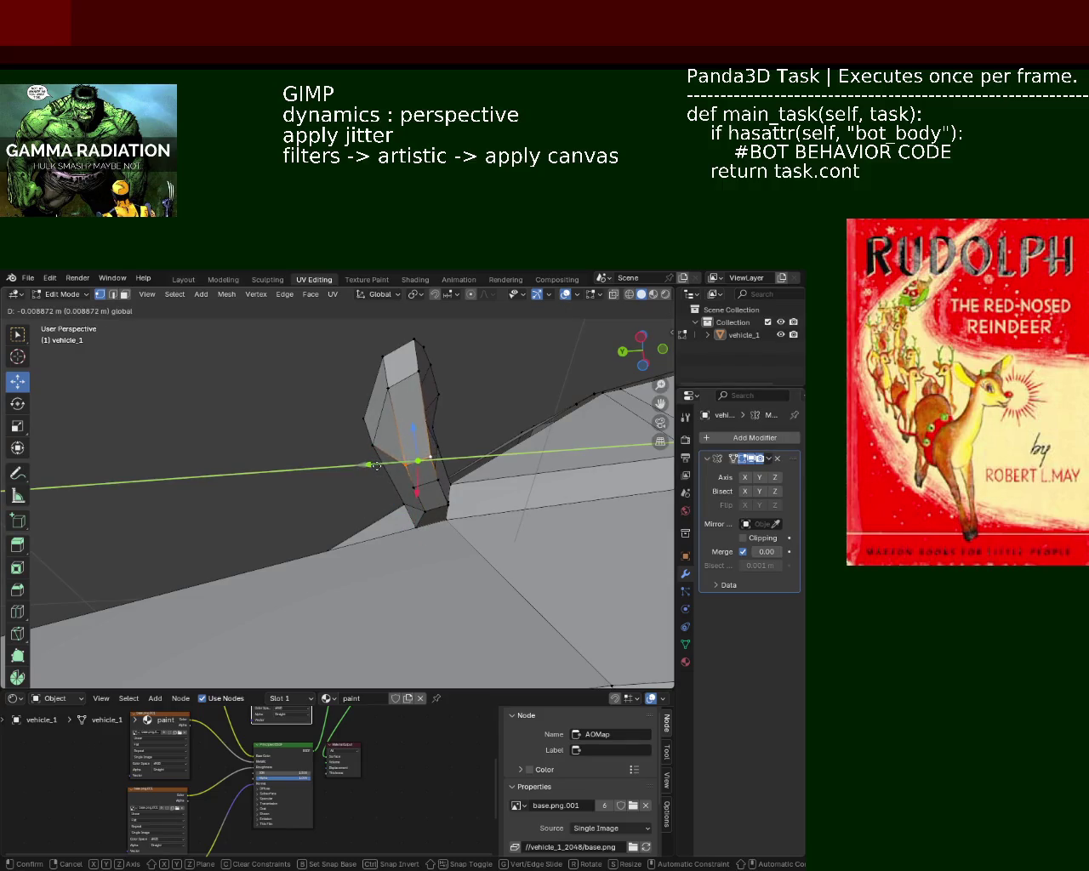
{"action": "left_click", "coordinate": [381, 465]}
{"action": "left_click_drag", "start_coordinate": [381, 465], "coordinate": [358, 461]}
{"action": "left_click", "coordinate": [340, 443]}
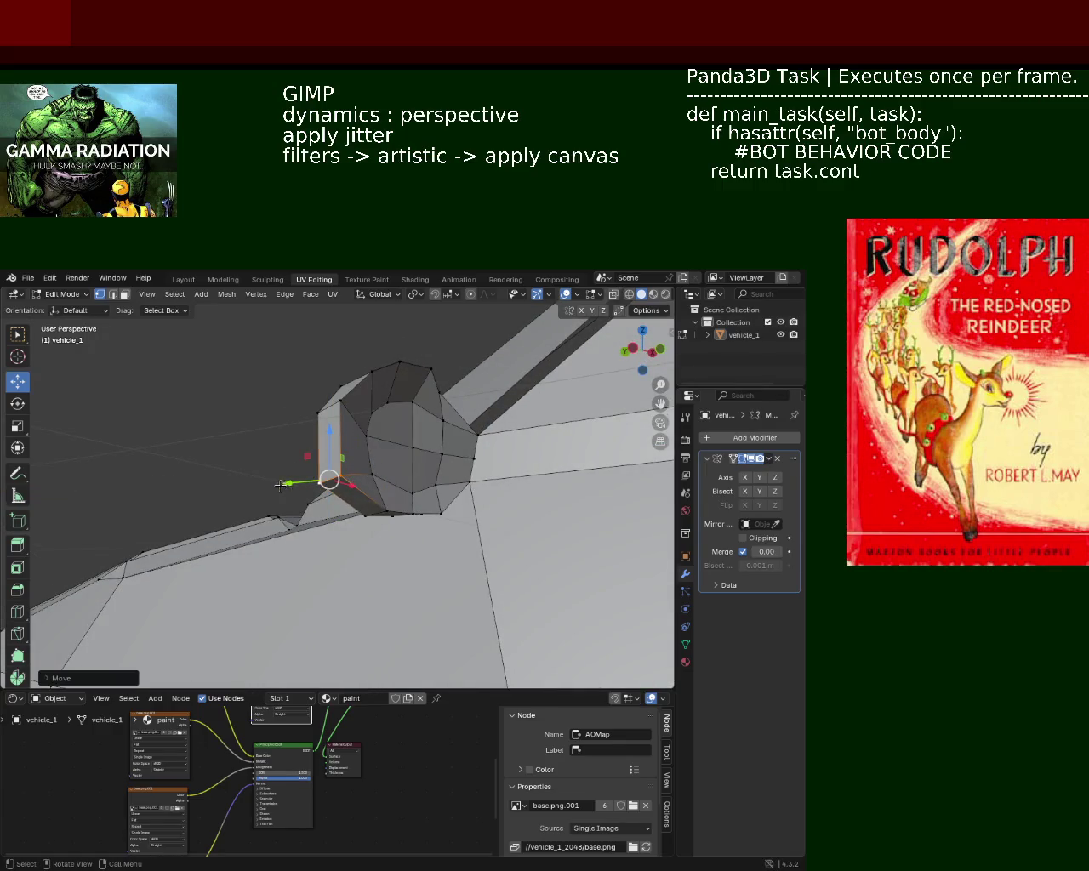
{"action": "key", "text": "g"}
{"action": "key", "text": "y"}
{"action": "left_click", "coordinate": [308, 482]}
{"action": "left_click_drag", "start_coordinate": [308, 482], "coordinate": [469, 479]}
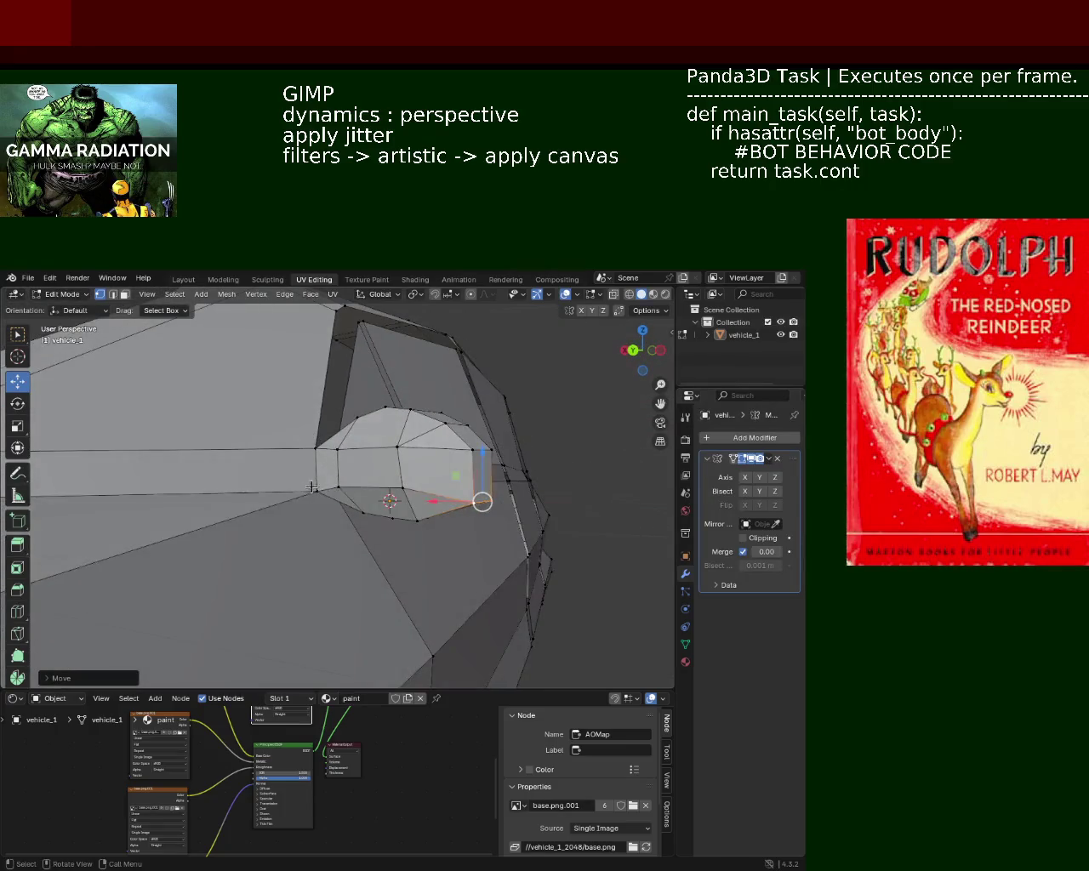
Box-select a group of protrusion vertices and move them along one axis
{"action": "left_click", "coordinate": [468, 479]}
{"action": "key", "text": "b"}
{"action": "left_click_drag", "start_coordinate": [457, 434], "coordinate": [479, 473]}
{"action": "left_click_drag", "start_coordinate": [478, 472], "coordinate": [417, 527]}
{"action": "key", "text": "g"}
{"action": "key", "text": "x"}
{"action": "left_click", "coordinate": [411, 537]}
{"action": "left_click_drag", "start_coordinate": [330, 449], "coordinate": [393, 478]}
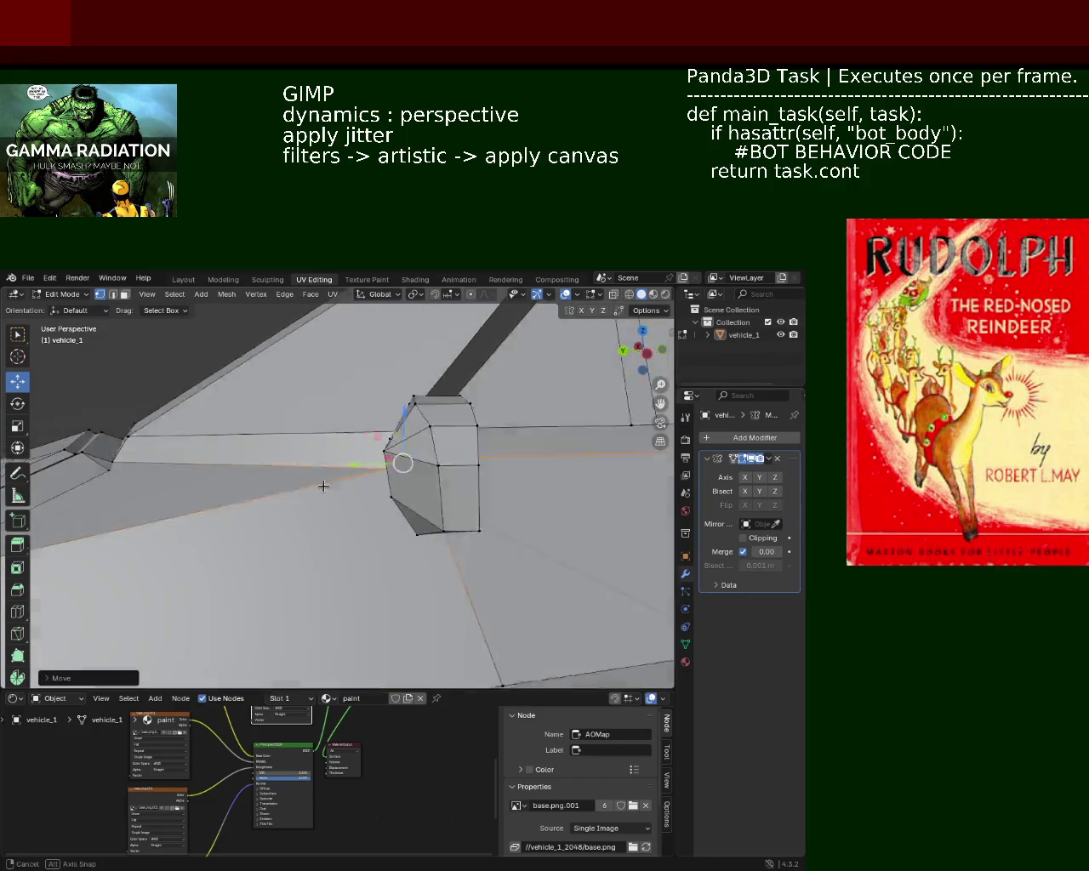
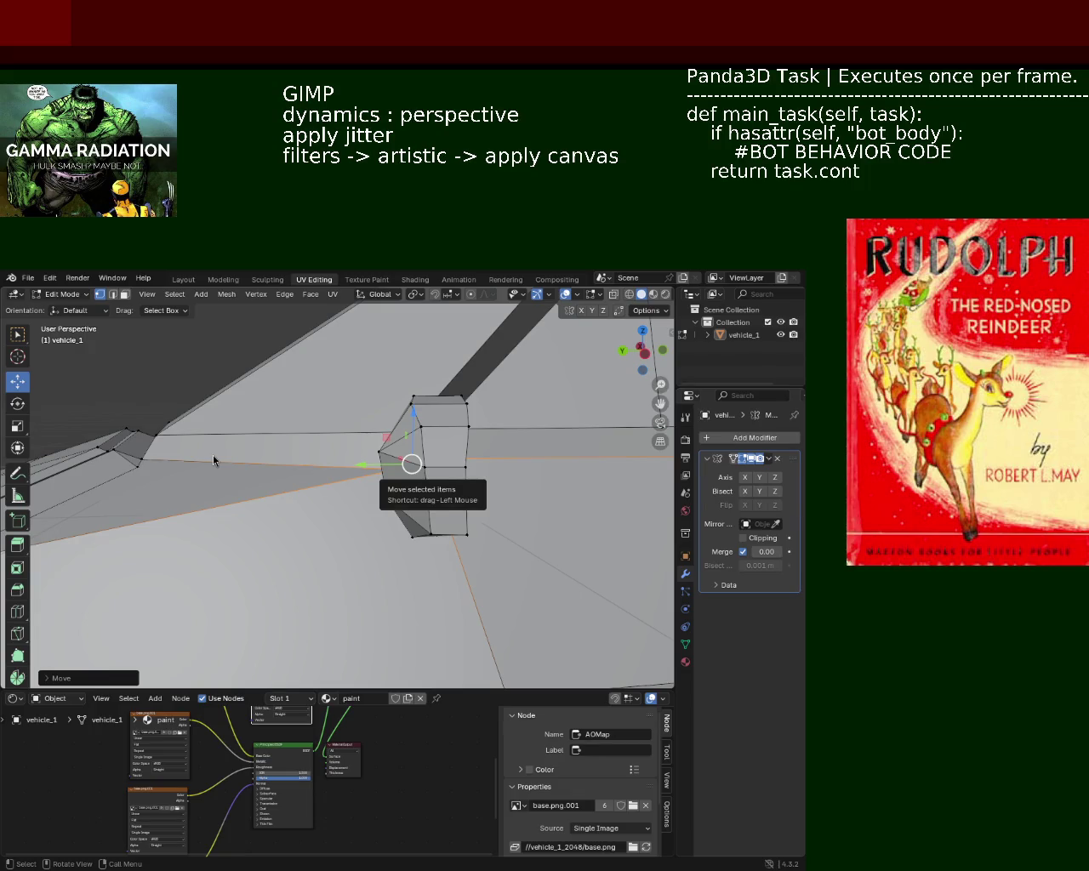
Pick a vertex on the bulge's edge and move it twice along the Y axis
{"action": "left_click_drag", "start_coordinate": [418, 381], "coordinate": [374, 470]}
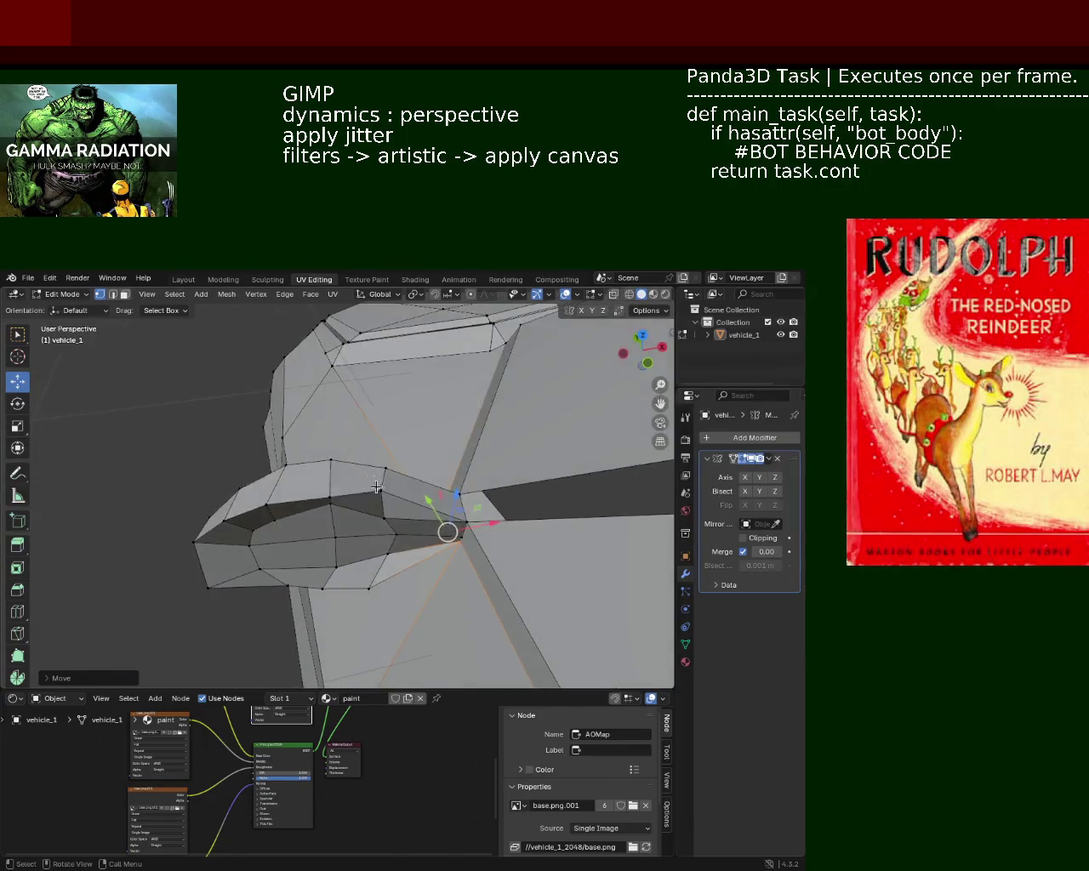
{"action": "left_click", "coordinate": [374, 467]}
{"action": "key", "text": "g"}
{"action": "key", "text": "y"}
{"action": "left_click", "coordinate": [367, 474]}
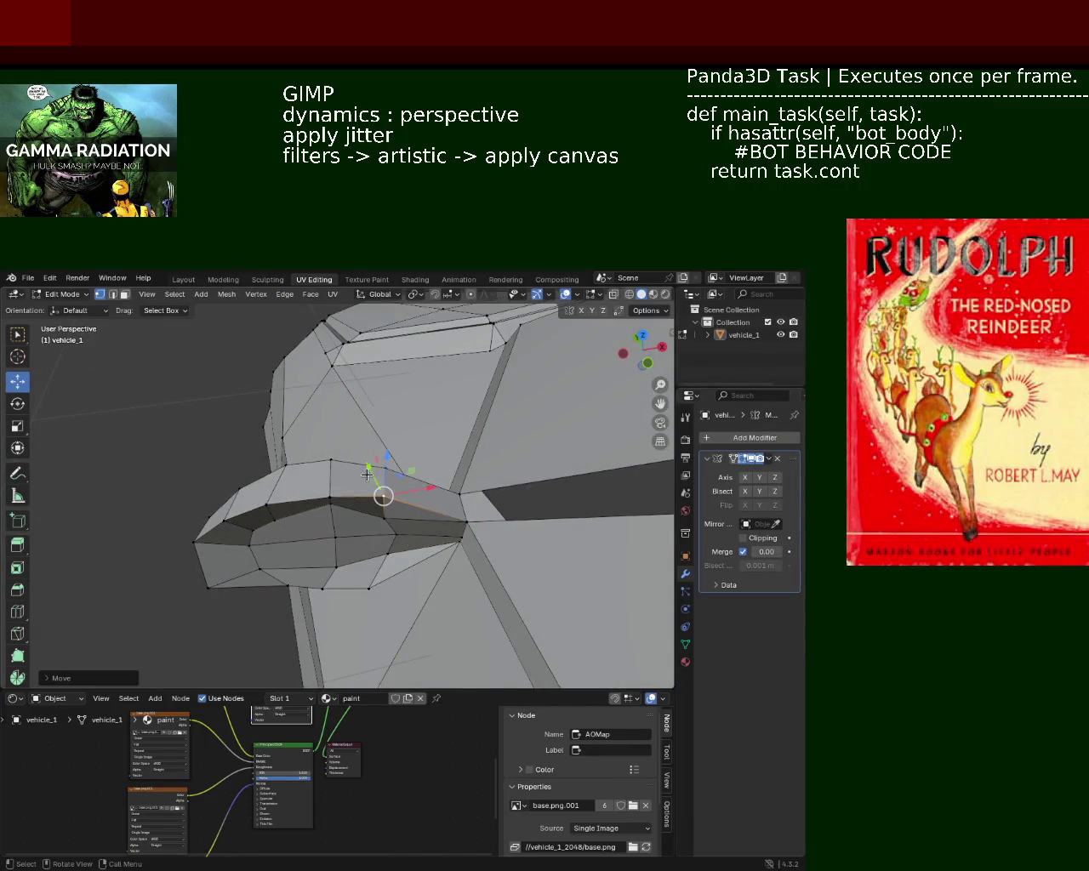
{"action": "key", "text": "g"}
{"action": "key", "text": "y"}
{"action": "left_click", "coordinate": [366, 469]}
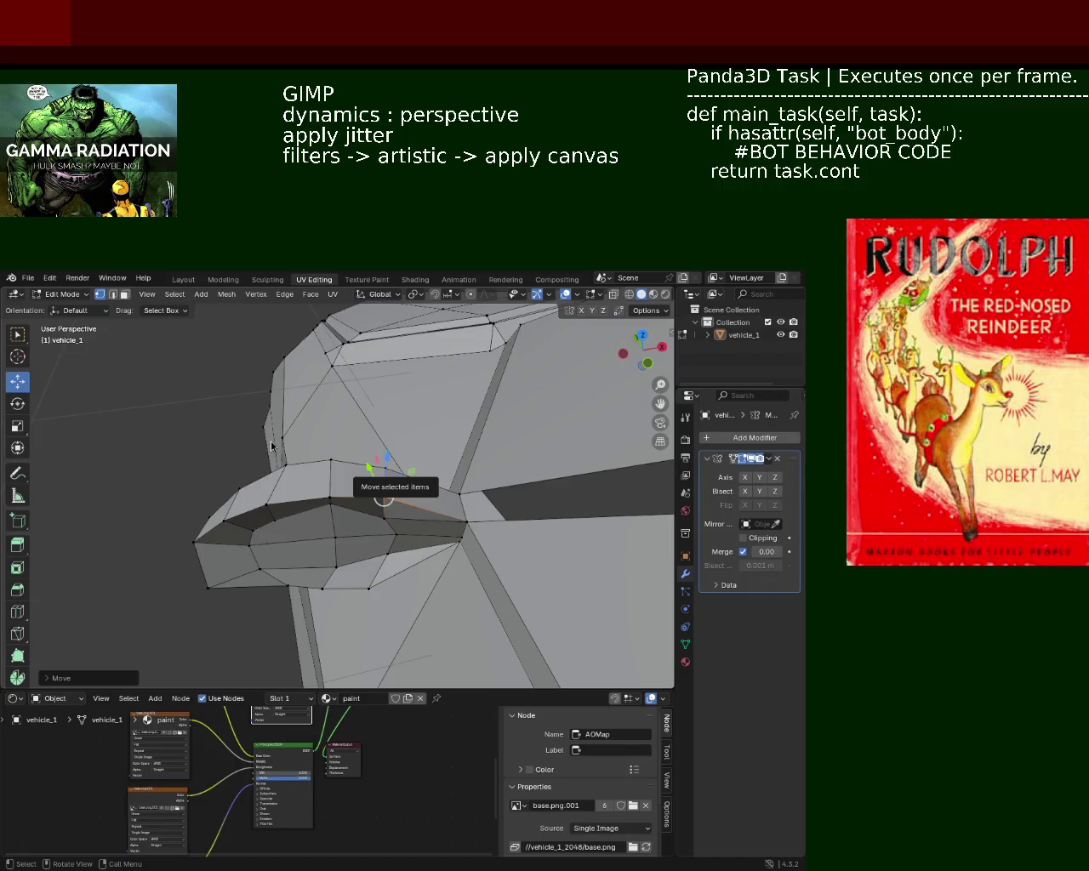
{"action": "left_click_drag", "start_coordinate": [529, 408], "coordinate": [392, 451]}
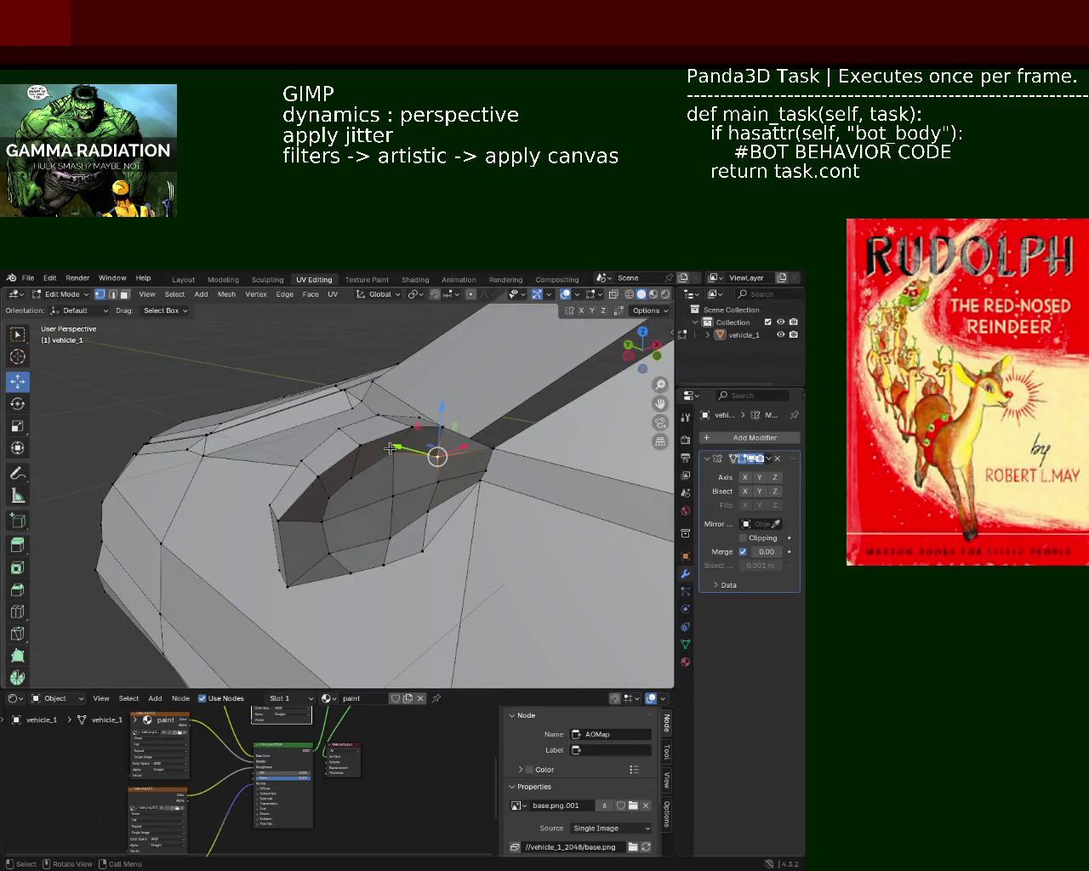
Move the selected bulge vertex three times along Y, pulling it downward
{"action": "key", "text": "g"}
{"action": "key", "text": "y"}
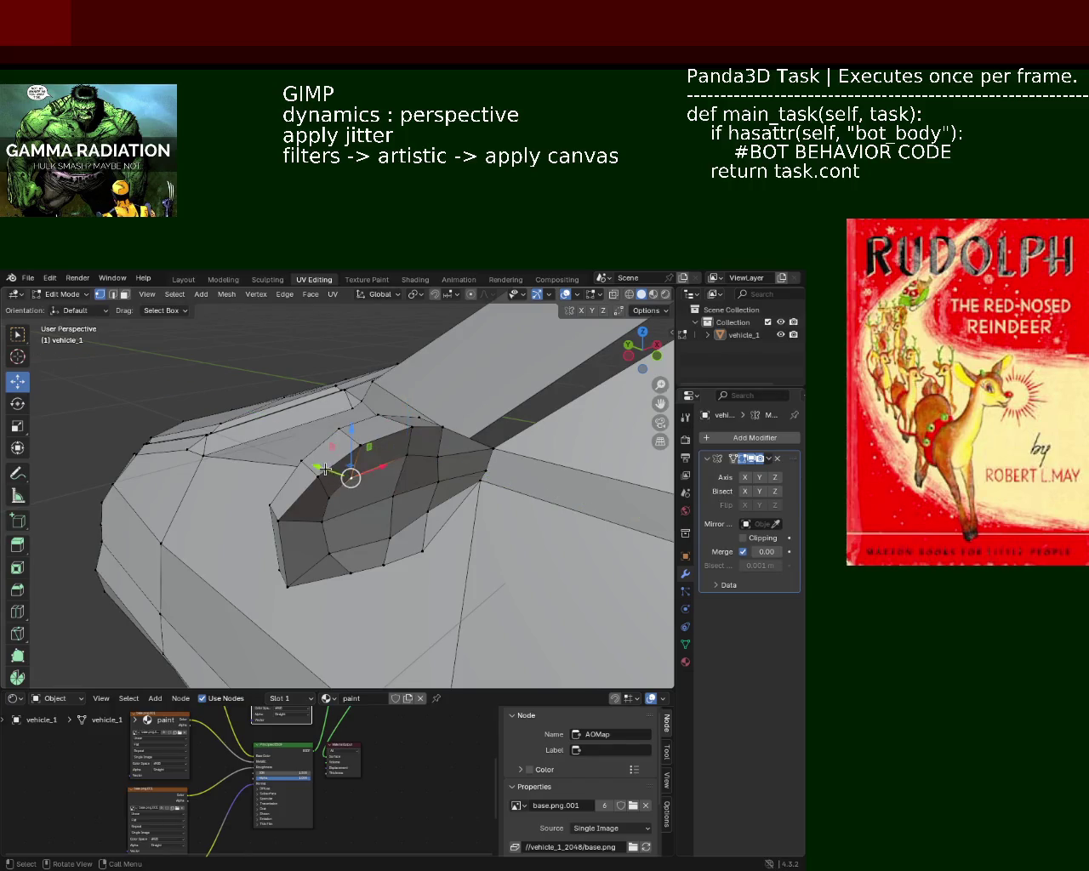
{"action": "left_click", "coordinate": [338, 477]}
{"action": "key", "text": "g"}
{"action": "key", "text": "y"}
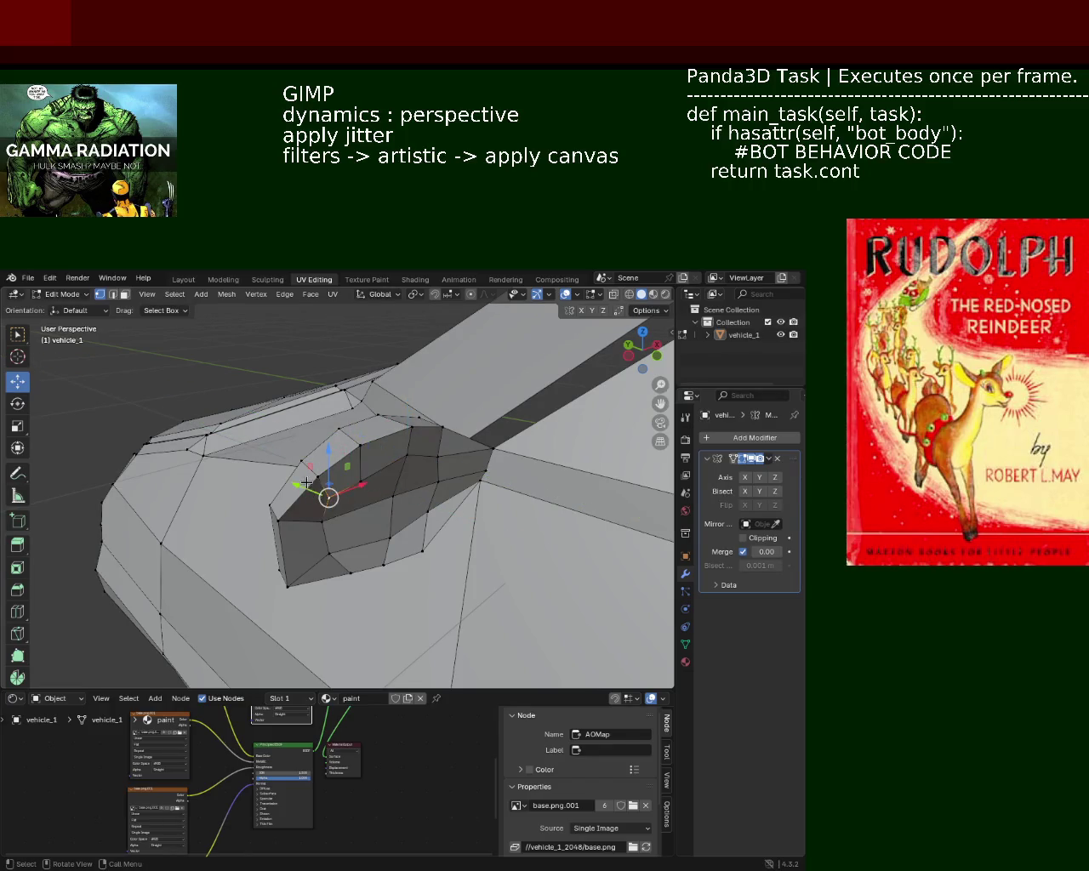
{"action": "left_click", "coordinate": [318, 493]}
{"action": "key", "text": "g"}
{"action": "key", "text": "y"}
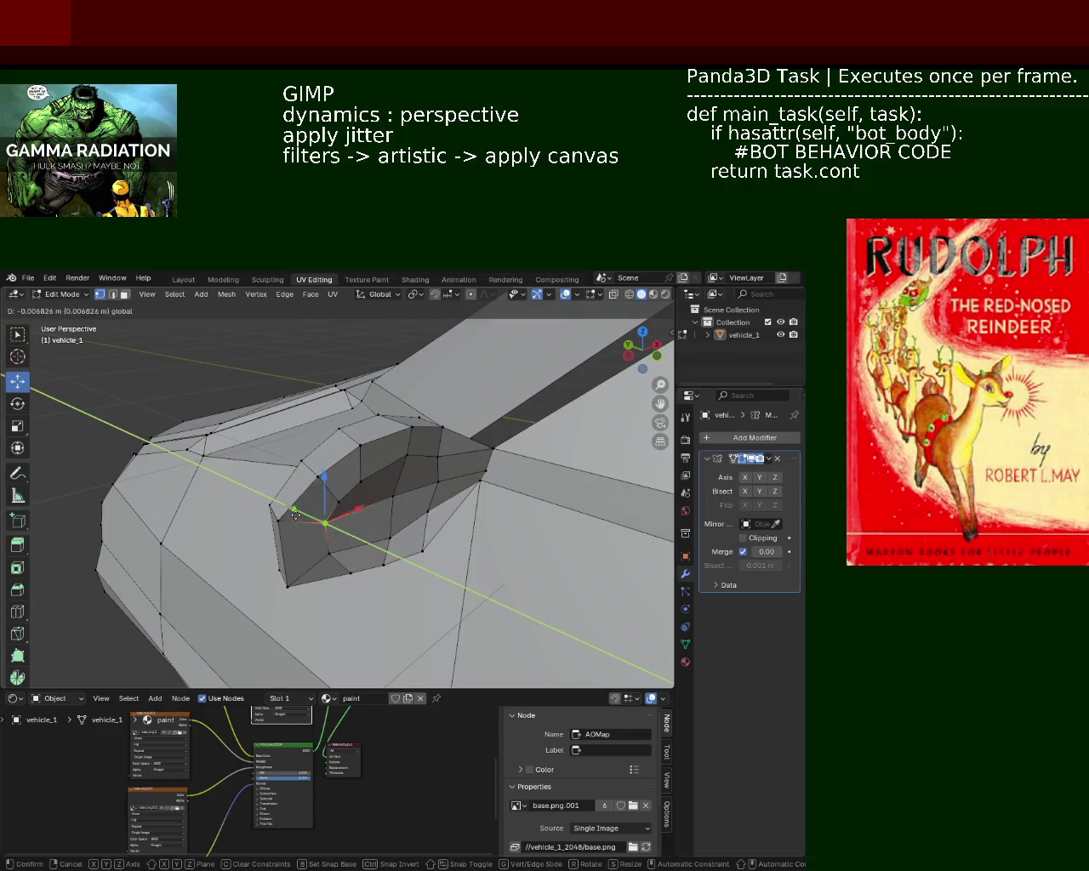
{"action": "left_click", "coordinate": [312, 558]}
Shift a vertex on the bulge's lower edge along the X axis
{"action": "left_click_drag", "start_coordinate": [312, 557], "coordinate": [255, 474]}
{"action": "left_click", "coordinate": [284, 497]}
{"action": "key", "text": "g"}
{"action": "key", "text": "x"}
{"action": "left_click", "coordinate": [254, 472]}
{"action": "key", "text": "g"}
{"action": "key", "text": "x"}
{"action": "left_click", "coordinate": [256, 473]}
{"action": "left_click_drag", "start_coordinate": [255, 473], "coordinate": [286, 496]}
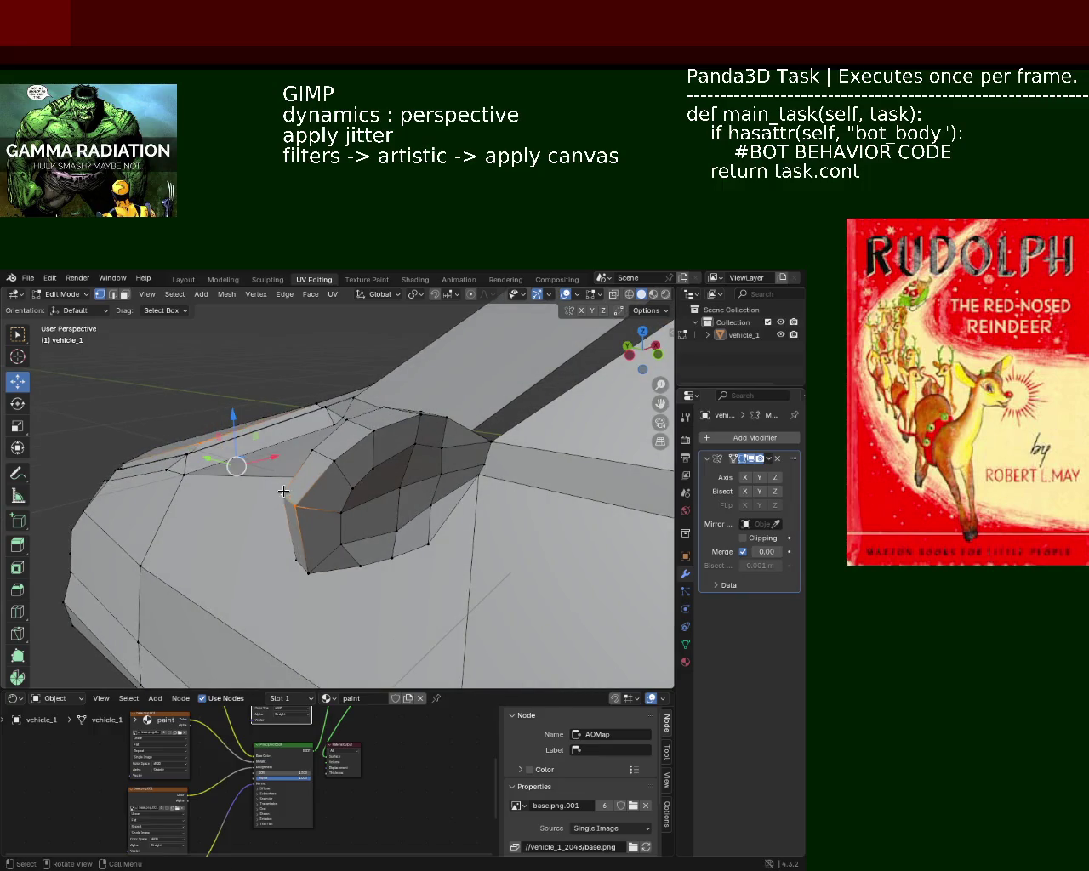
{"action": "key", "text": "g"}
{"action": "key", "text": "x"}
{"action": "left_click", "coordinate": [332, 489]}
Raise a lower bulge vertex along Z, then shift it along X
{"action": "left_click", "coordinate": [305, 568]}
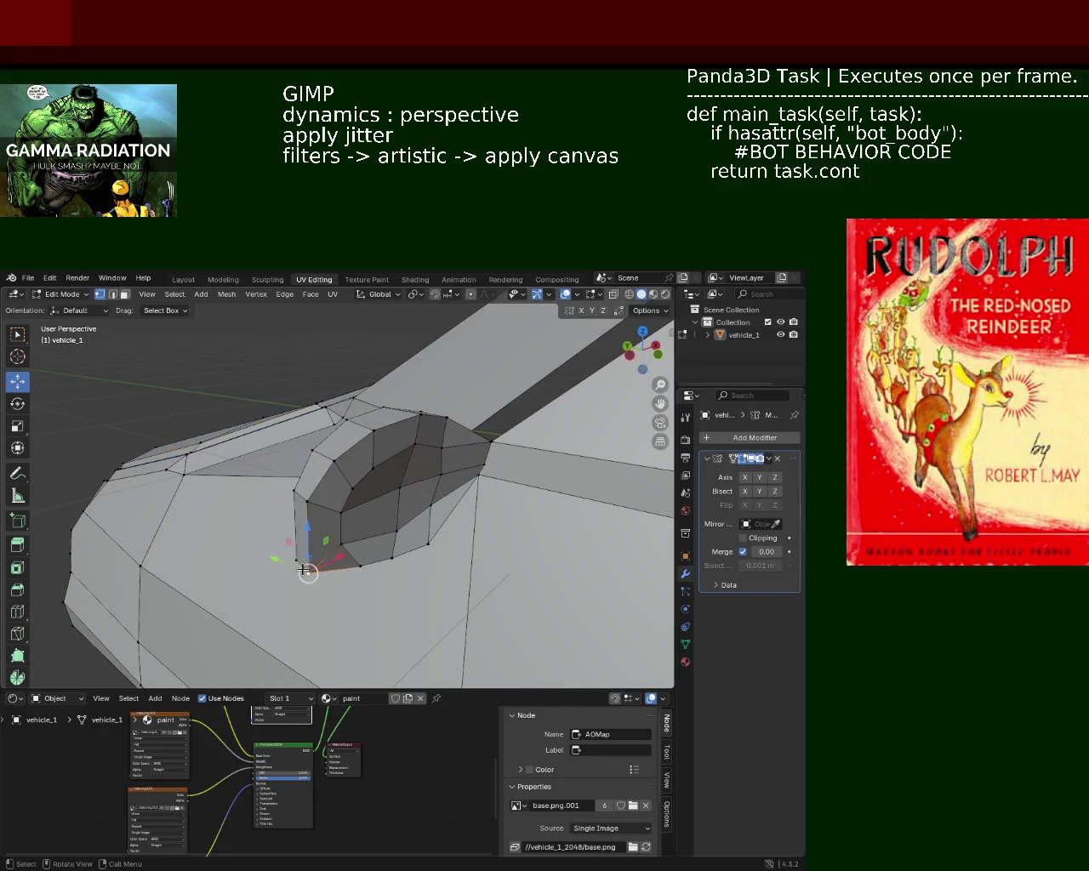
{"action": "key", "text": "g"}
{"action": "key", "text": "z"}
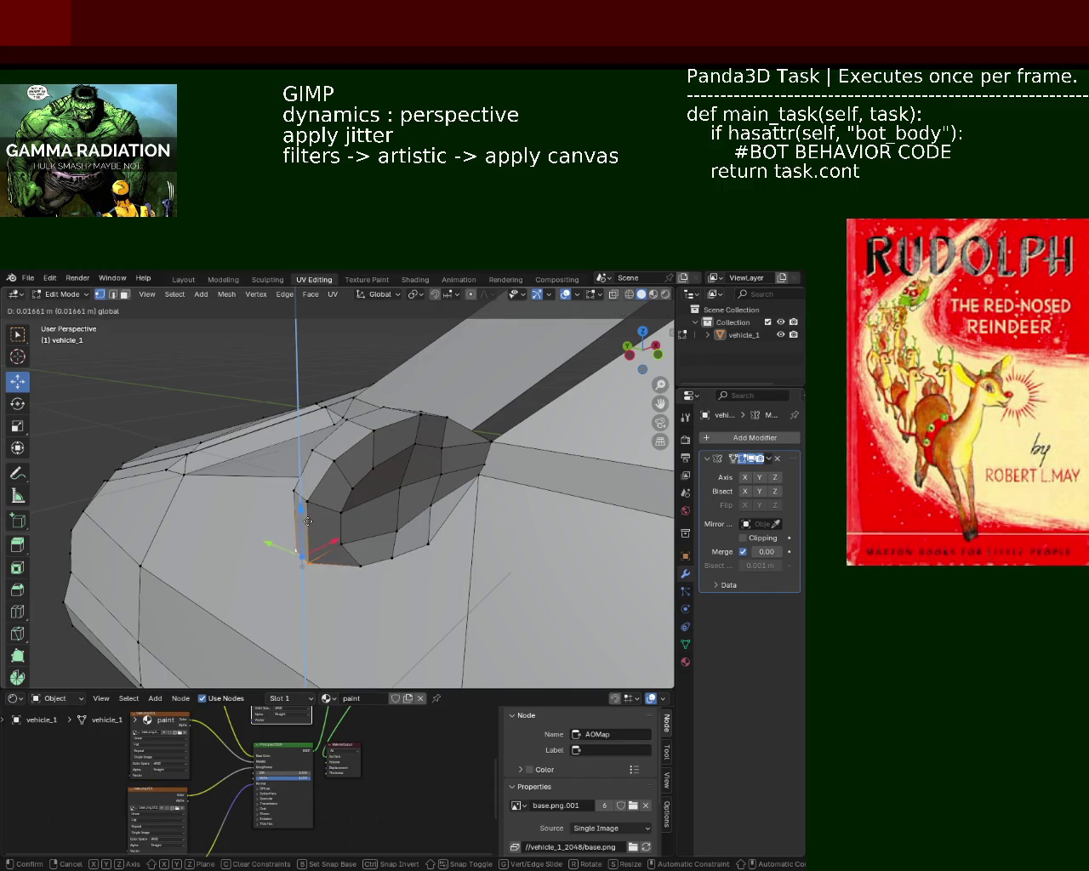
{"action": "left_click", "coordinate": [308, 526]}
{"action": "key", "text": "g"}
{"action": "key", "text": "x"}
{"action": "left_click", "coordinate": [338, 546]}
Slide a vertex on the bulge's lower front along the X axis
{"action": "scroll", "scroll_direction": "up", "scroll_amount": 3}
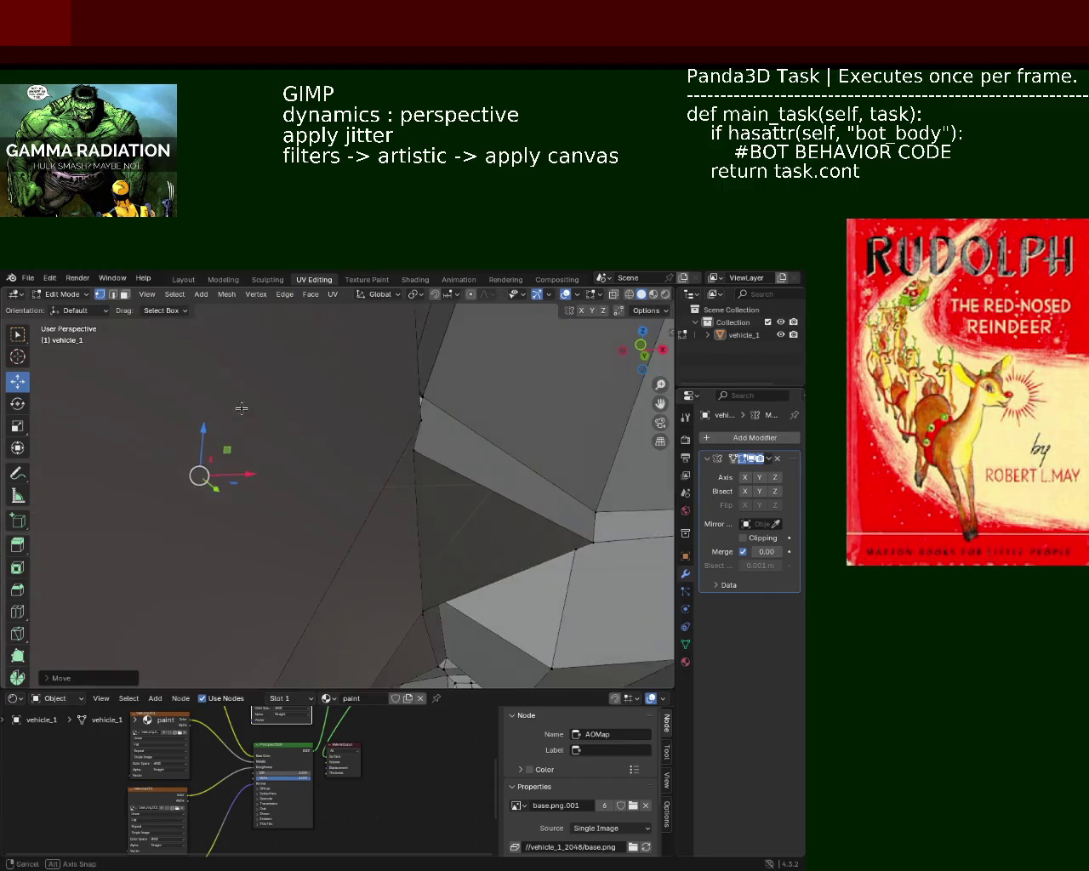
{"action": "left_click_drag", "start_coordinate": [241, 409], "coordinate": [360, 505]}
{"action": "left_click", "coordinate": [368, 524]}
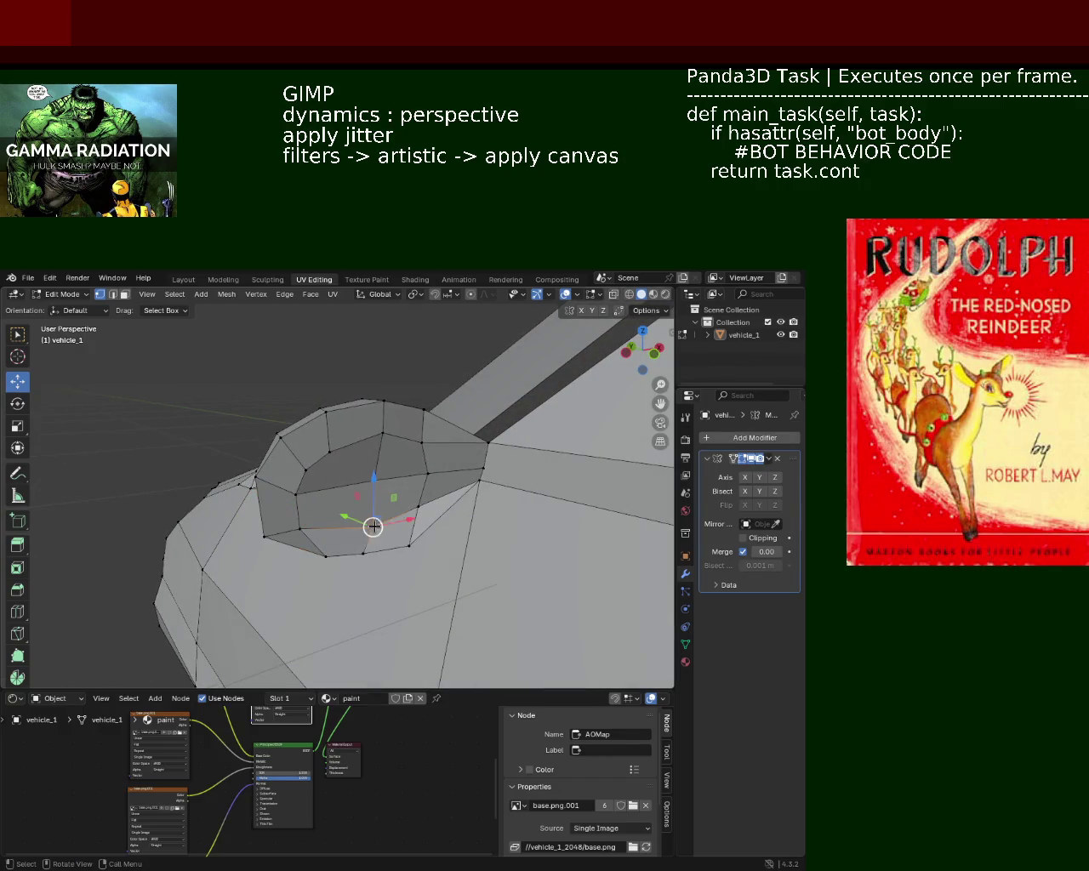
{"action": "key", "text": "g"}
{"action": "key", "text": "x"}
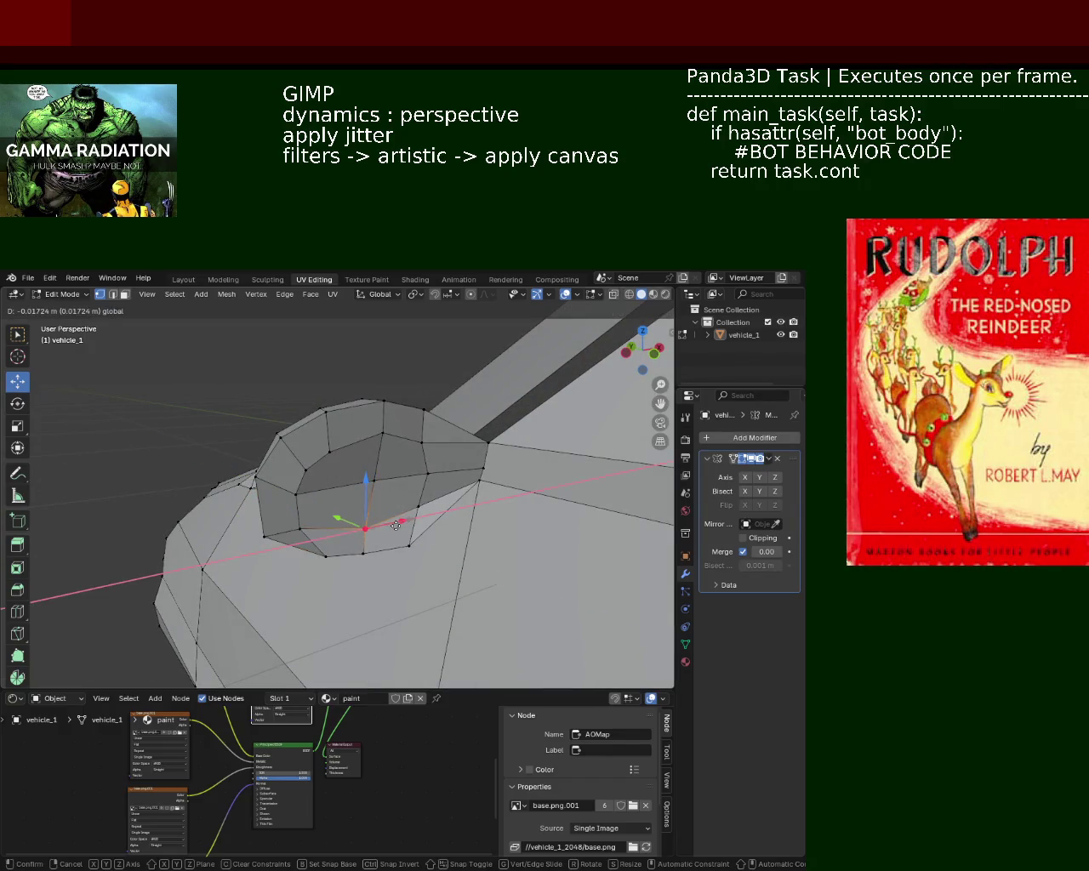
{"action": "left_click", "coordinate": [396, 526]}
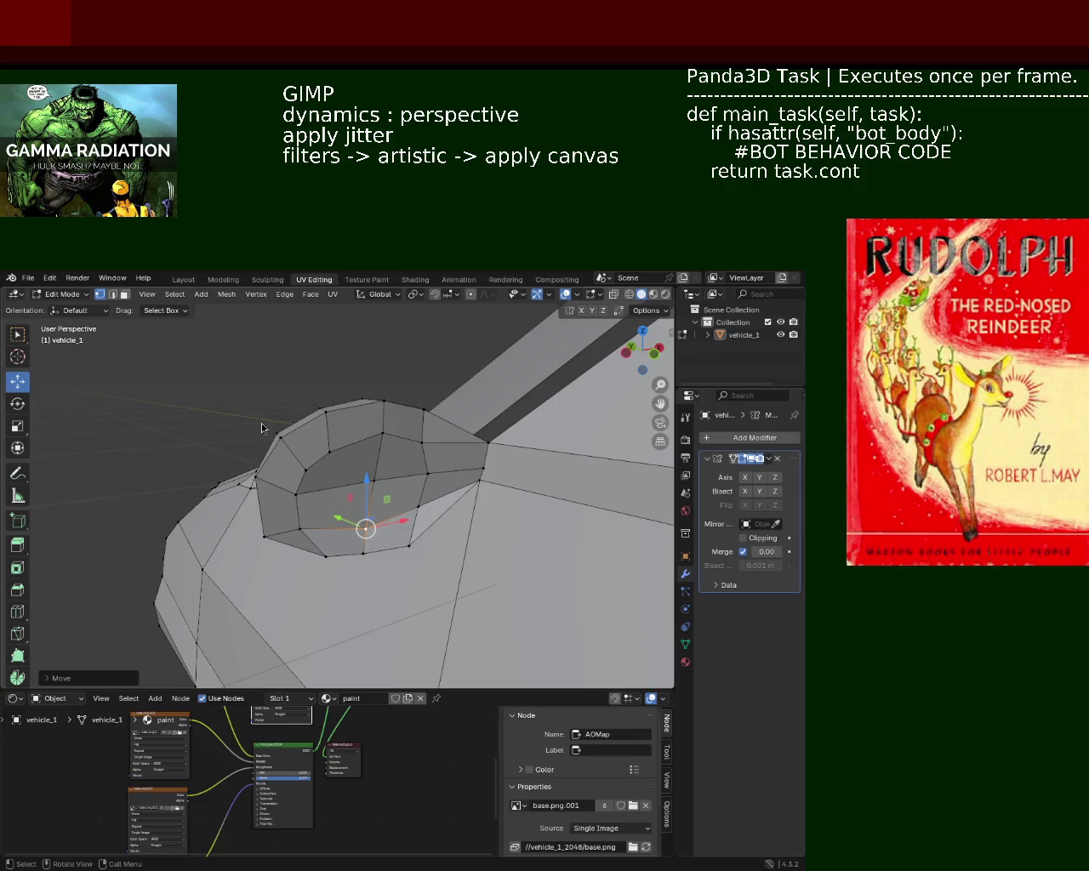
Lower the vertices along the bulge's top ridge on the Z axis
{"action": "left_click", "coordinate": [384, 422]}
{"action": "key", "text": "g"}
{"action": "key", "text": "z"}
{"action": "left_click", "coordinate": [391, 412]}
{"action": "left_click_drag", "start_coordinate": [382, 437], "coordinate": [365, 406]}
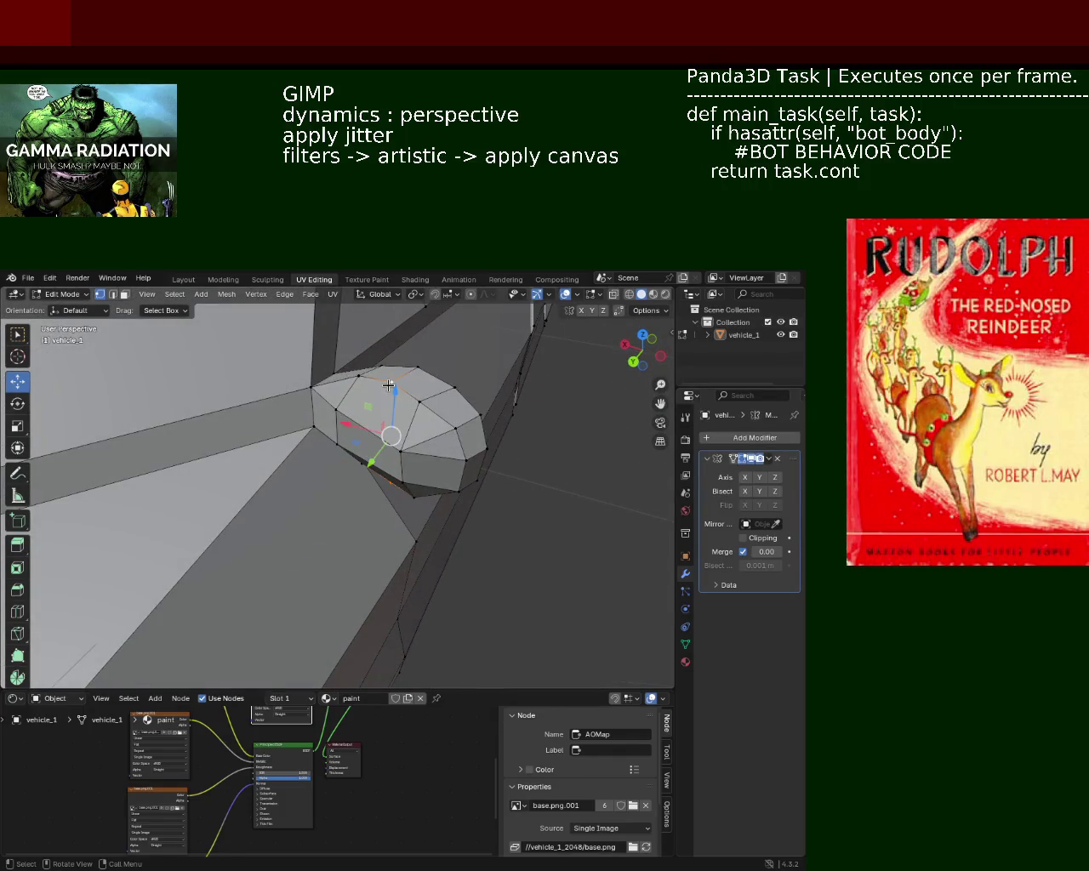
Slide selected bulge vertices slightly along Y, then move them along Z
{"action": "left_click", "coordinate": [389, 383]}
{"action": "left_click", "coordinate": [360, 469]}
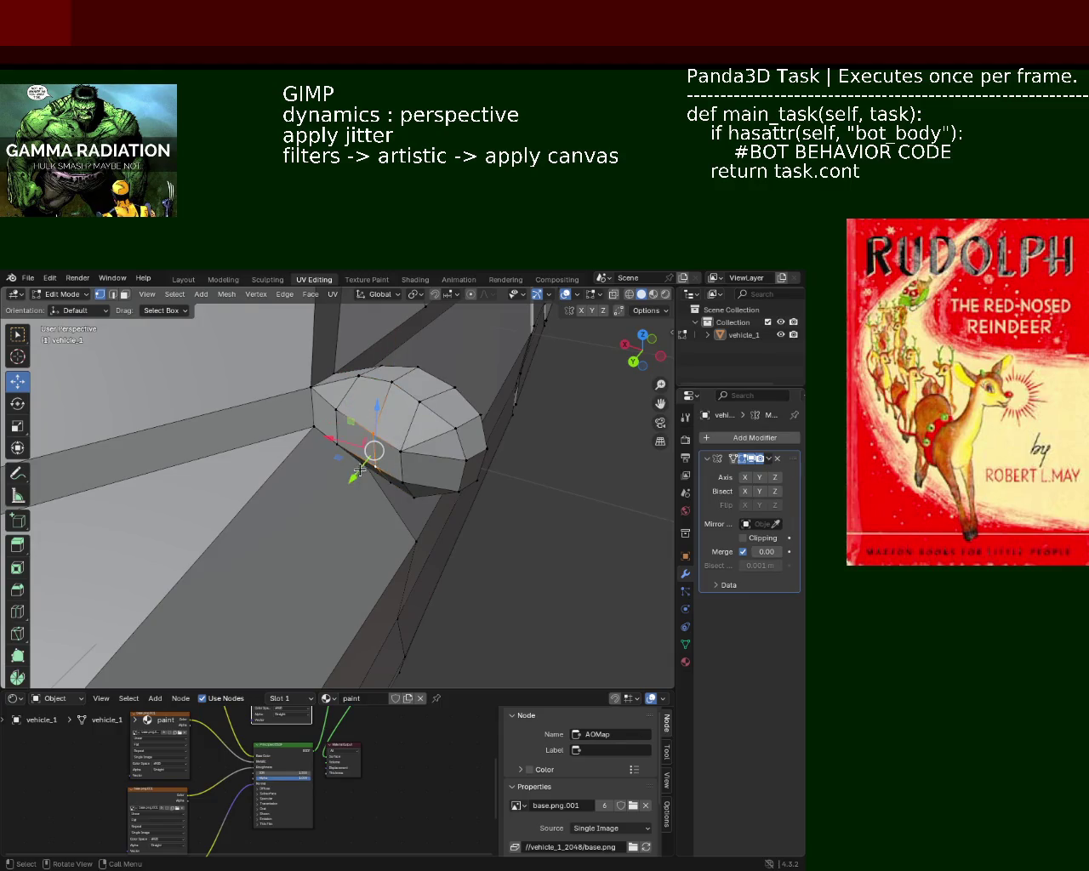
{"action": "left_click_drag", "start_coordinate": [360, 470], "coordinate": [354, 473]}
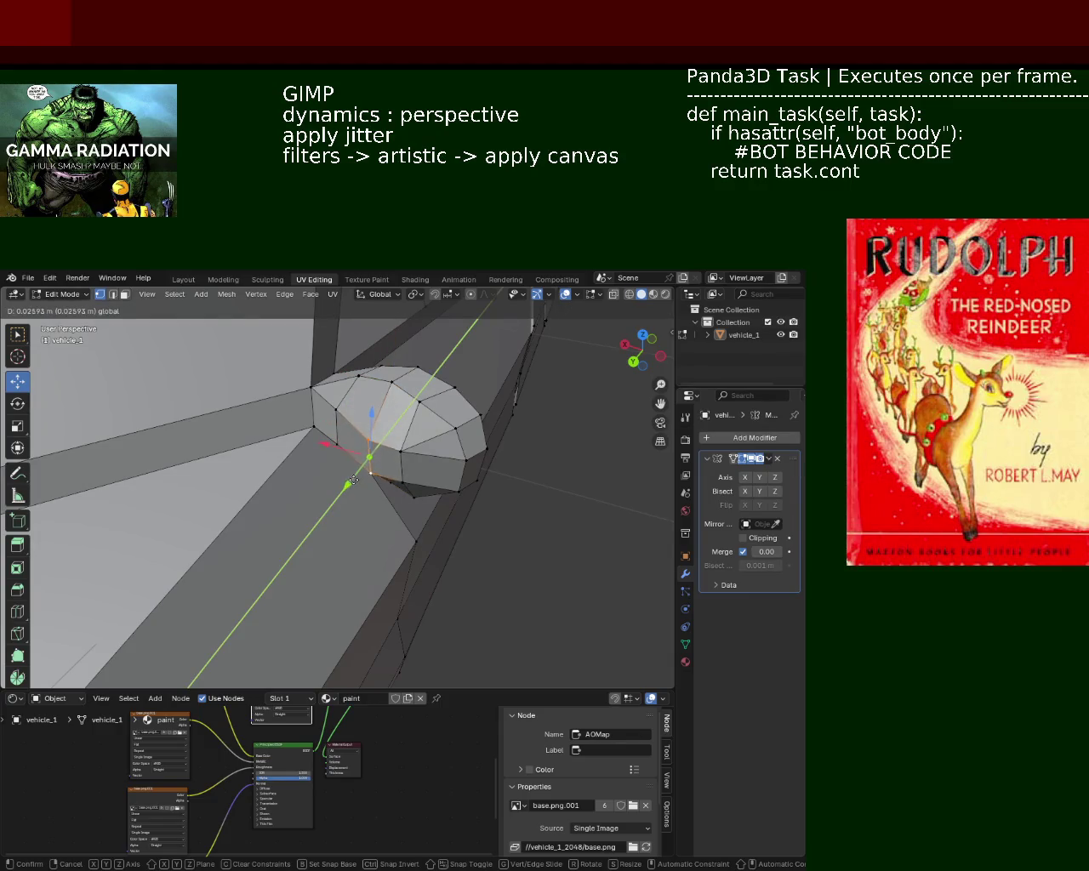
{"action": "left_click_drag", "start_coordinate": [354, 473], "coordinate": [360, 462]}
{"action": "key", "text": "g"}
{"action": "key", "text": "z"}
{"action": "left_click", "coordinate": [359, 462]}
Shift a vertex on the bulge's upper edge along the X axis
{"action": "left_click", "coordinate": [416, 448]}
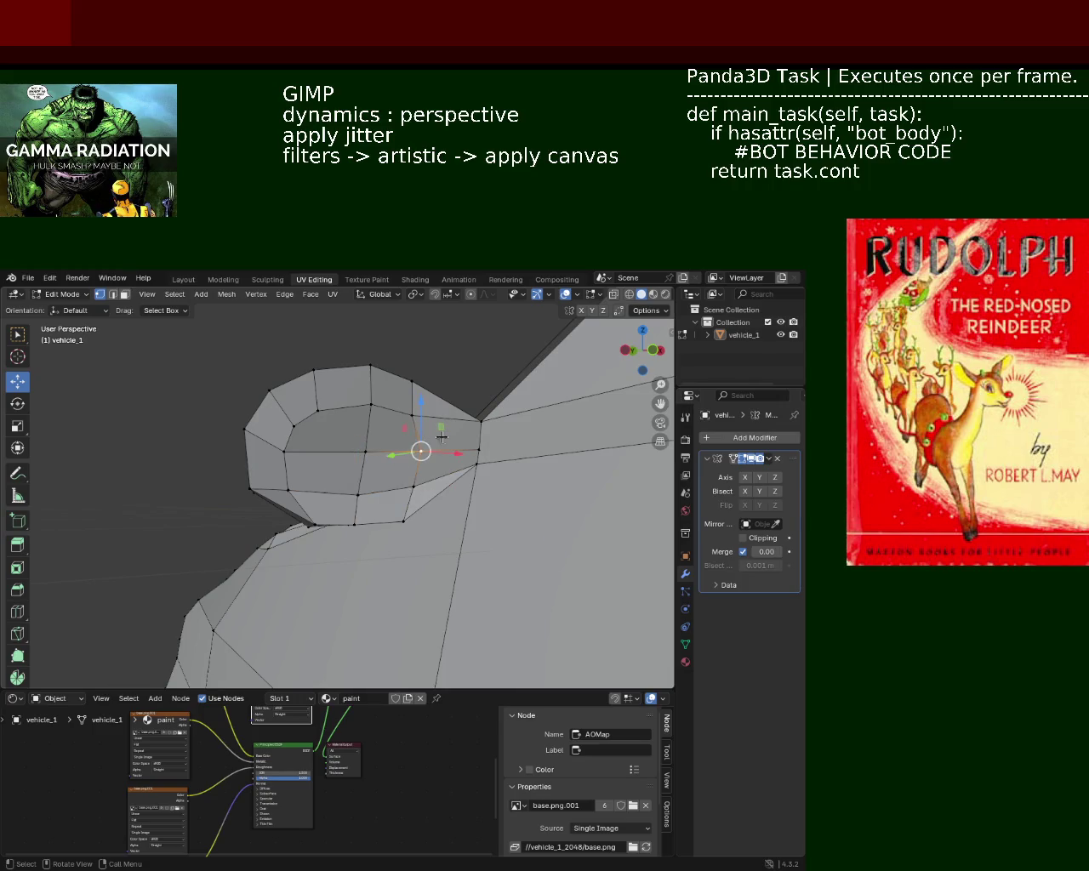
{"action": "left_click", "coordinate": [412, 415]}
{"action": "key", "text": "g"}
{"action": "key", "text": "x"}
{"action": "left_click", "coordinate": [466, 443]}
Adjust the next bulge vertex with successive X, Y and X moves
{"action": "left_click", "coordinate": [438, 452]}
{"action": "key", "text": "g"}
{"action": "key", "text": "x"}
{"action": "left_click", "coordinate": [438, 453]}
{"action": "key", "text": "g"}
{"action": "key", "text": "y"}
{"action": "left_click", "coordinate": [434, 452]}
{"action": "key", "text": "g"}
{"action": "key", "text": "x"}
{"action": "left_click", "coordinate": [445, 436]}
Move one bulge vertex along Z and a top vertex along X
{"action": "left_click", "coordinate": [430, 418]}
{"action": "key", "text": "g"}
{"action": "key", "text": "z"}
{"action": "left_click", "coordinate": [430, 423]}
{"action": "left_click", "coordinate": [371, 404]}
{"action": "key", "text": "g"}
{"action": "key", "text": "x"}
{"action": "left_click", "coordinate": [417, 408]}
Lower the bulge's rear corner vertex along Z, then nudge it again
{"action": "left_click_drag", "start_coordinate": [417, 409], "coordinate": [482, 467]}
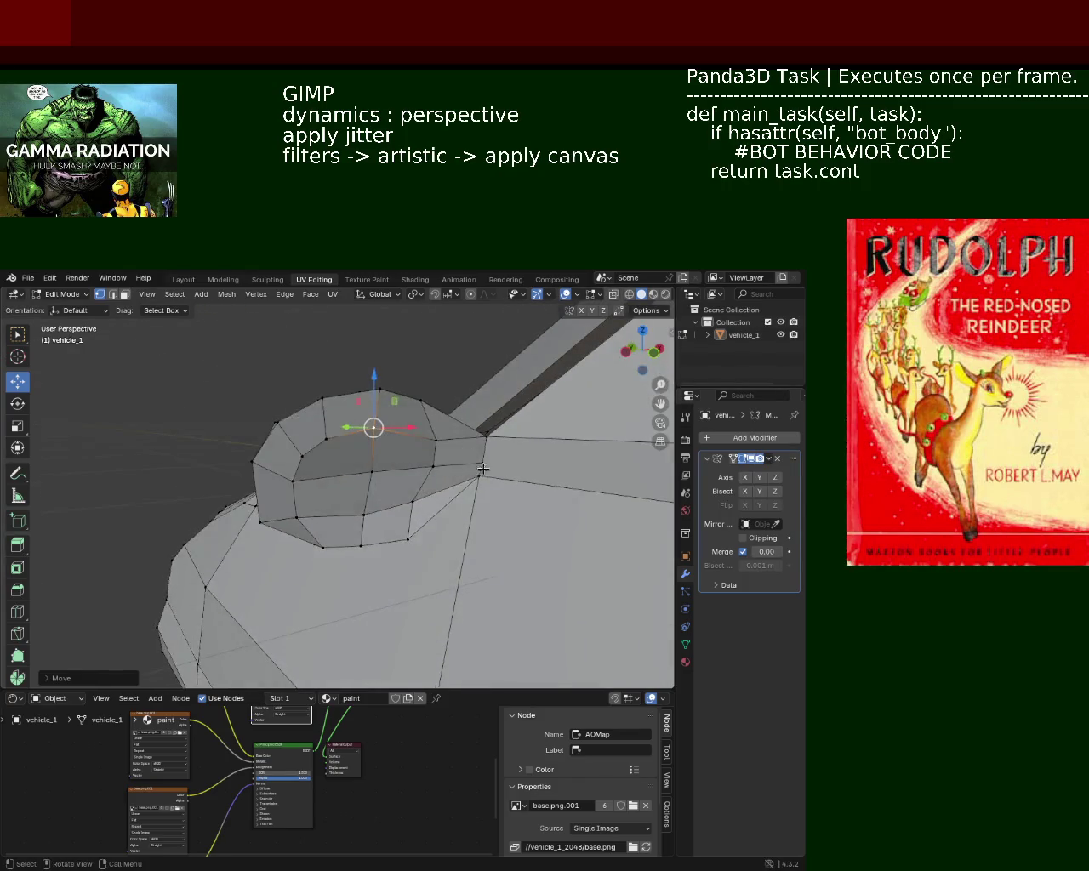
{"action": "left_click", "coordinate": [482, 468]}
{"action": "key", "text": "g"}
{"action": "key", "text": "z"}
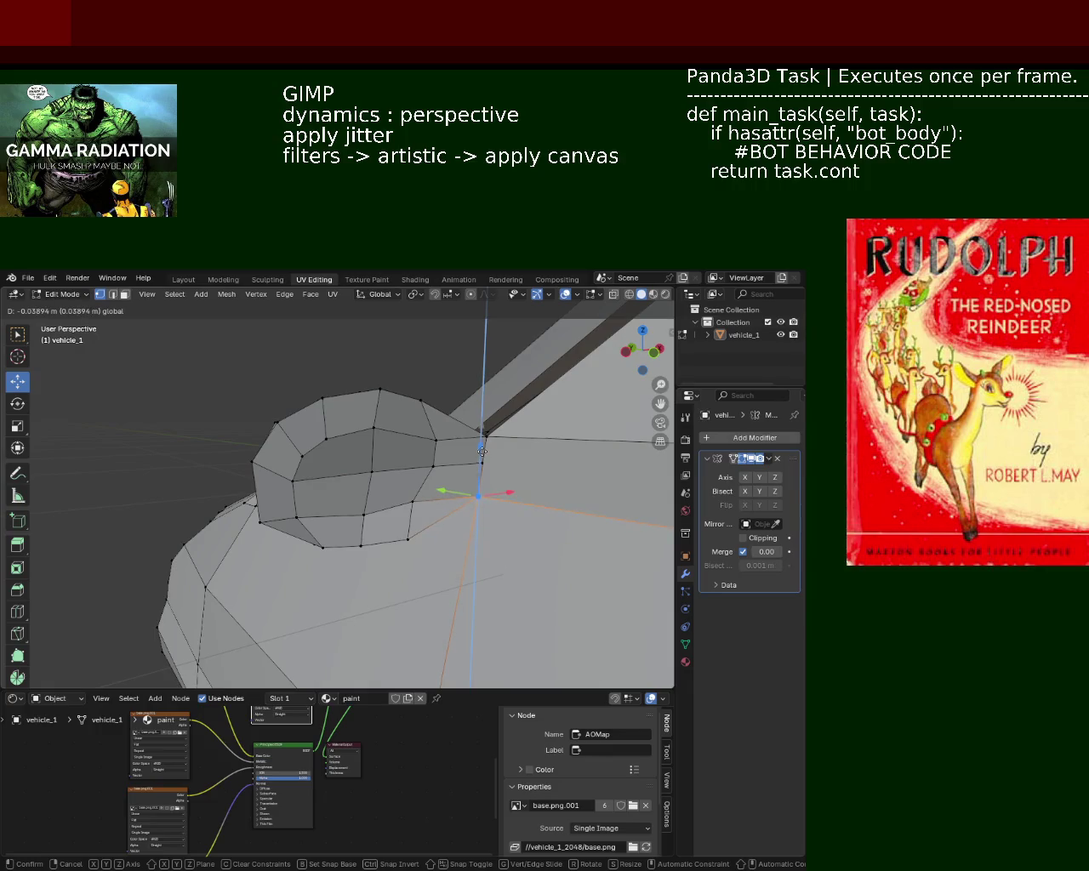
{"action": "left_click", "coordinate": [482, 451]}
{"action": "key", "text": "g"}
{"action": "left_click", "coordinate": [480, 445]}
{"action": "left_click_drag", "start_coordinate": [479, 445], "coordinate": [376, 514]}
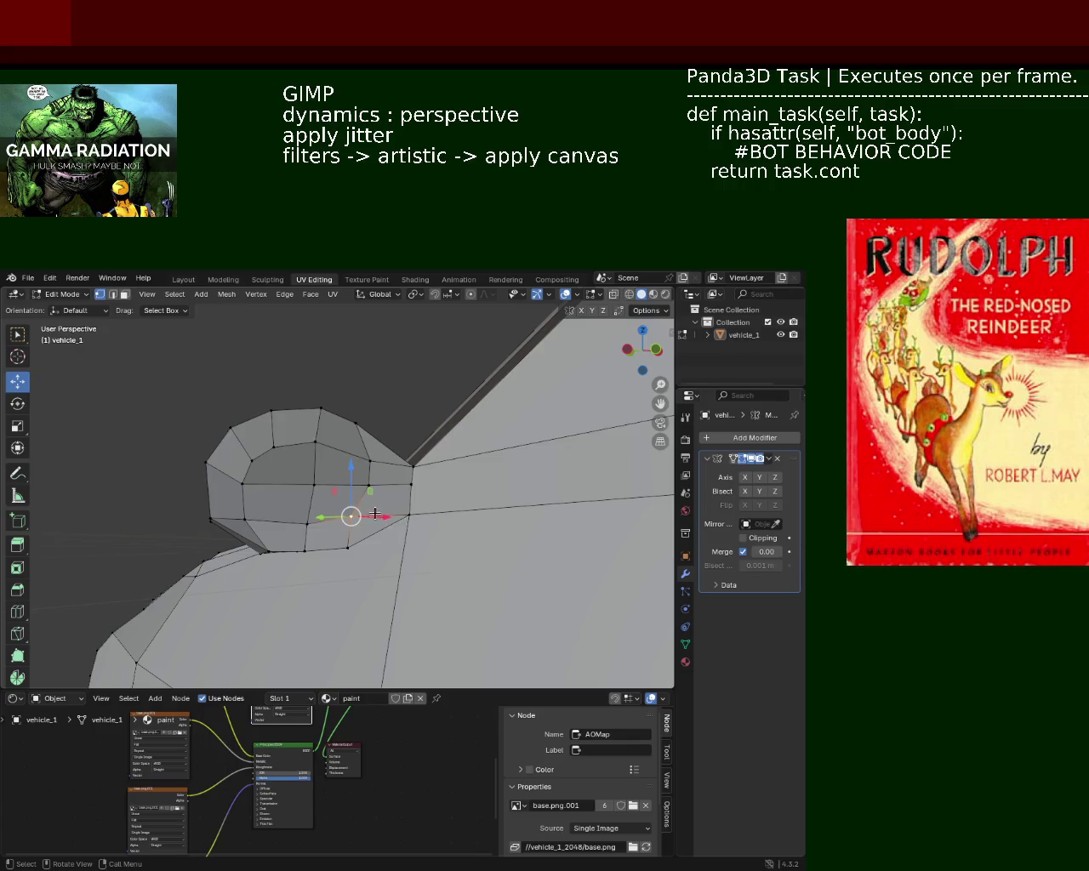
Slide the selected bulge vertices slightly along X with the gizmo's red arrow
{"action": "left_click_drag", "start_coordinate": [376, 514], "coordinate": [380, 514]}
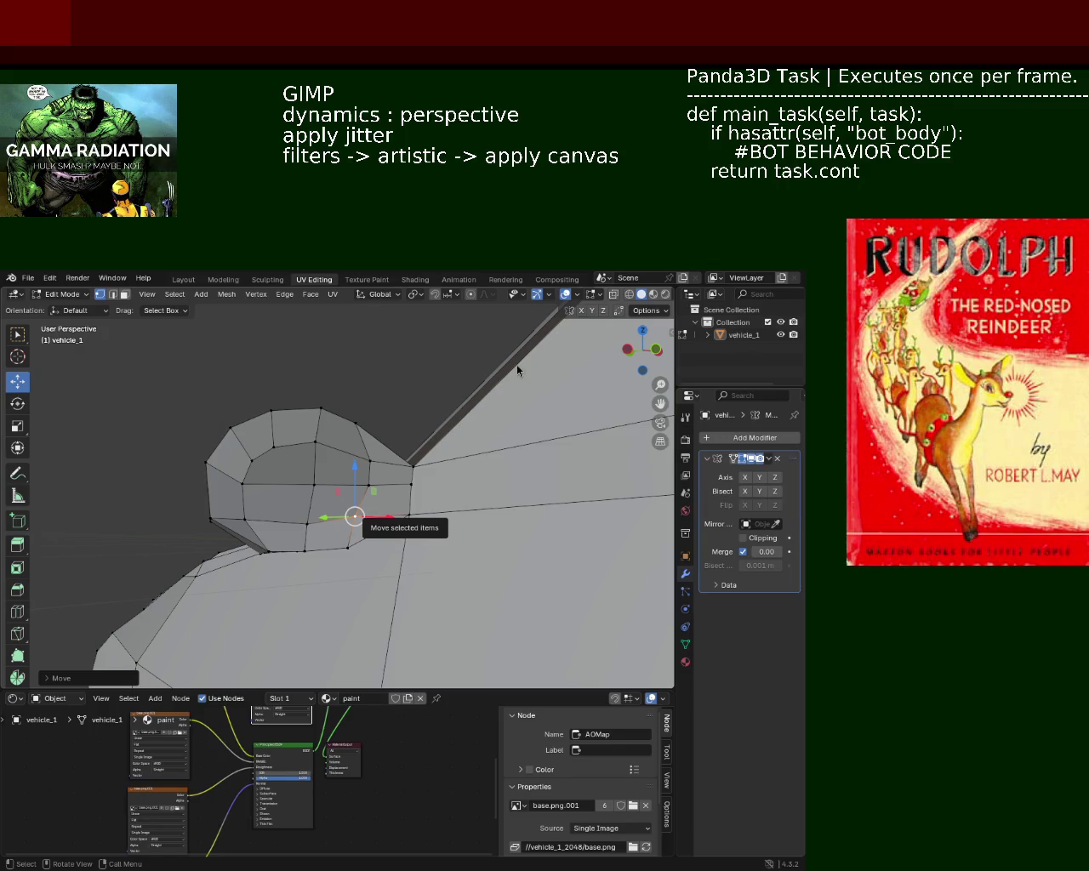
Move a bulge vertex twice along Z, cancelling a further X move
{"action": "scroll", "scroll_direction": "up", "scroll_amount": 3}
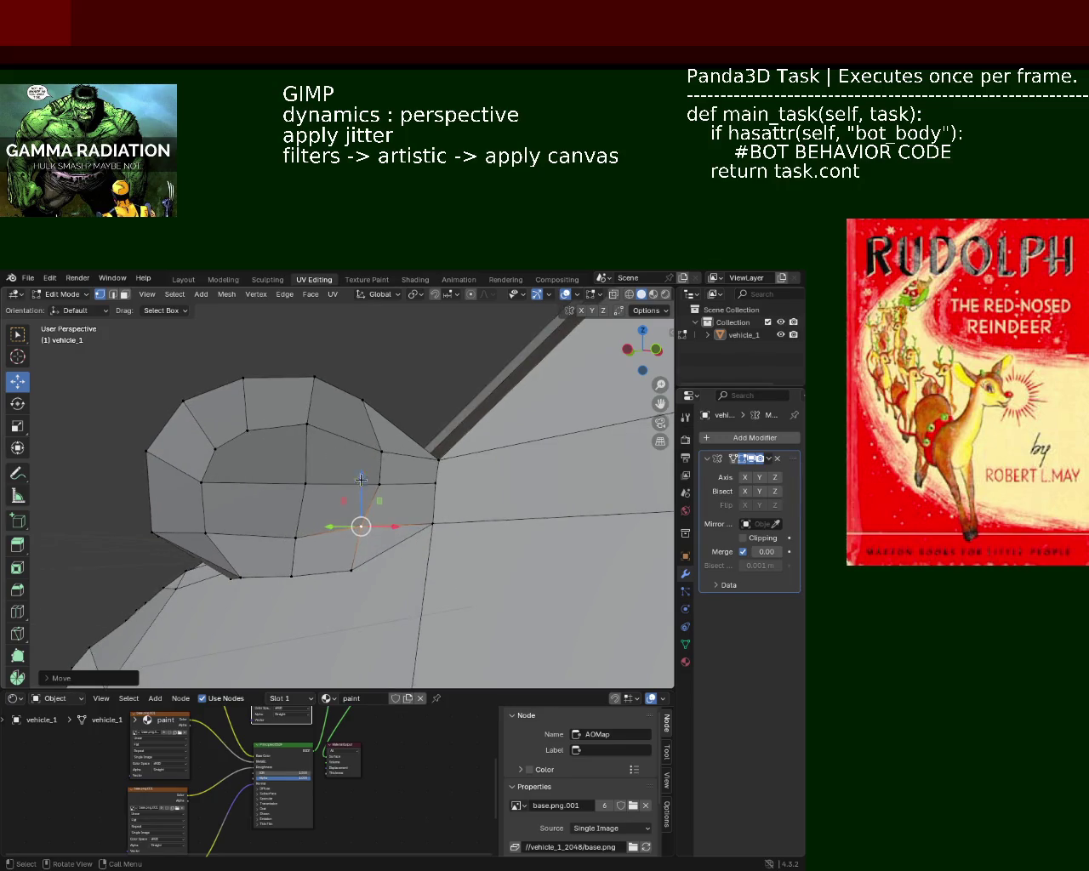
{"action": "left_click", "coordinate": [381, 444]}
{"action": "key", "text": "g"}
{"action": "key", "text": "z"}
{"action": "left_click", "coordinate": [384, 446]}
{"action": "key", "text": "g"}
{"action": "key", "text": "z"}
{"action": "left_click", "coordinate": [400, 446]}
{"action": "key", "text": "g"}
{"action": "key", "text": "x"}
{"action": "key", "text": "Escape"}
Select neighbouring bulge vertices and try Z moves, cancelling each to keep them
{"action": "left_click", "coordinate": [305, 421]}
{"action": "key", "text": "g"}
{"action": "key", "text": "z"}
{"action": "key", "text": "Escape"}
{"action": "left_click", "coordinate": [247, 430]}
{"action": "left_click", "coordinate": [215, 448]}
{"action": "key", "text": "g"}
{"action": "key", "text": "z"}
{"action": "key", "text": "Escape"}
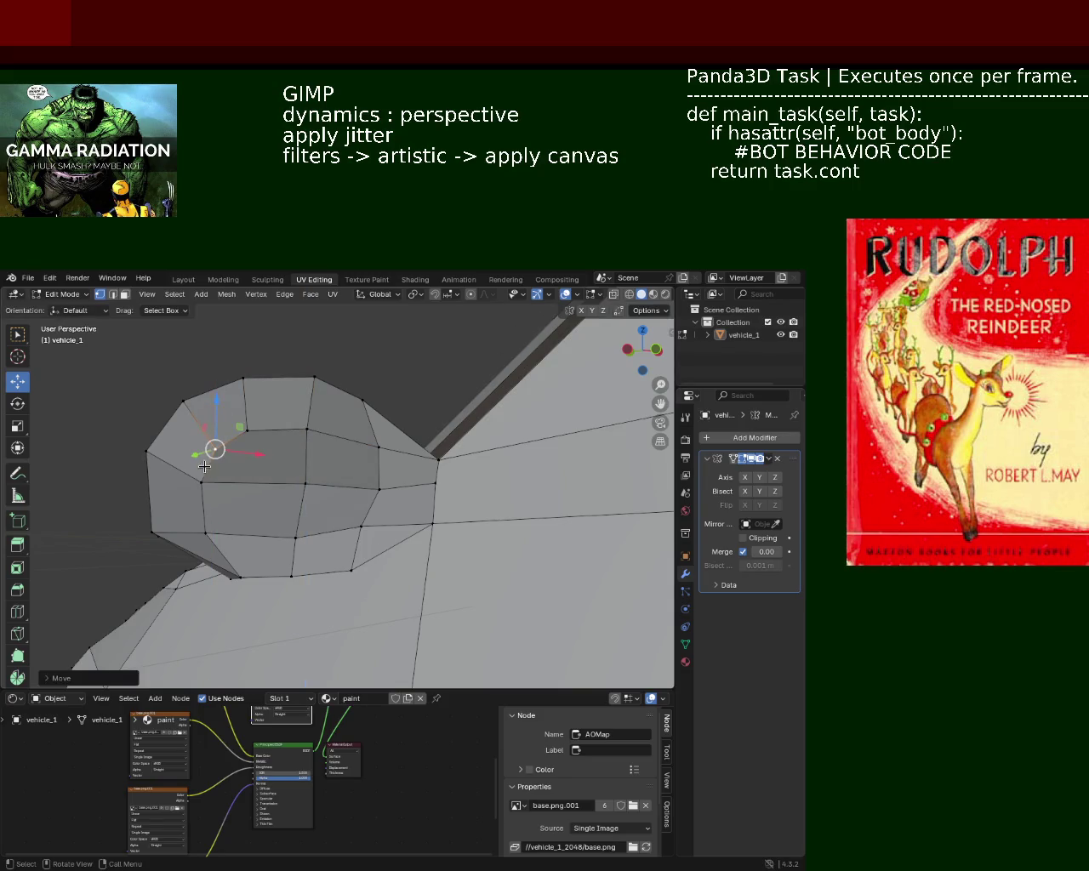
{"action": "left_click_drag", "start_coordinate": [176, 444], "coordinate": [256, 451]}
Lower two near-face vertices along Z, then nudge another vertex along Z
{"action": "left_click", "coordinate": [319, 456]}
{"action": "left_click", "coordinate": [268, 460]}
{"action": "left_click_drag", "start_coordinate": [302, 409], "coordinate": [326, 457]}
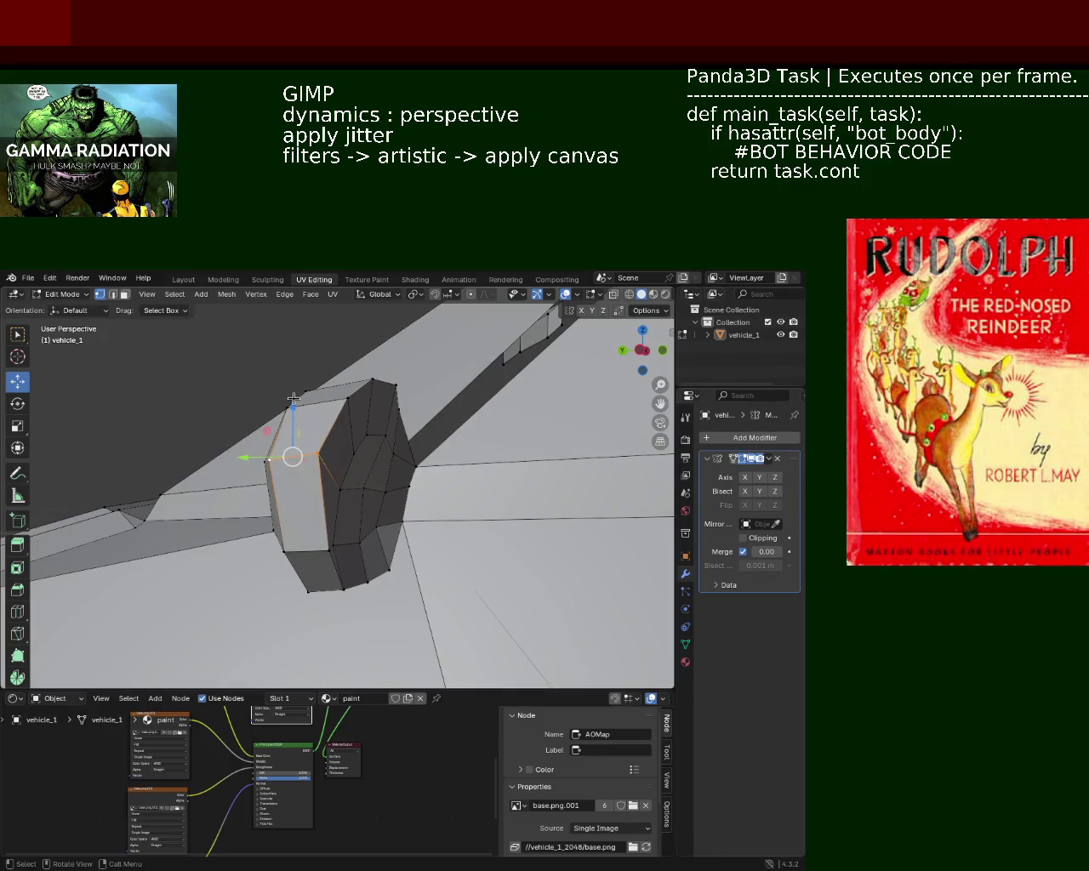
{"action": "left_click_drag", "start_coordinate": [326, 456], "coordinate": [256, 485]}
{"action": "scroll", "scroll_direction": "up", "scroll_amount": 3}
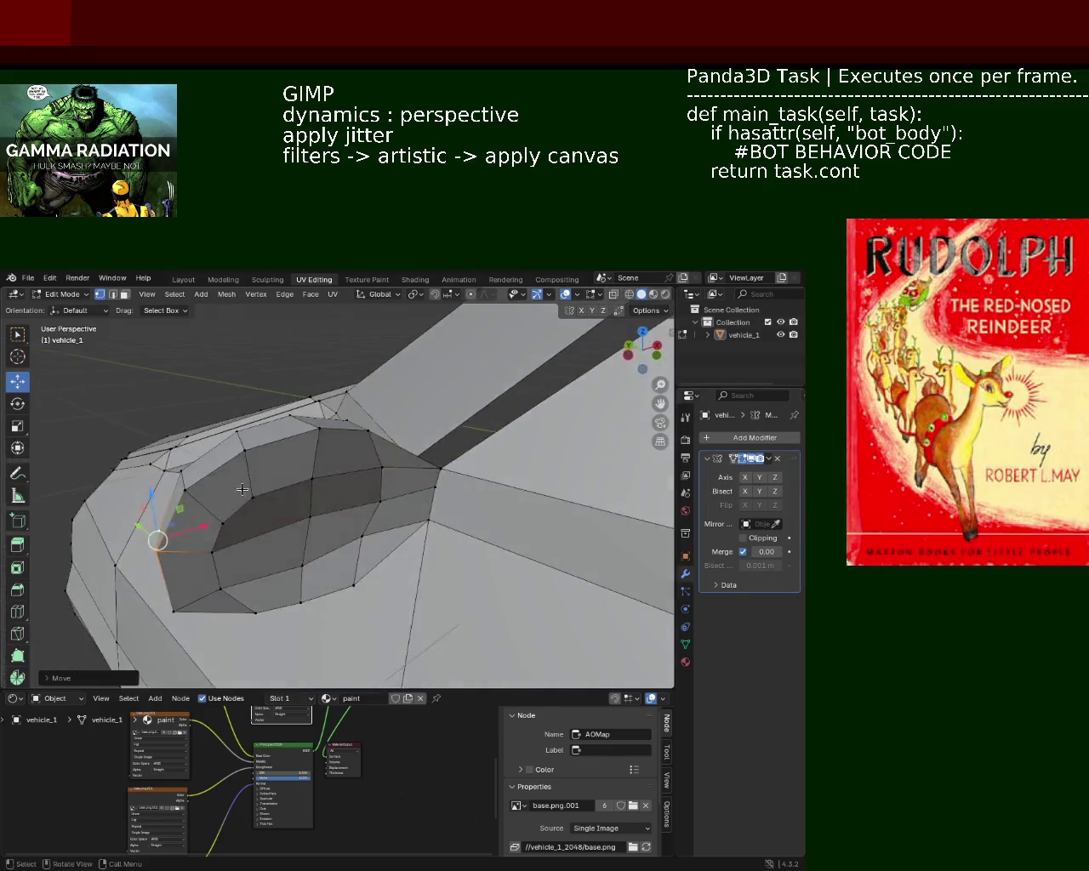
{"action": "left_click", "coordinate": [292, 466]}
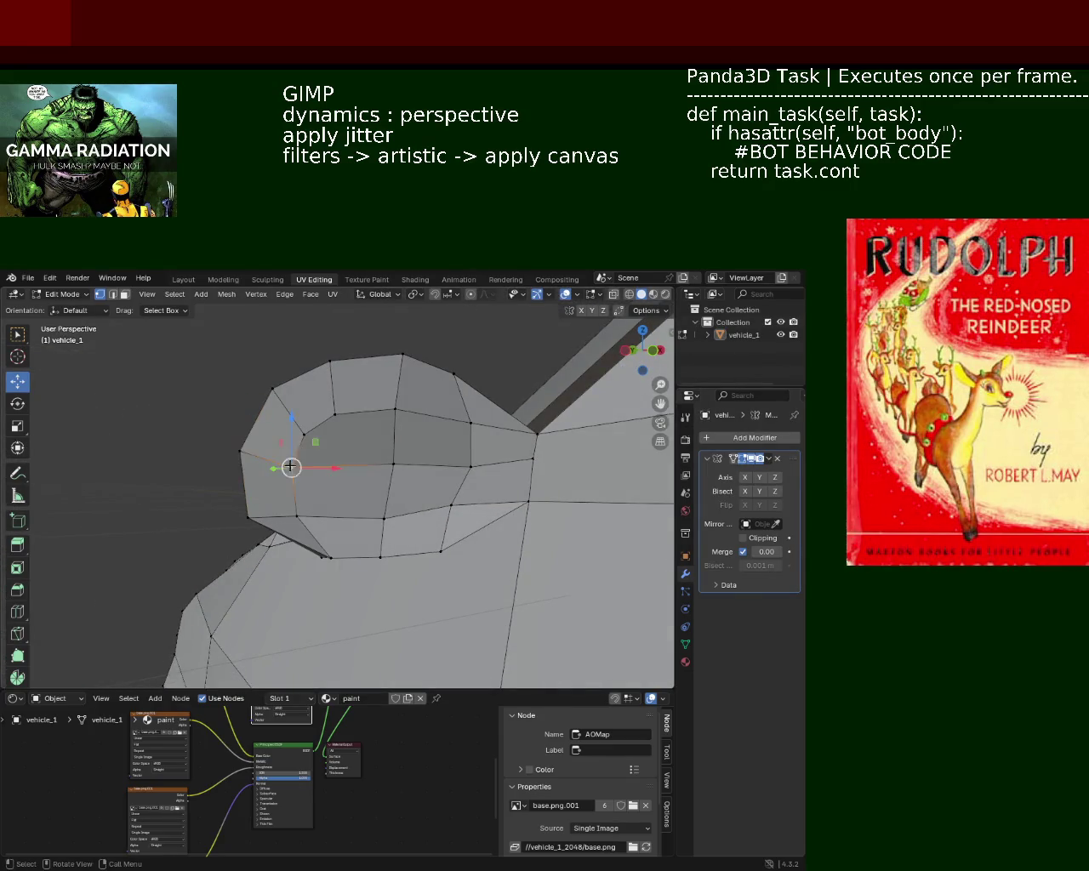
{"action": "left_click_drag", "start_coordinate": [291, 436], "coordinate": [291, 441]}
{"action": "left_click", "coordinate": [291, 441]}
Select an edge of the bulge and move it along the Z axis
{"action": "left_click_drag", "start_coordinate": [291, 441], "coordinate": [397, 496]}
{"action": "left_click", "coordinate": [313, 466]}
{"action": "left_click", "coordinate": [427, 489]}
{"action": "left_click", "coordinate": [417, 528]}
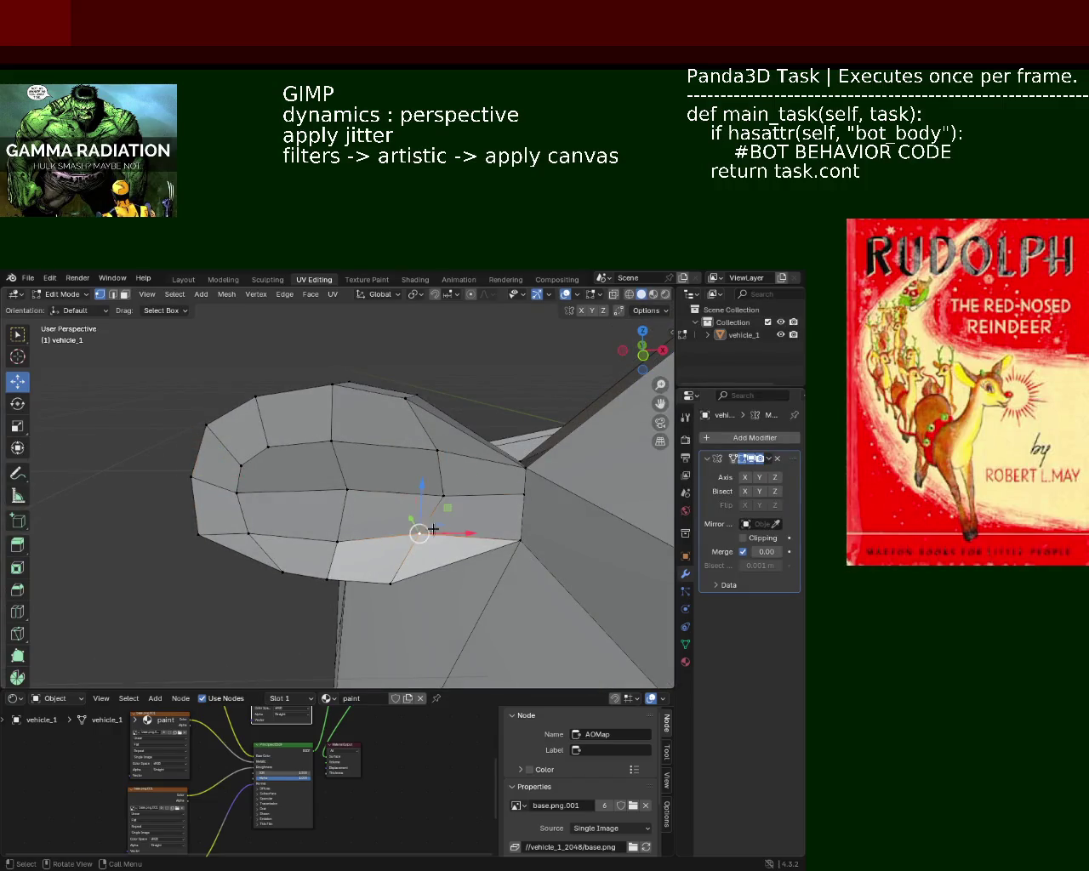
{"action": "key", "text": "g"}
{"action": "key", "text": "z"}
{"action": "left_click", "coordinate": [416, 511]}
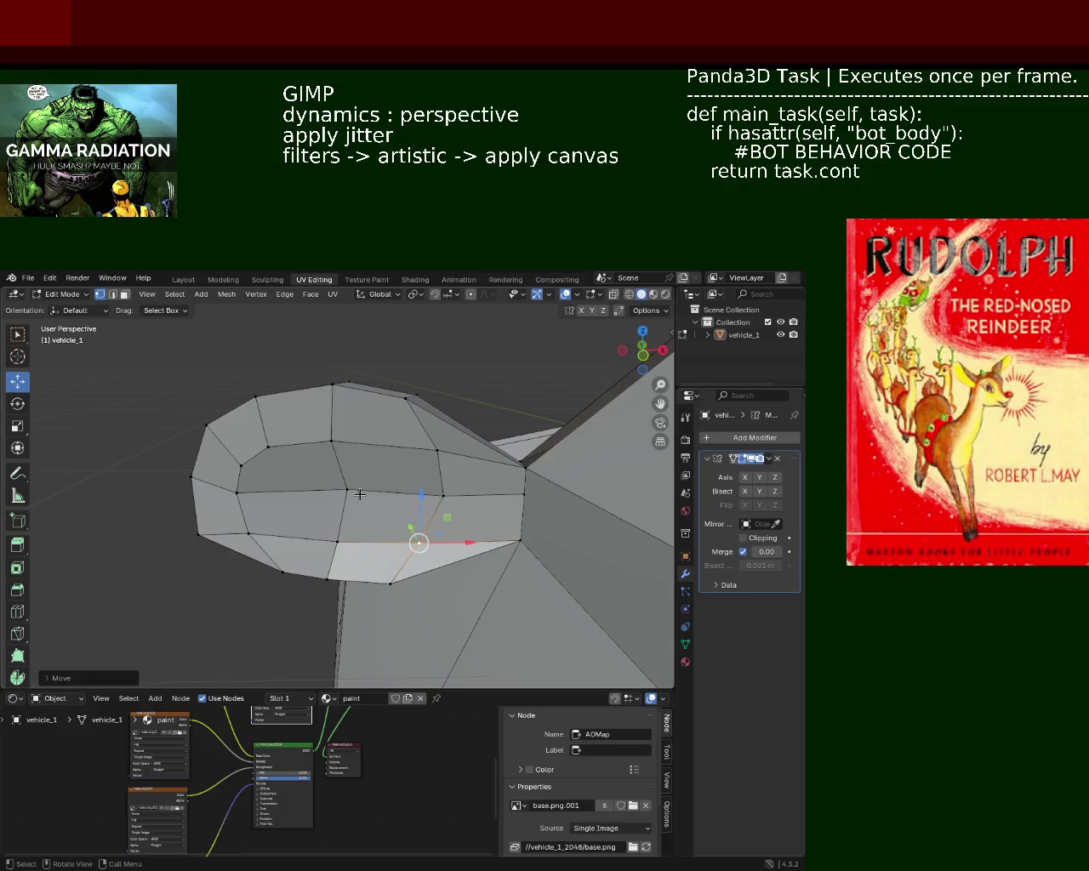
Shift another horizontal edge of the bulge sideways along X
{"action": "left_click", "coordinate": [356, 493]}
{"action": "key", "text": "g"}
{"action": "key", "text": "x"}
{"action": "left_click", "coordinate": [381, 494]}
{"action": "left_click_drag", "start_coordinate": [382, 494], "coordinate": [440, 475]}
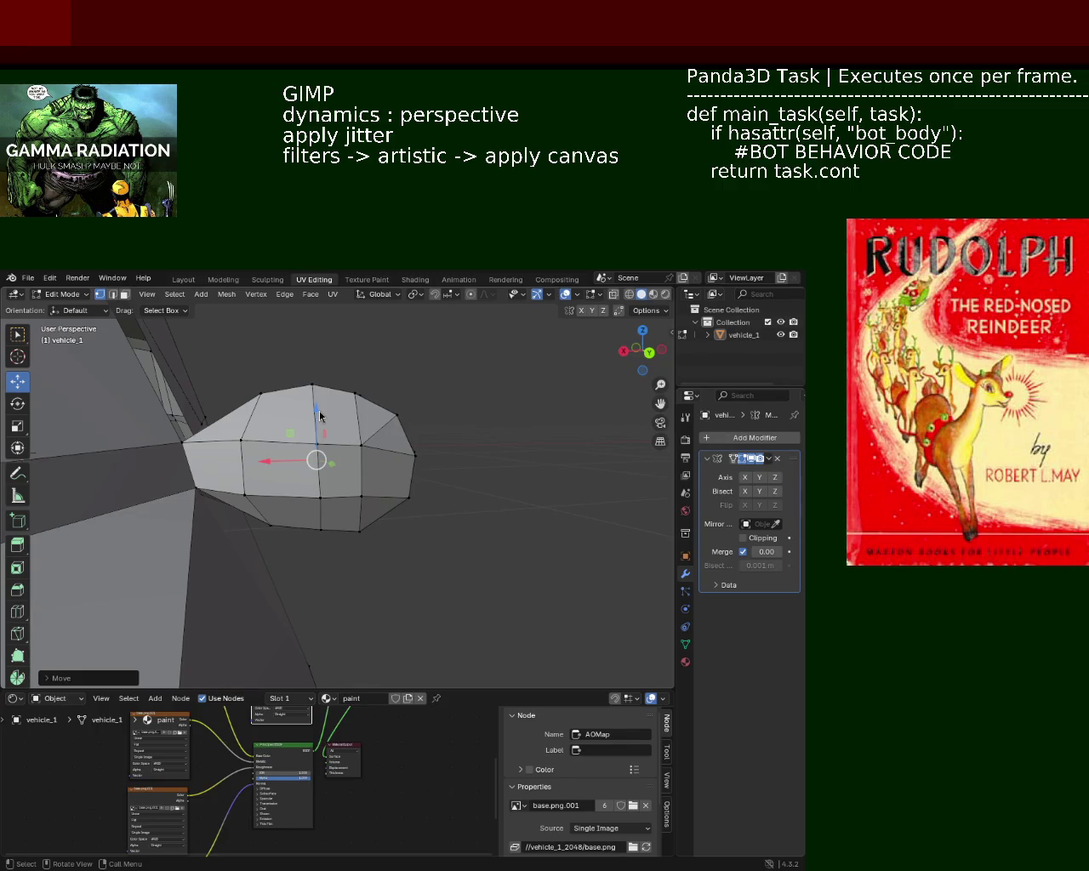
Nudge a bulge-edge vertex along Y and lower a vertex near the top slightly
{"action": "left_click_drag", "start_coordinate": [306, 417], "coordinate": [274, 406]}
{"action": "left_click", "coordinate": [274, 406]}
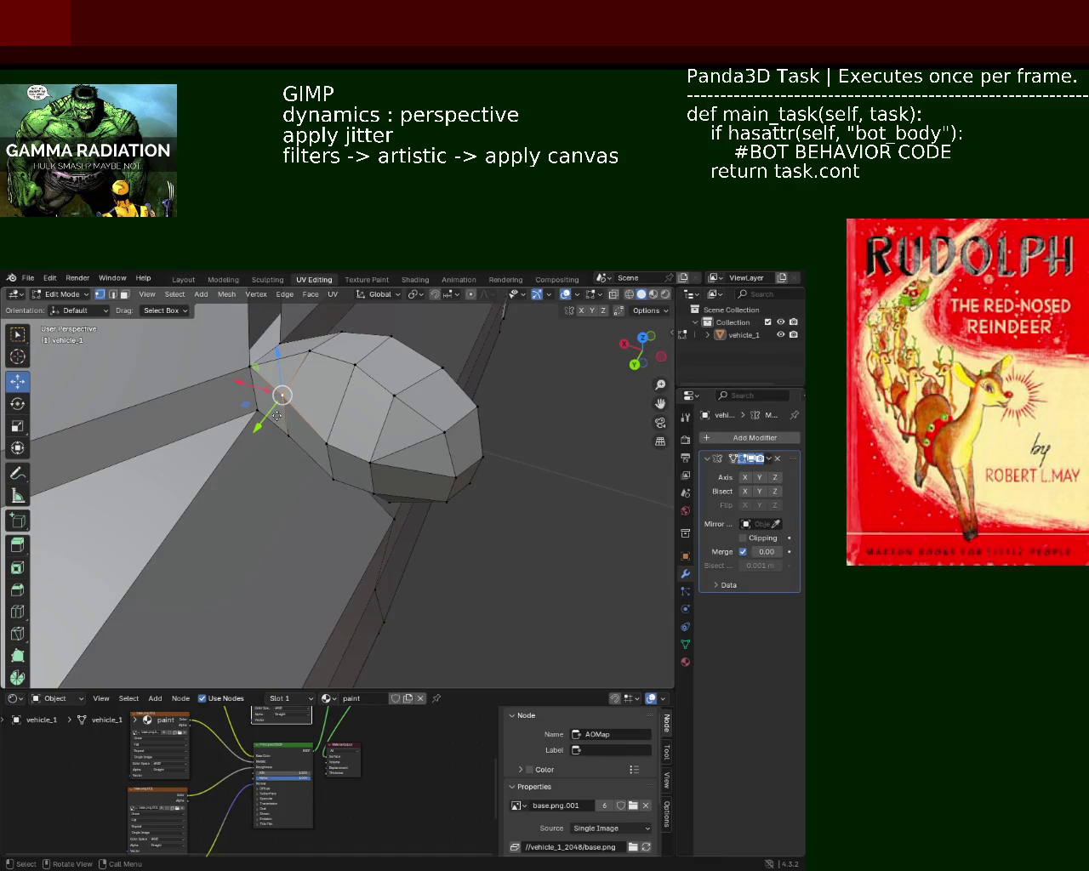
{"action": "left_click_drag", "start_coordinate": [276, 416], "coordinate": [286, 399]}
{"action": "left_click_drag", "start_coordinate": [290, 396], "coordinate": [443, 438]}
{"action": "left_click", "coordinate": [461, 458]}
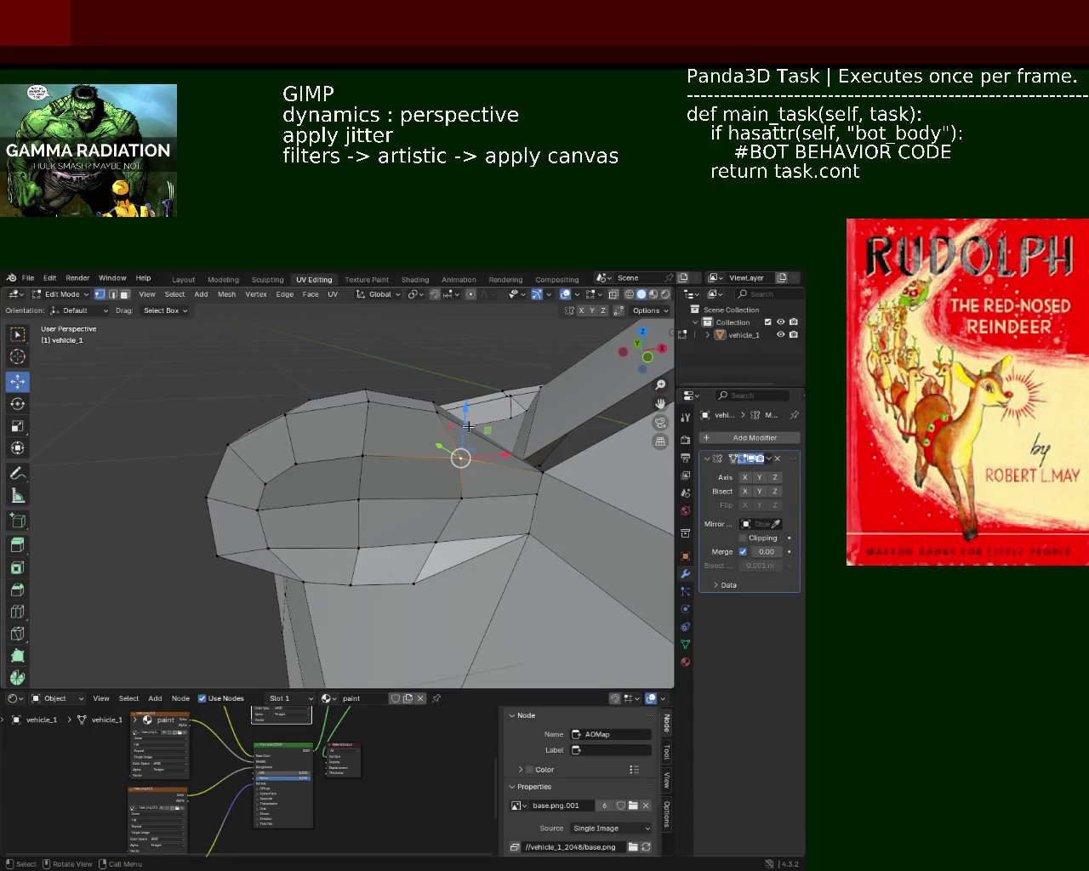
{"action": "left_click_drag", "start_coordinate": [465, 423], "coordinate": [462, 462]}
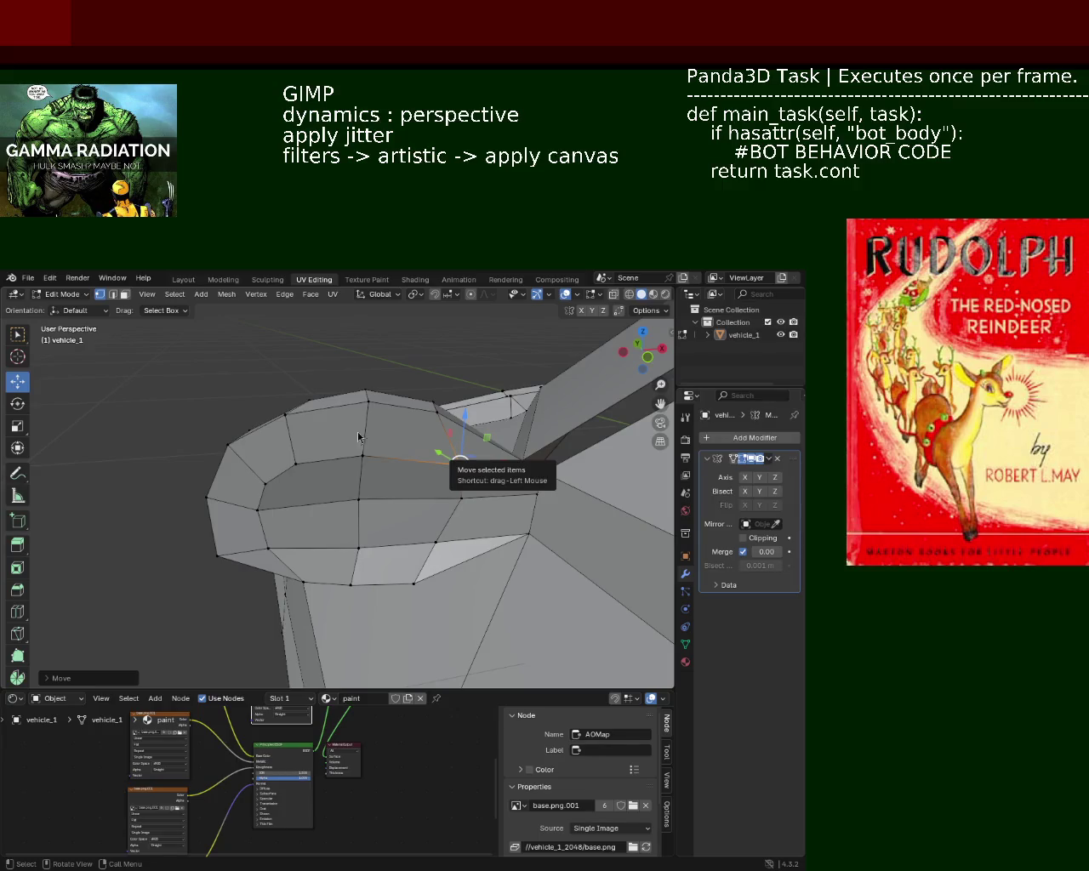
Shift a rim vertex along X and nudge the vertex where the bulge meets the body upward
{"action": "left_click_drag", "start_coordinate": [511, 467], "coordinate": [442, 489]}
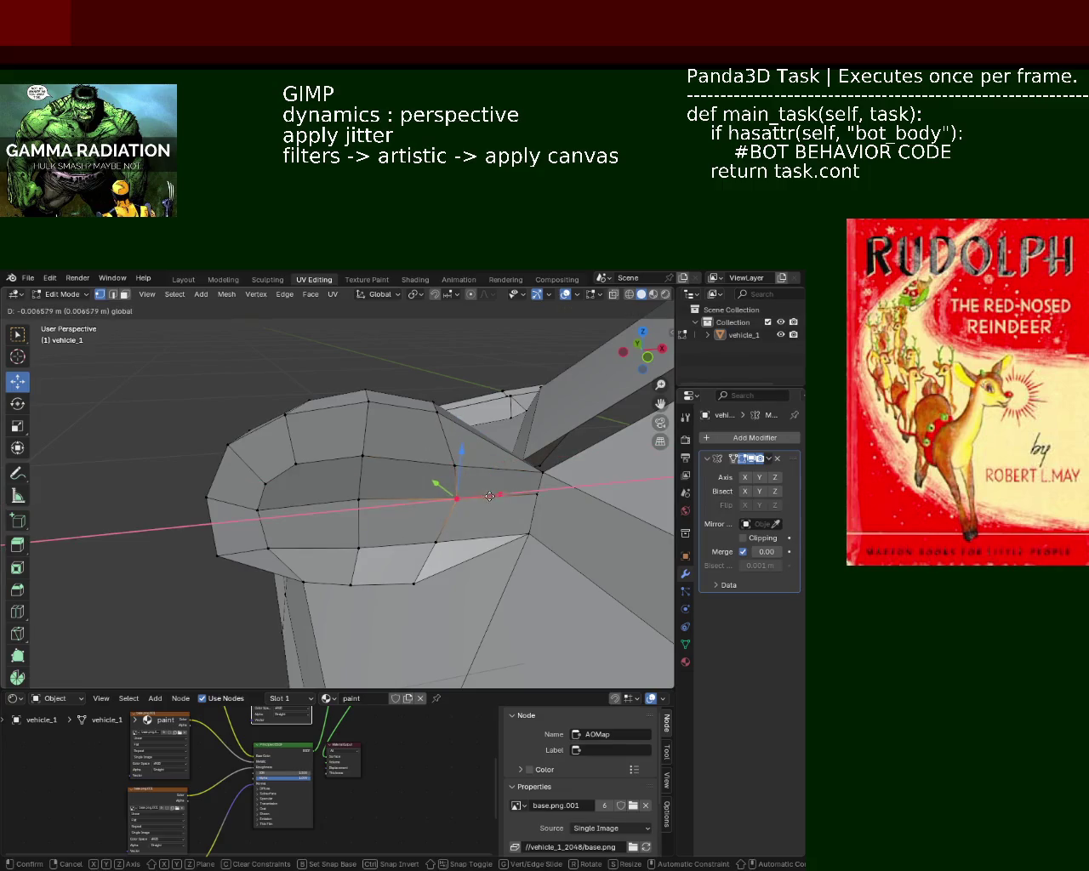
{"action": "left_click", "coordinate": [453, 511]}
{"action": "left_click", "coordinate": [358, 499]}
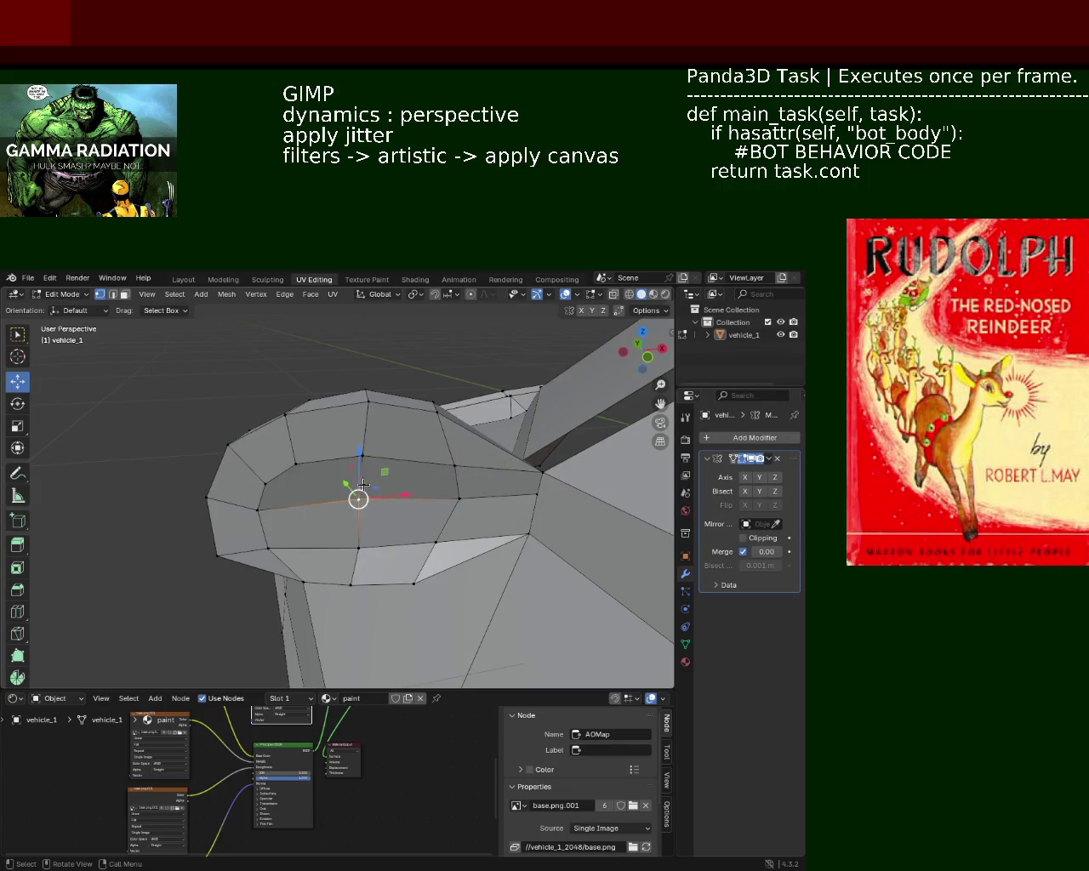
{"action": "left_click_drag", "start_coordinate": [358, 499], "coordinate": [385, 467]}
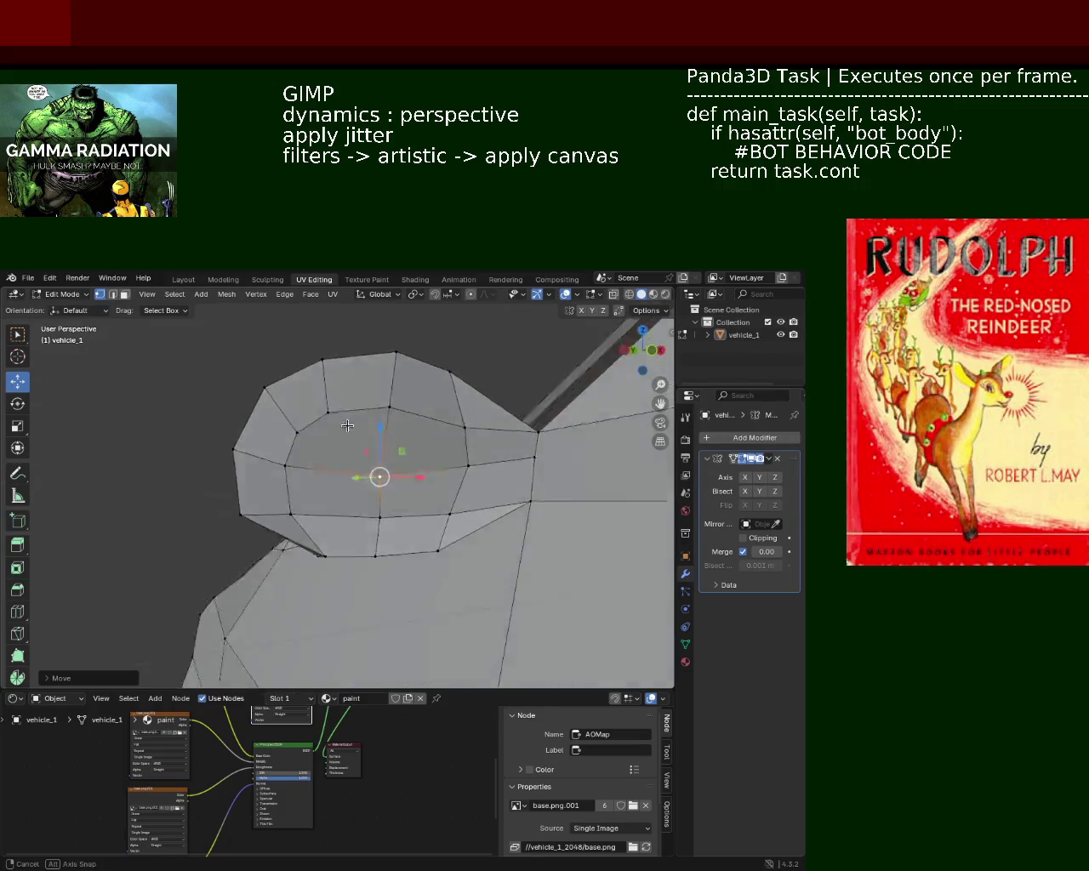
{"action": "left_click", "coordinate": [463, 493]}
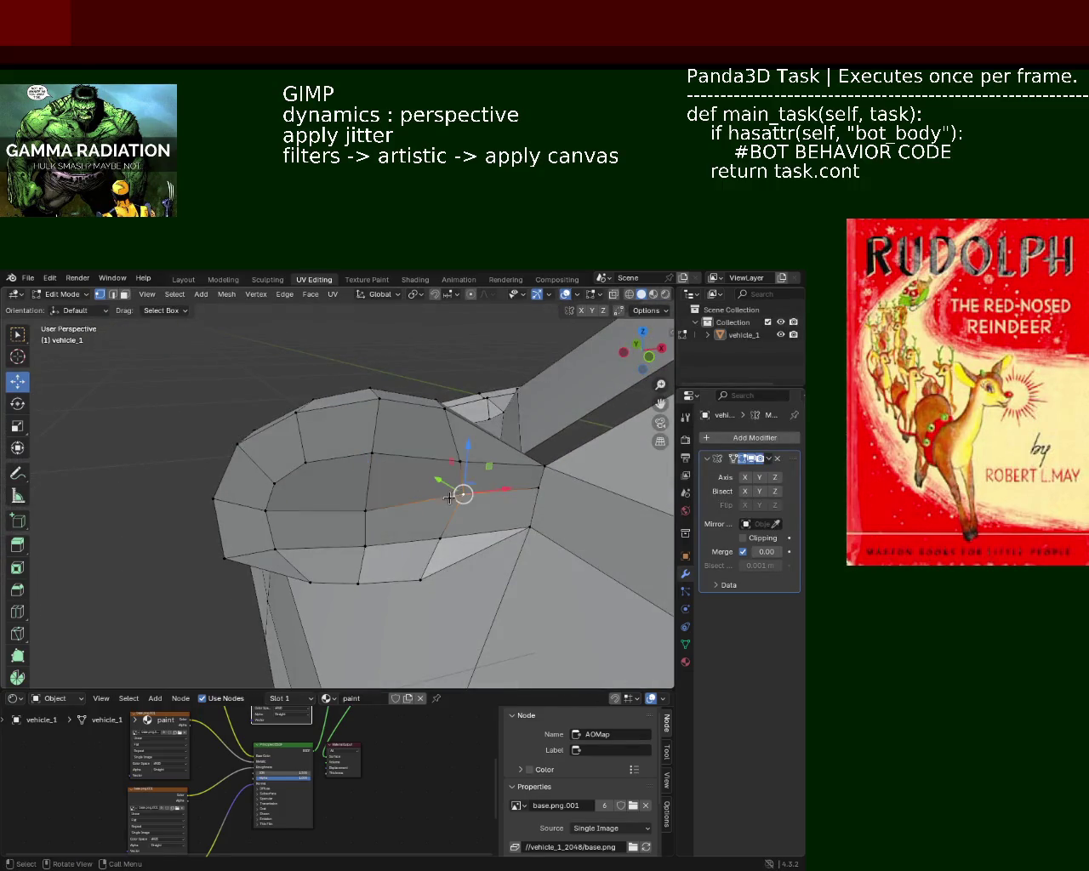
{"action": "left_click", "coordinate": [540, 449]}
{"action": "left_click_drag", "start_coordinate": [540, 448], "coordinate": [541, 460]}
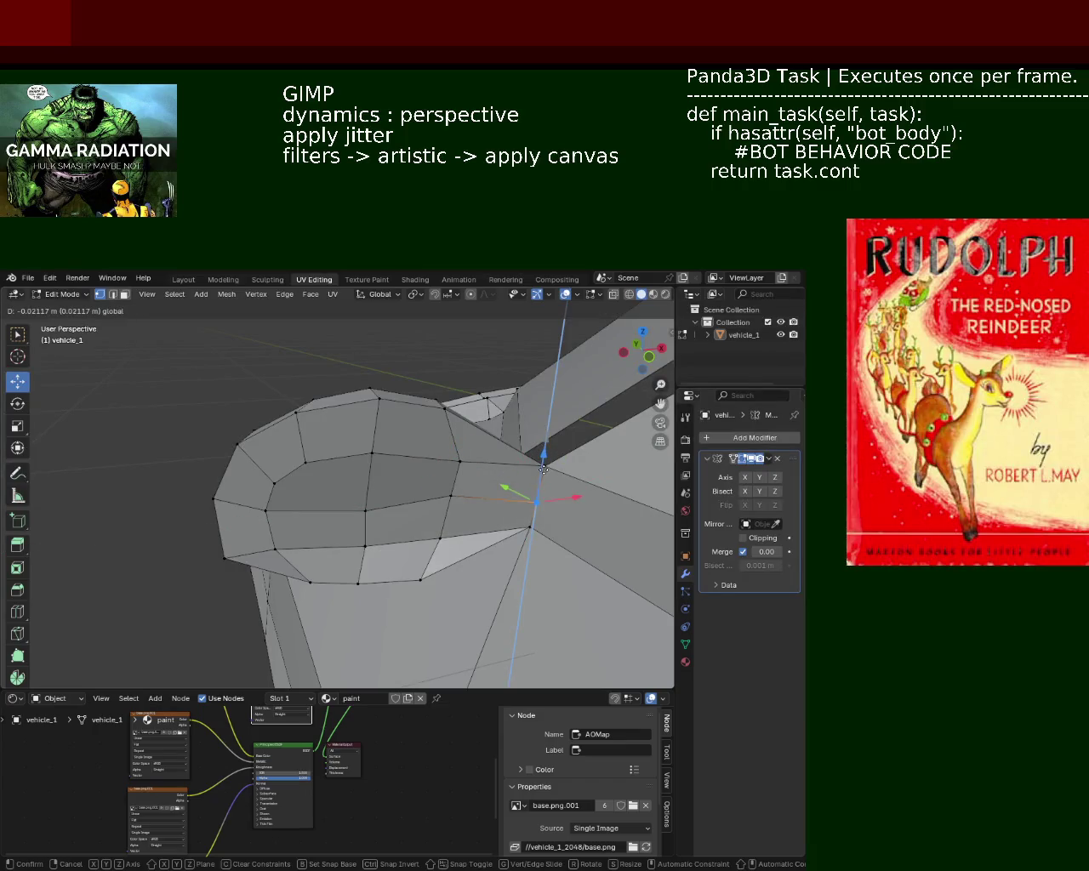
{"action": "left_click_drag", "start_coordinate": [540, 460], "coordinate": [401, 529]}
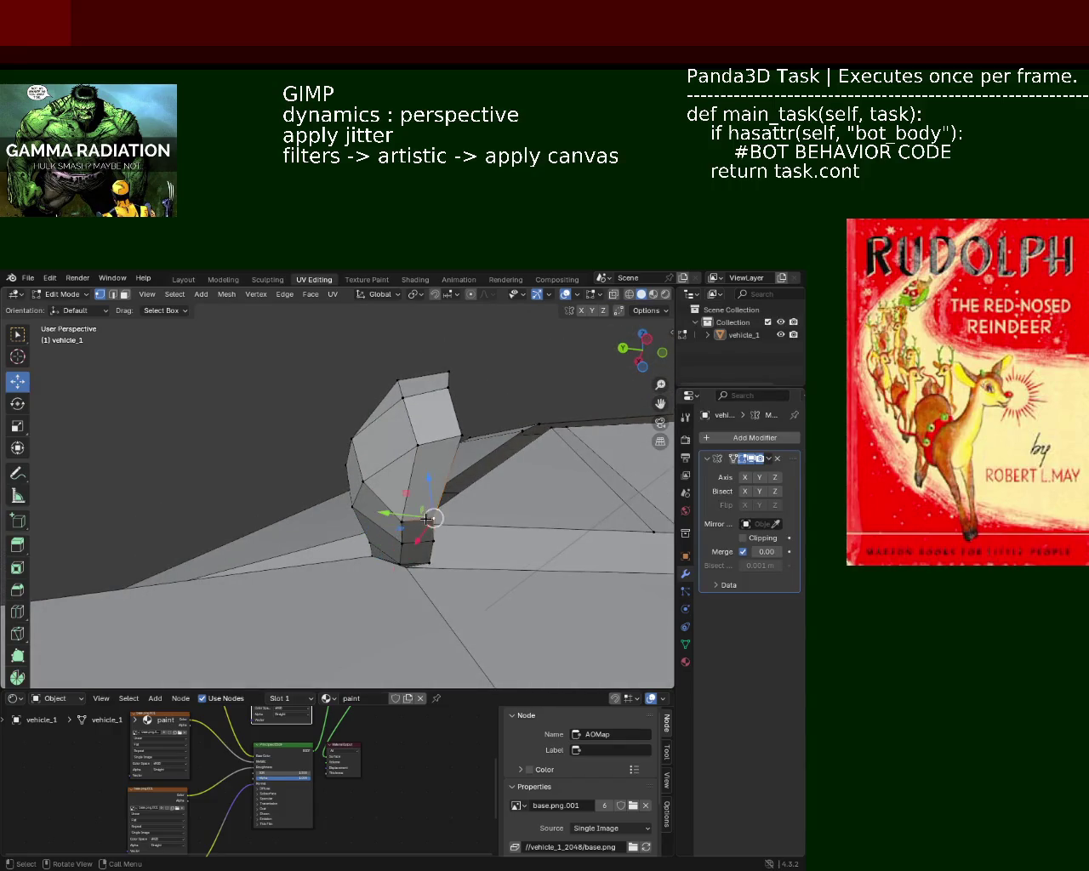
Move the bulge's lower vertical edge vertically along Z
{"action": "left_click_drag", "start_coordinate": [402, 529], "coordinate": [432, 457]}
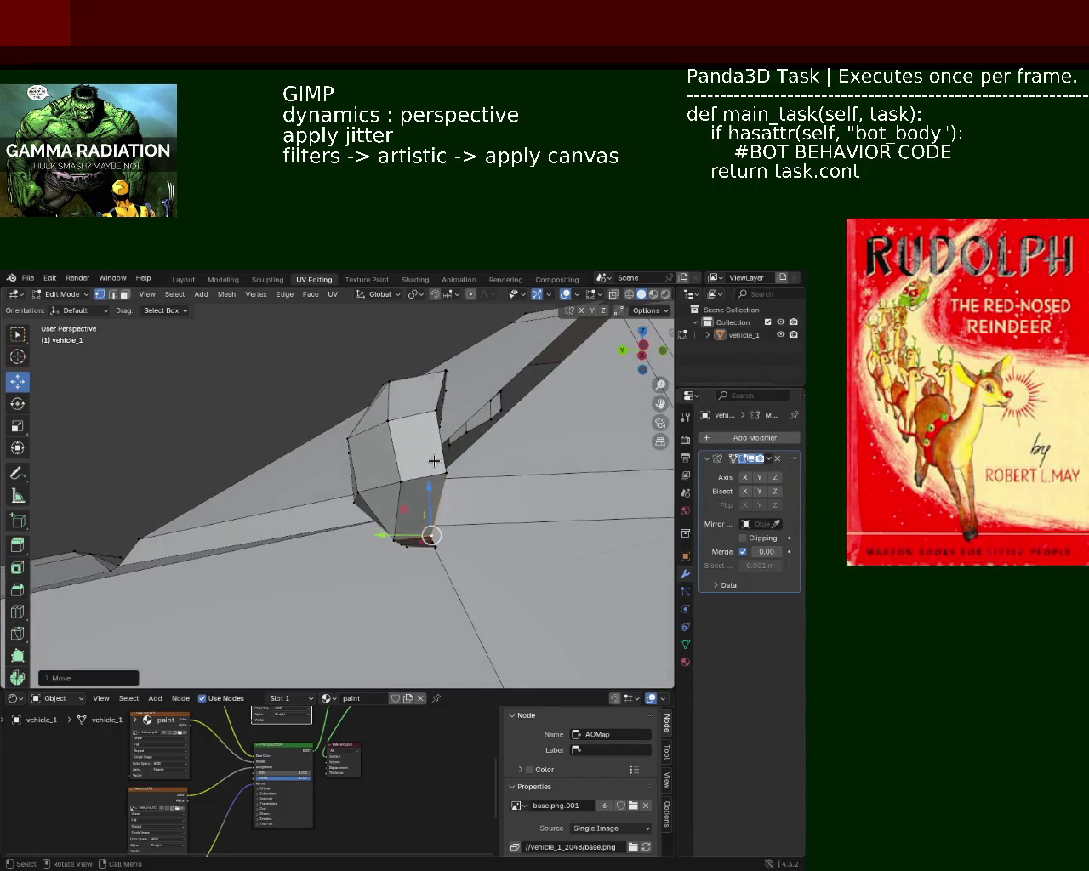
{"action": "left_click", "coordinate": [442, 463]}
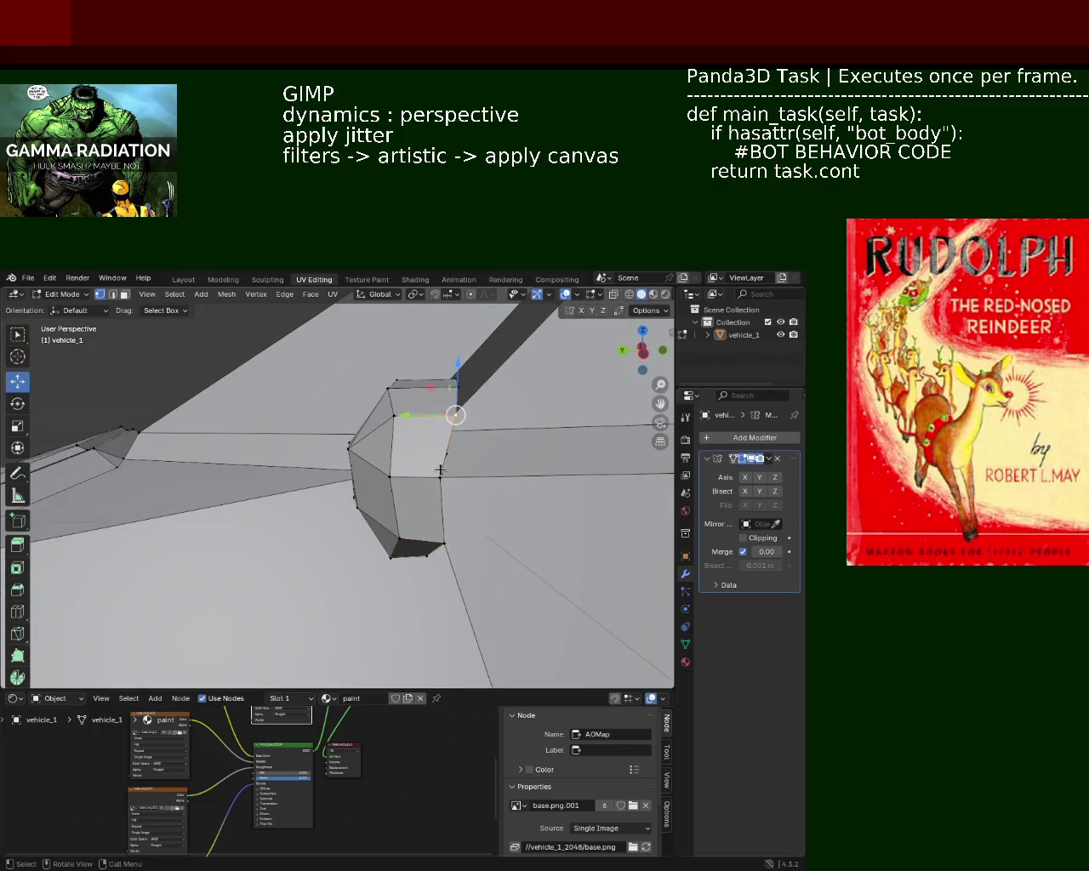
{"action": "left_click_drag", "start_coordinate": [440, 468], "coordinate": [366, 464]}
{"action": "left_click", "coordinate": [363, 448]}
{"action": "left_click", "coordinate": [365, 495]}
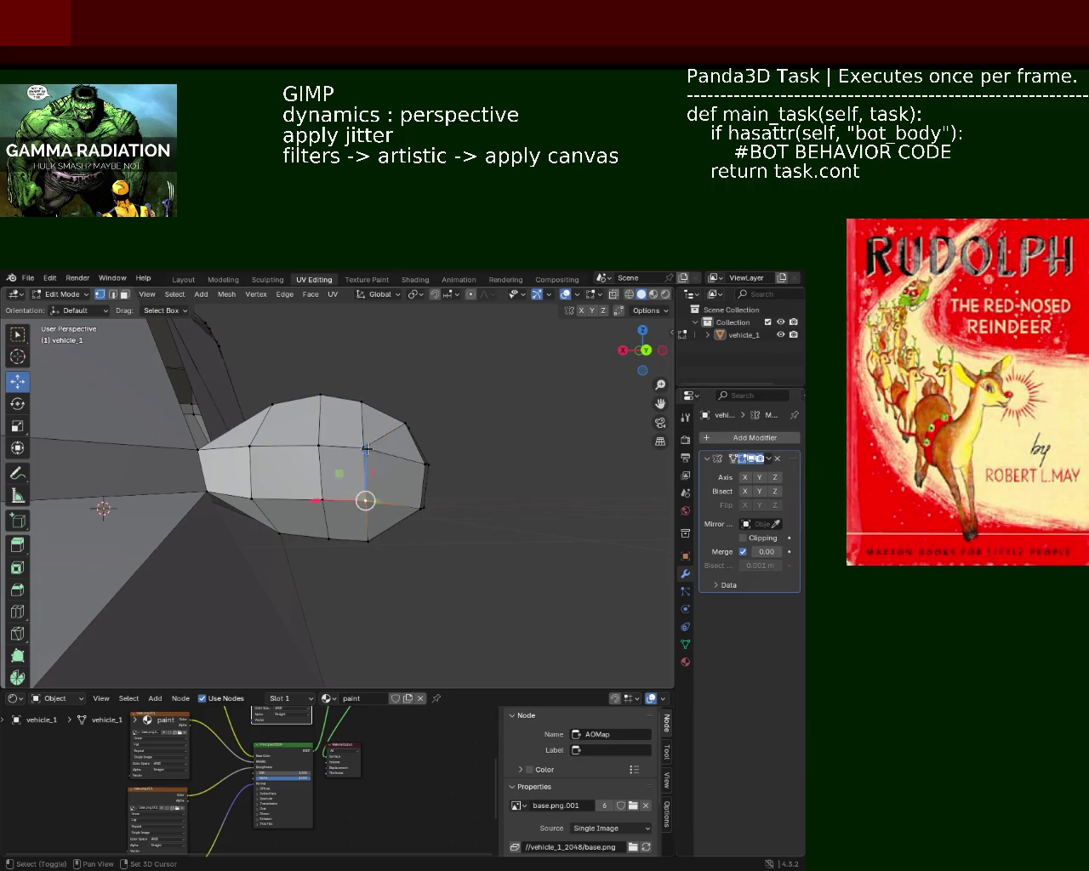
{"action": "key", "text": "g"}
{"action": "key", "text": "z"}
{"action": "left_click", "coordinate": [363, 414]}
{"action": "left_click_drag", "start_coordinate": [365, 441], "coordinate": [337, 395]}
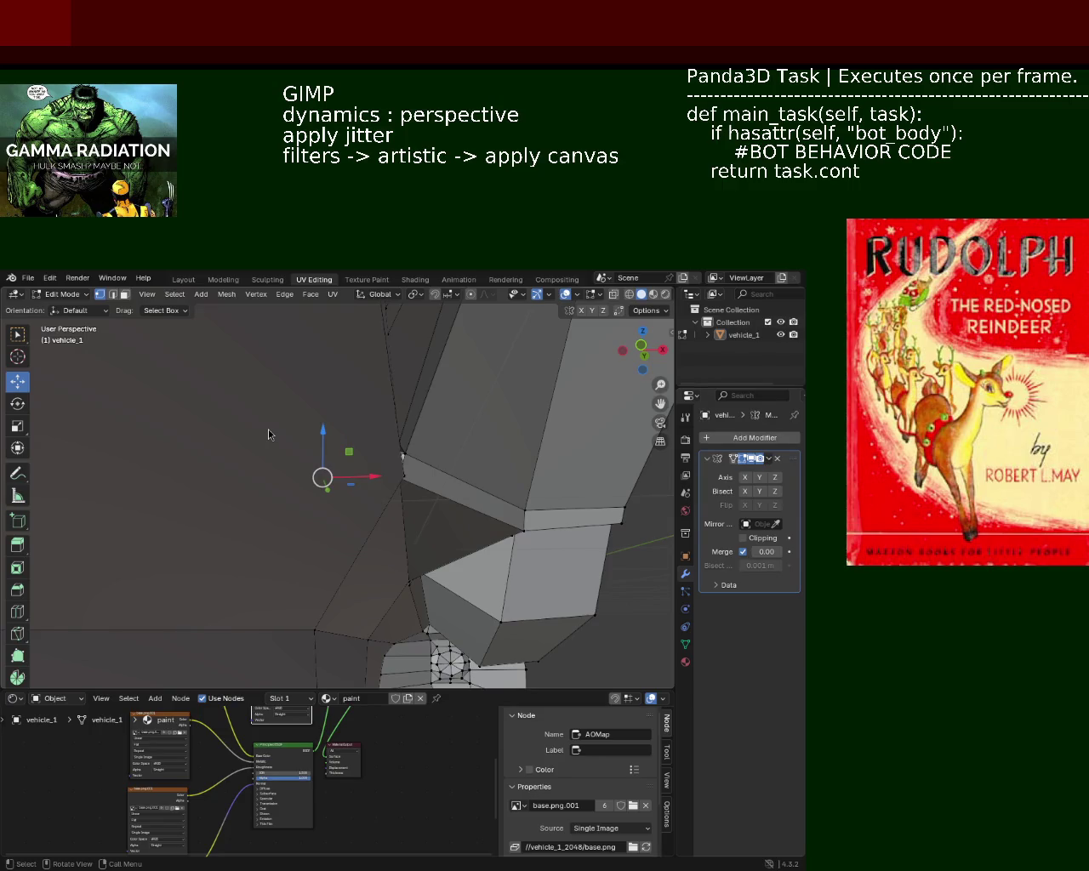
Slide two rim vertices of the bulge sideways along X
{"action": "left_click_drag", "start_coordinate": [422, 407], "coordinate": [375, 498]}
{"action": "left_click", "coordinate": [432, 424]}
{"action": "left_click", "coordinate": [366, 473]}
{"action": "left_click", "coordinate": [372, 502]}
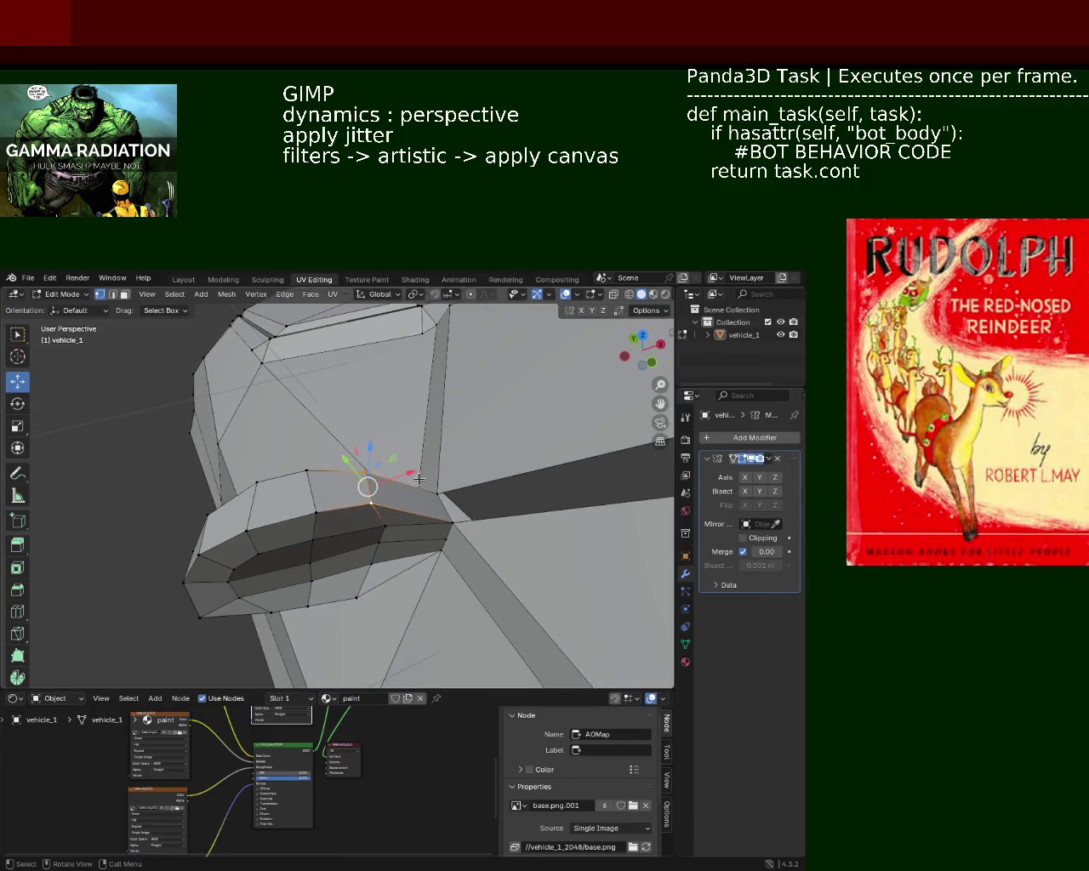
{"action": "key", "text": "g"}
{"action": "key", "text": "x"}
{"action": "left_click", "coordinate": [427, 478]}
Move one more rim vertex along X and orbit to review the bulge
{"action": "left_click_drag", "start_coordinate": [427, 477], "coordinate": [261, 486]}
{"action": "left_click", "coordinate": [260, 486]}
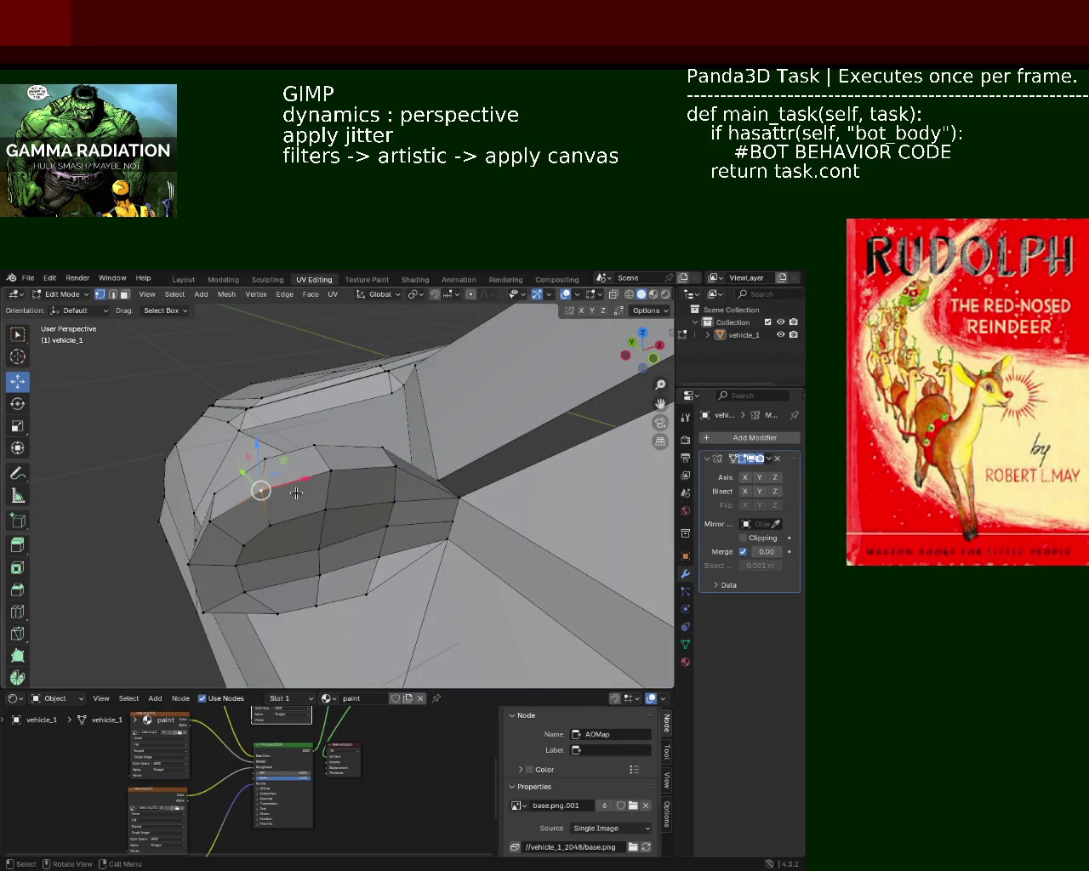
{"action": "key", "text": "g"}
{"action": "key", "text": "x"}
{"action": "left_click", "coordinate": [318, 476]}
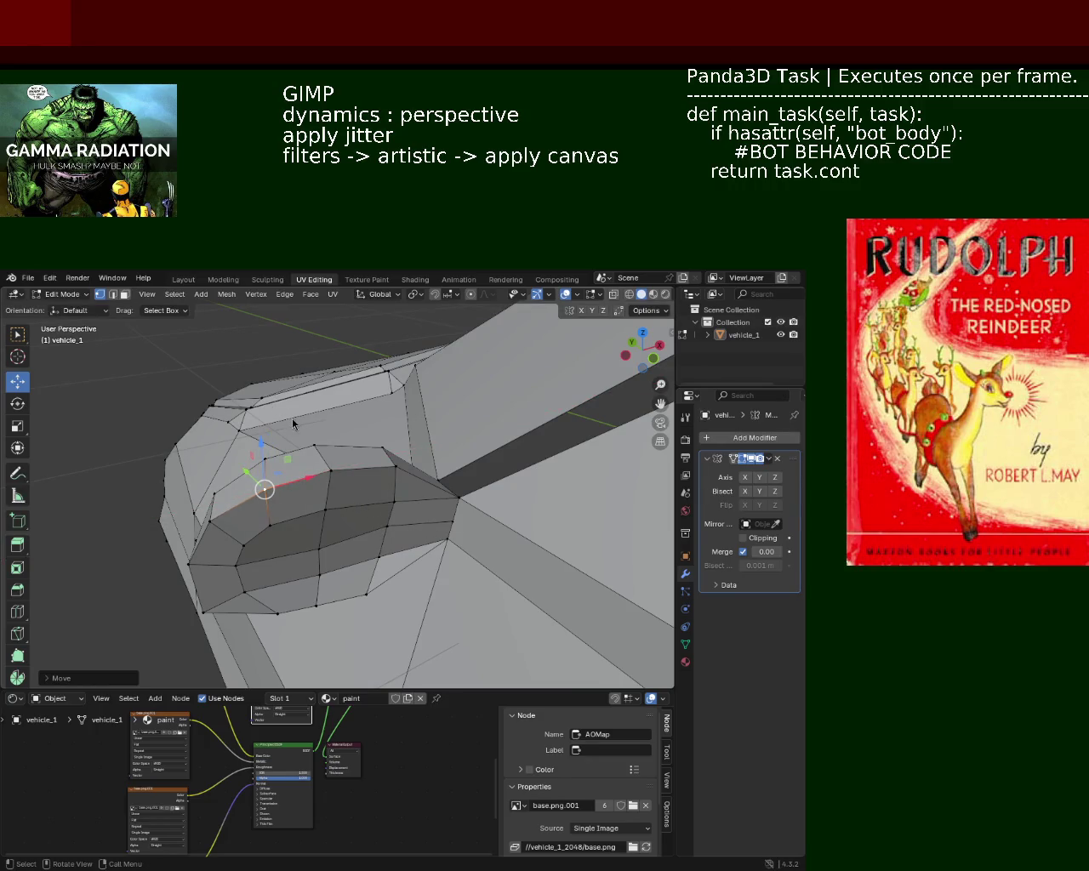
{"action": "left_click_drag", "start_coordinate": [234, 448], "coordinate": [564, 418]}
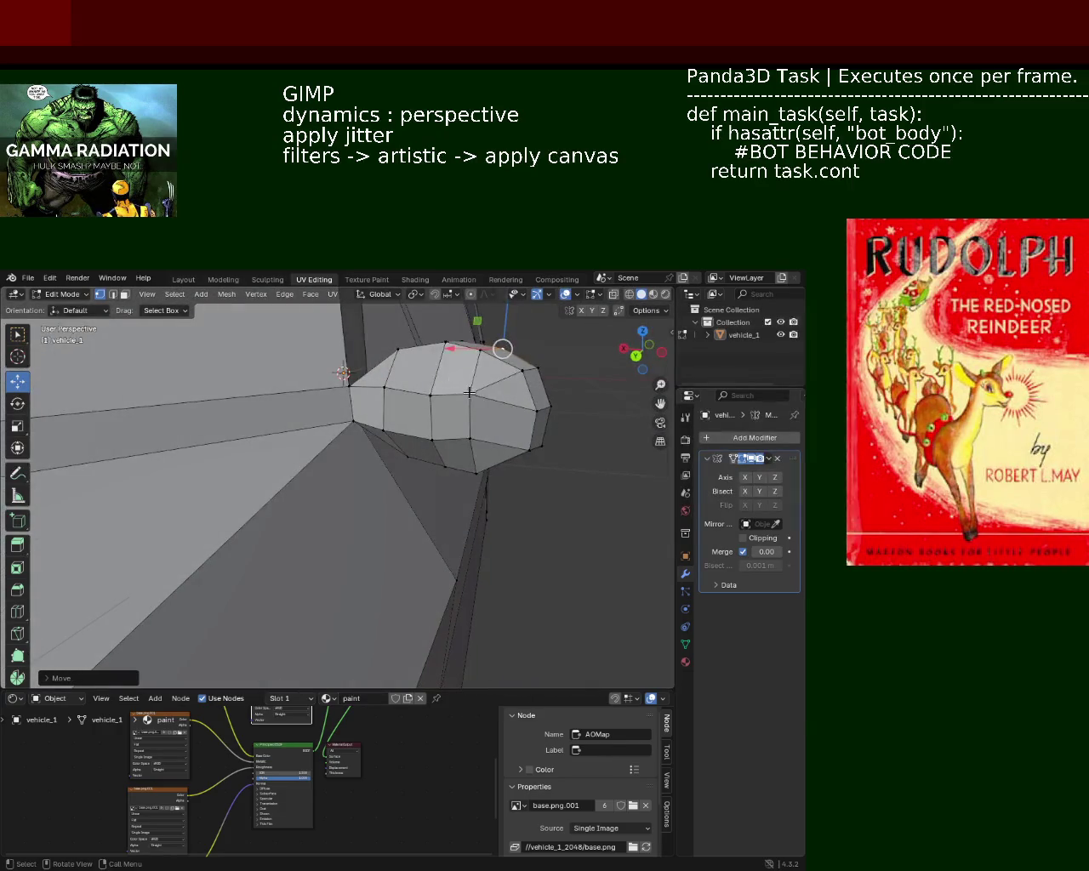
Lower a vertex on top of the bulge along Z, then readjust its height
{"action": "left_click", "coordinate": [482, 409]}
{"action": "key", "text": "g"}
{"action": "key", "text": "z"}
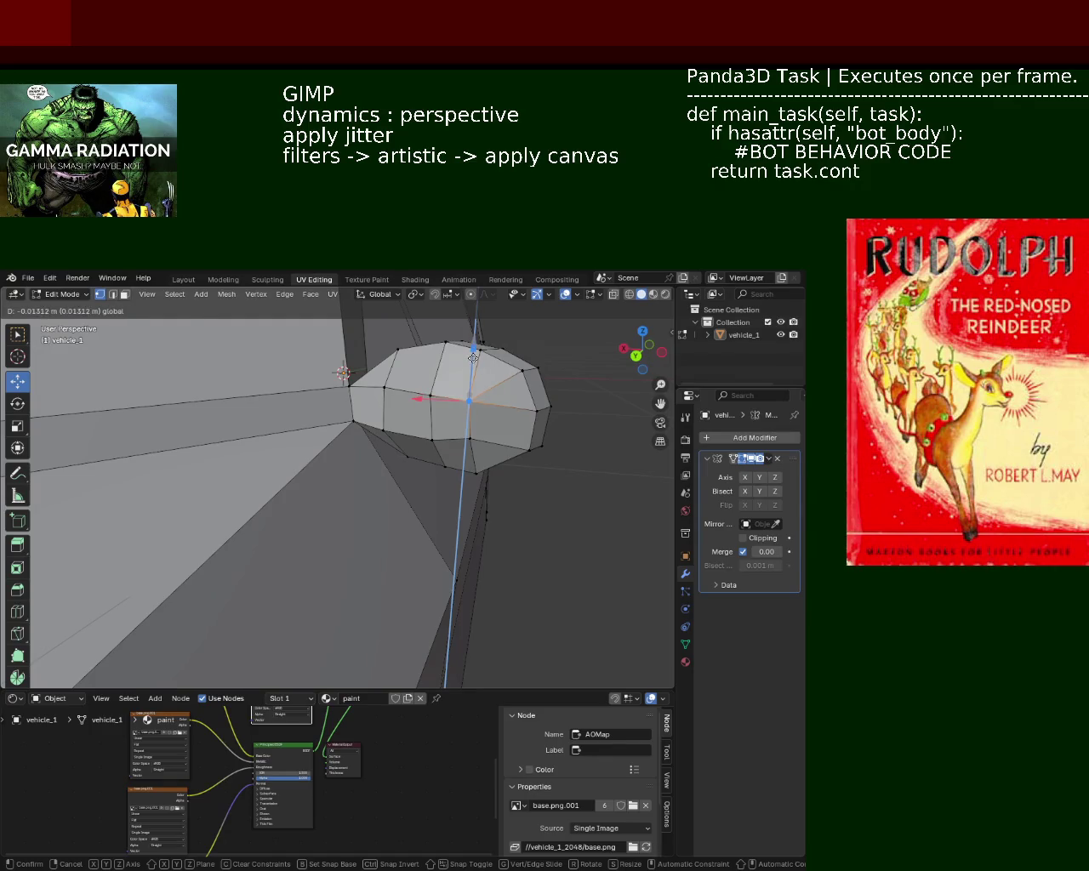
{"action": "left_click", "coordinate": [461, 419]}
{"action": "key", "text": "g"}
{"action": "key", "text": "z"}
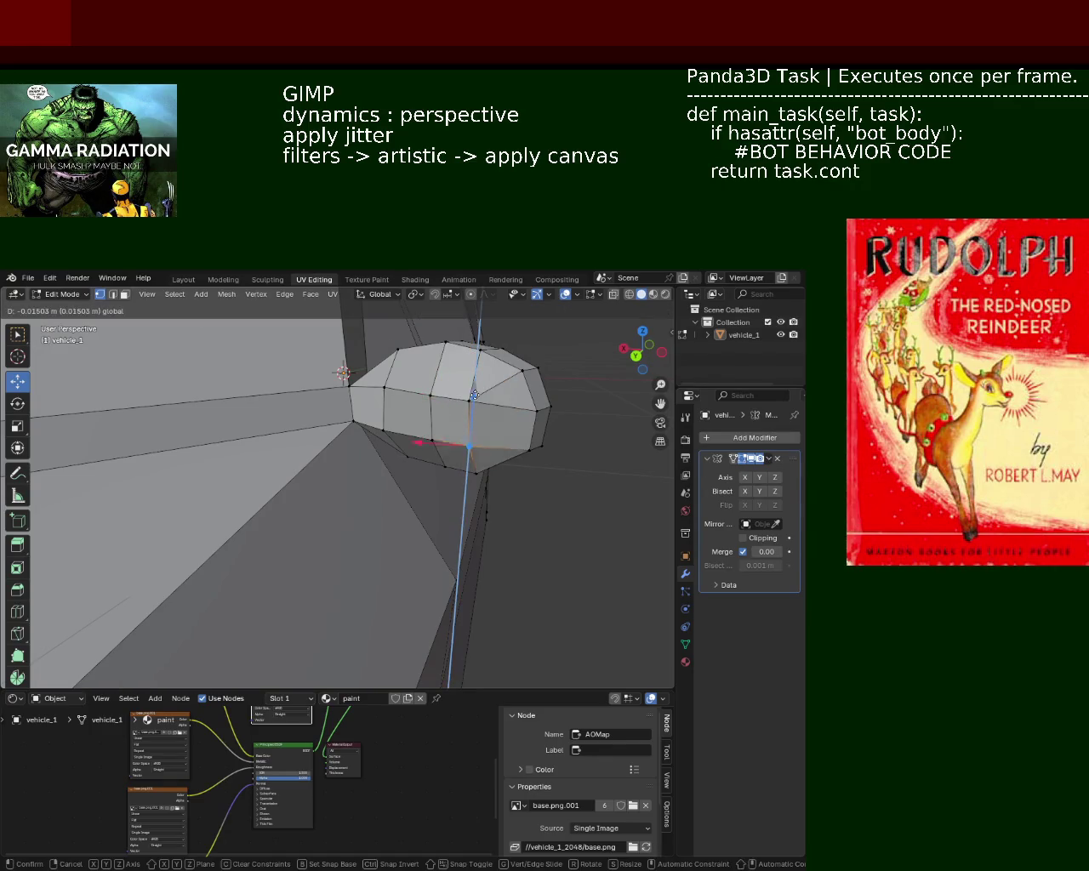
{"action": "left_click", "coordinate": [476, 389]}
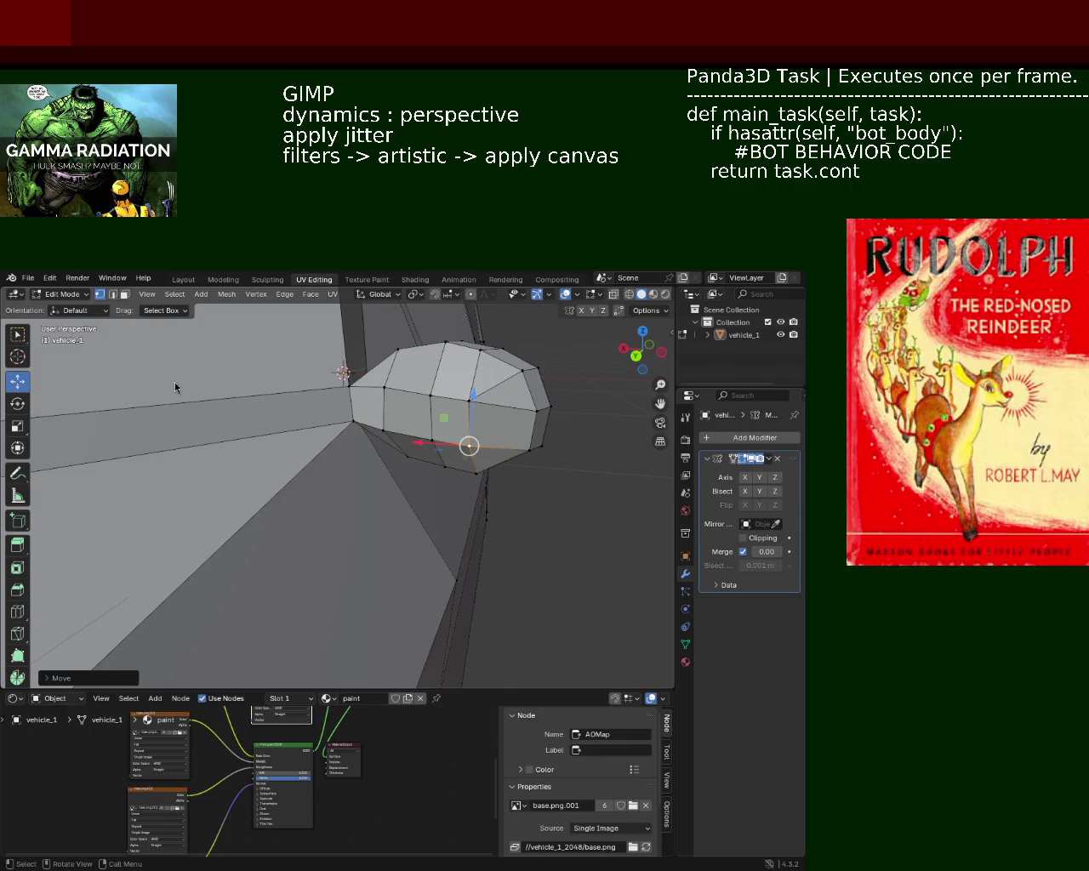
Raise a front vertex along Z, shift the selection along X, and pick further bulge vertices
{"action": "left_click_drag", "start_coordinate": [486, 414], "coordinate": [404, 468]}
{"action": "left_click_drag", "start_coordinate": [387, 465], "coordinate": [405, 415]}
{"action": "key", "text": "z"}
{"action": "left_click_drag", "start_coordinate": [415, 429], "coordinate": [283, 494]}
{"action": "left_click_drag", "start_coordinate": [301, 505], "coordinate": [341, 464]}
{"action": "left_click_drag", "start_coordinate": [324, 456], "coordinate": [319, 442]}
{"action": "left_click", "coordinate": [405, 476]}
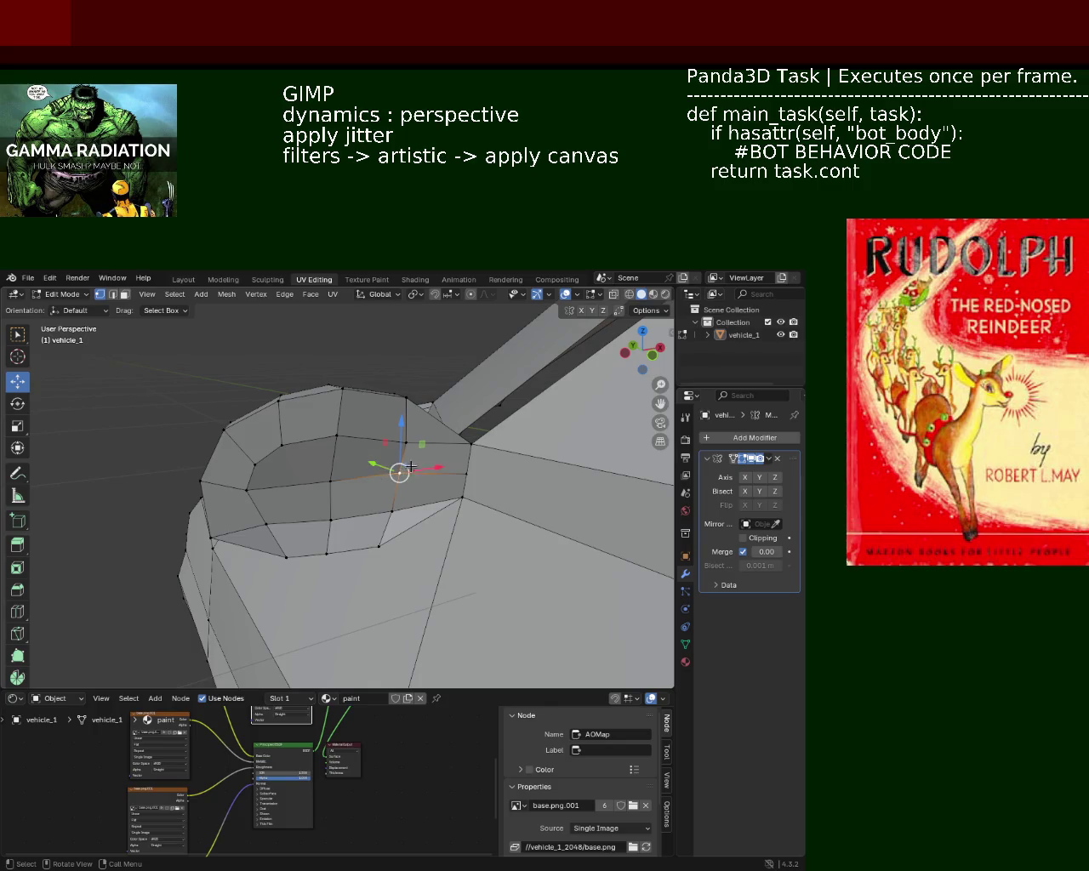
Slide the bulge's inner face along X in three successive moves
{"action": "left_click_drag", "start_coordinate": [422, 469], "coordinate": [433, 469]}
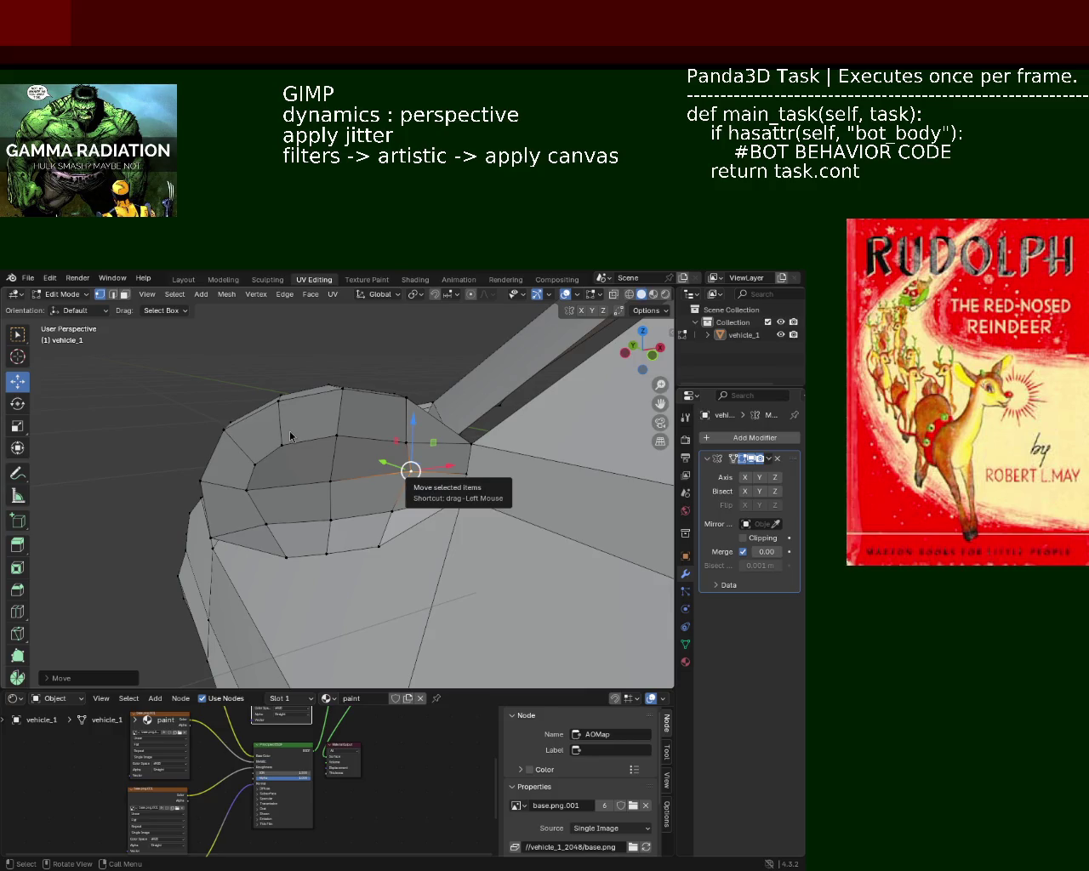
{"action": "left_click_drag", "start_coordinate": [296, 492], "coordinate": [335, 478]}
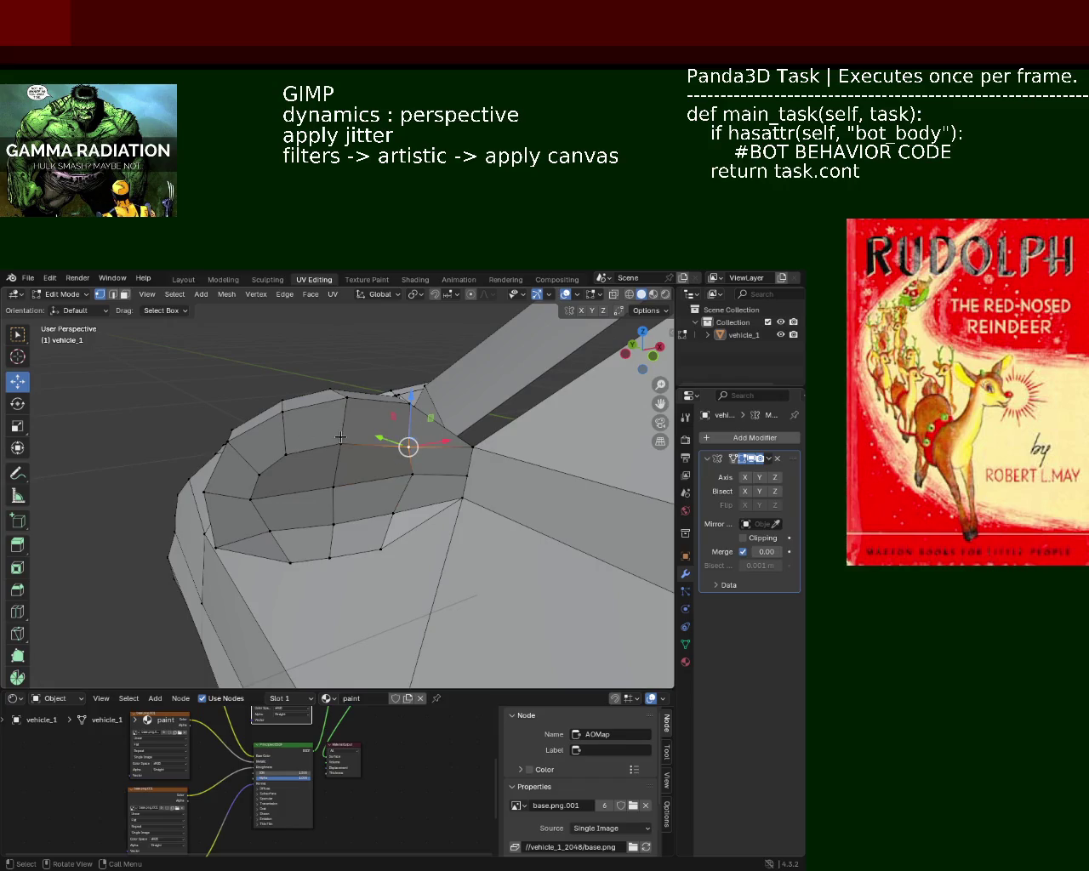
{"action": "key", "text": "g"}
{"action": "key", "text": "x"}
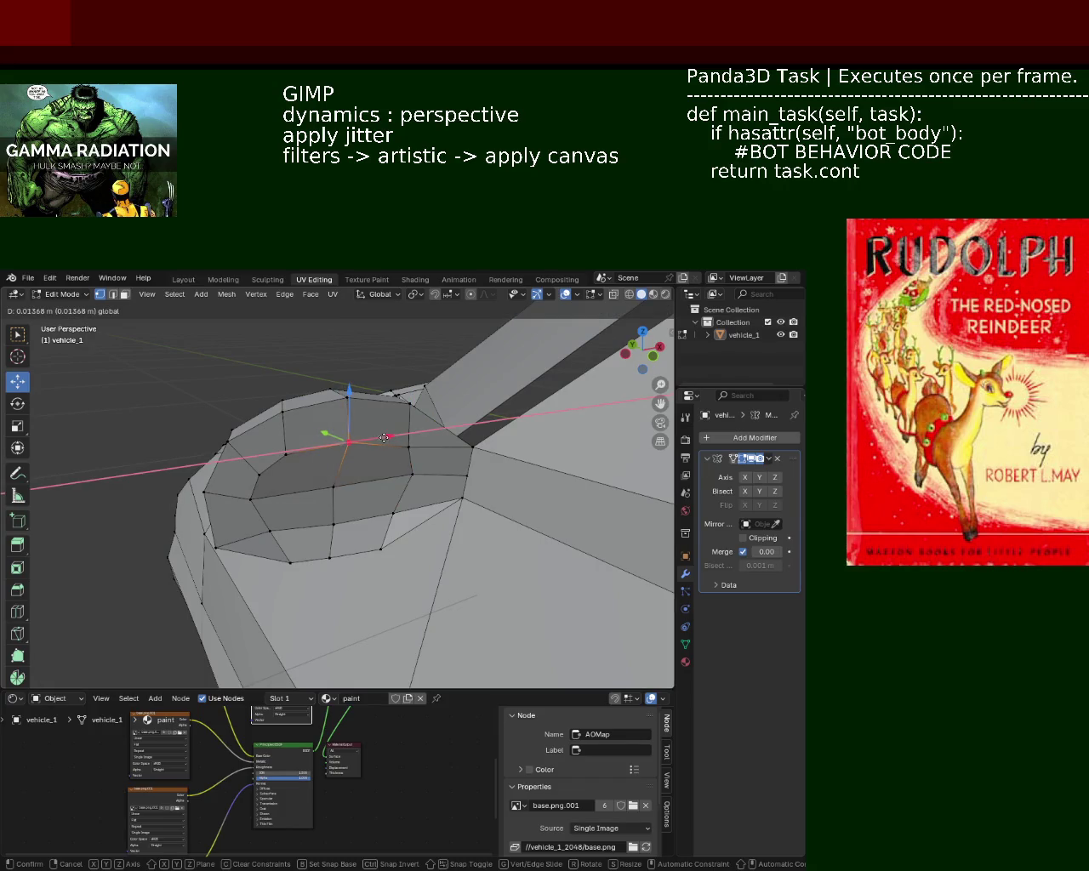
{"action": "left_click", "coordinate": [380, 439]}
{"action": "key", "text": "g"}
{"action": "key", "text": "x"}
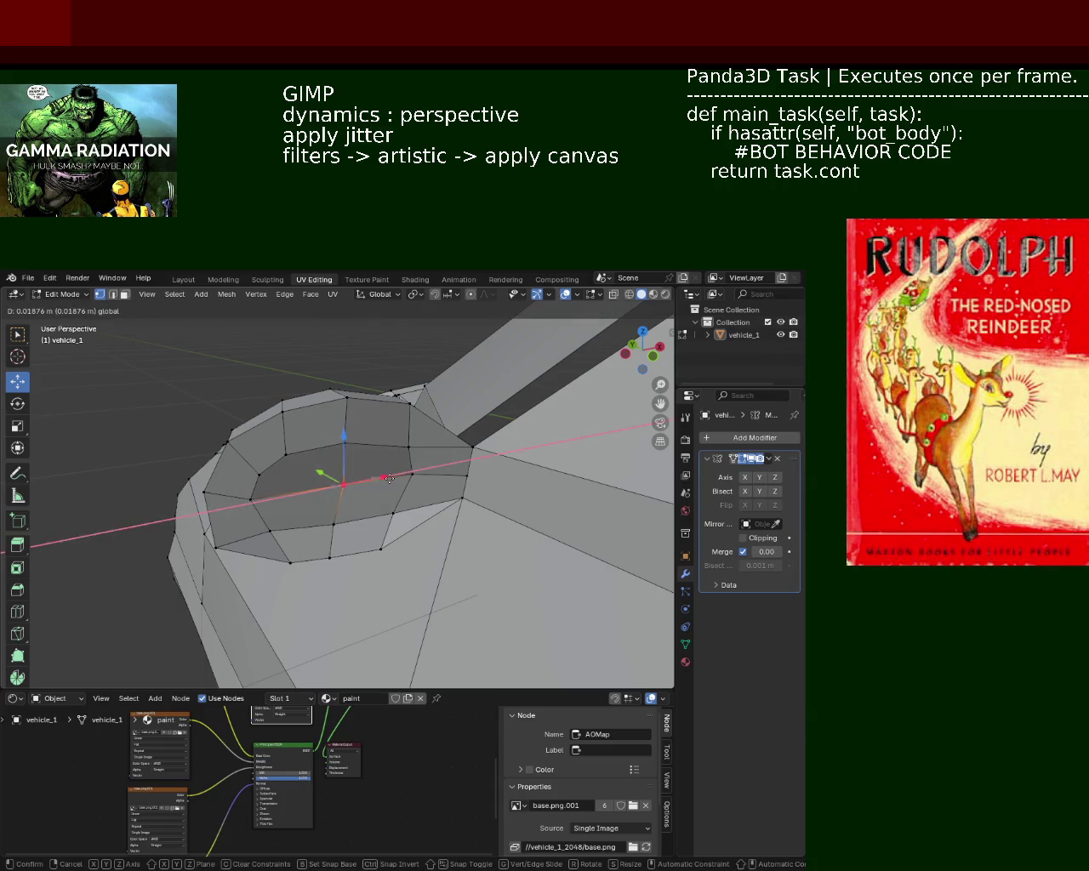
{"action": "left_click", "coordinate": [389, 479]}
{"action": "key", "text": "g"}
{"action": "key", "text": "x"}
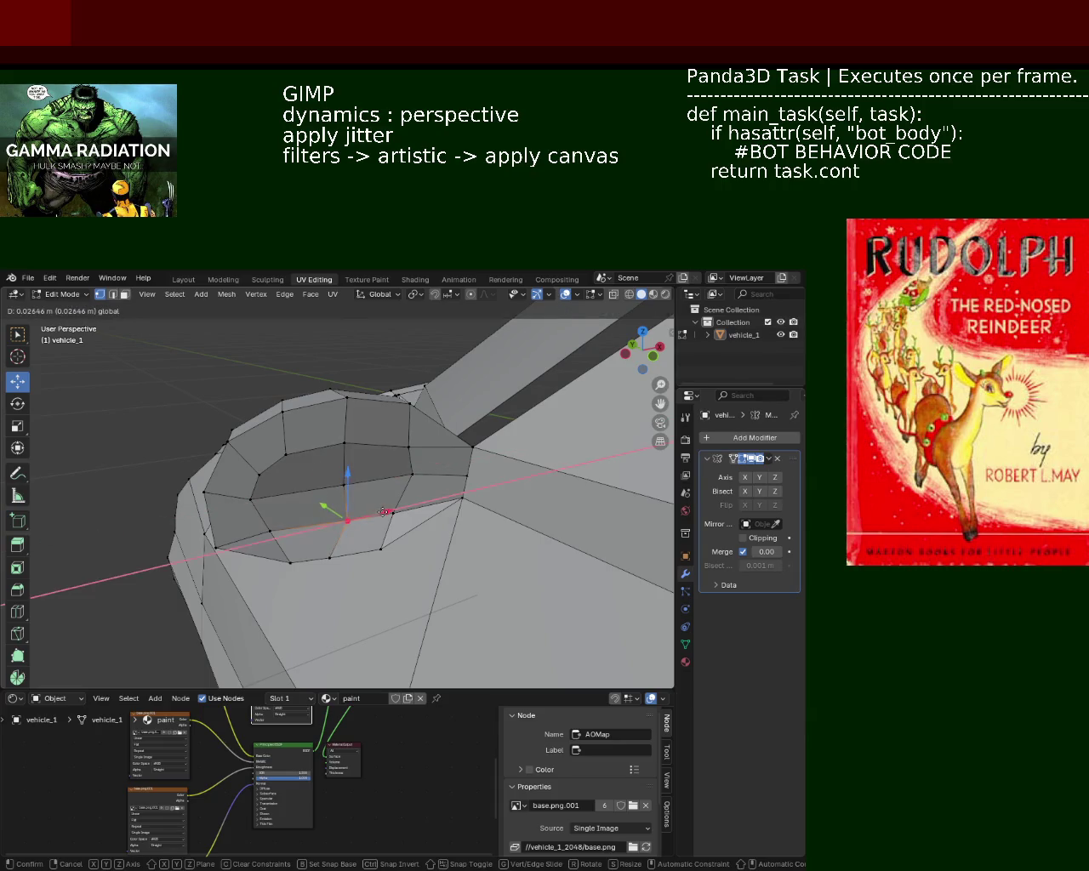
{"action": "left_click", "coordinate": [380, 511]}
Move a single rim vertex of the bulge along X
{"action": "left_click", "coordinate": [284, 504]}
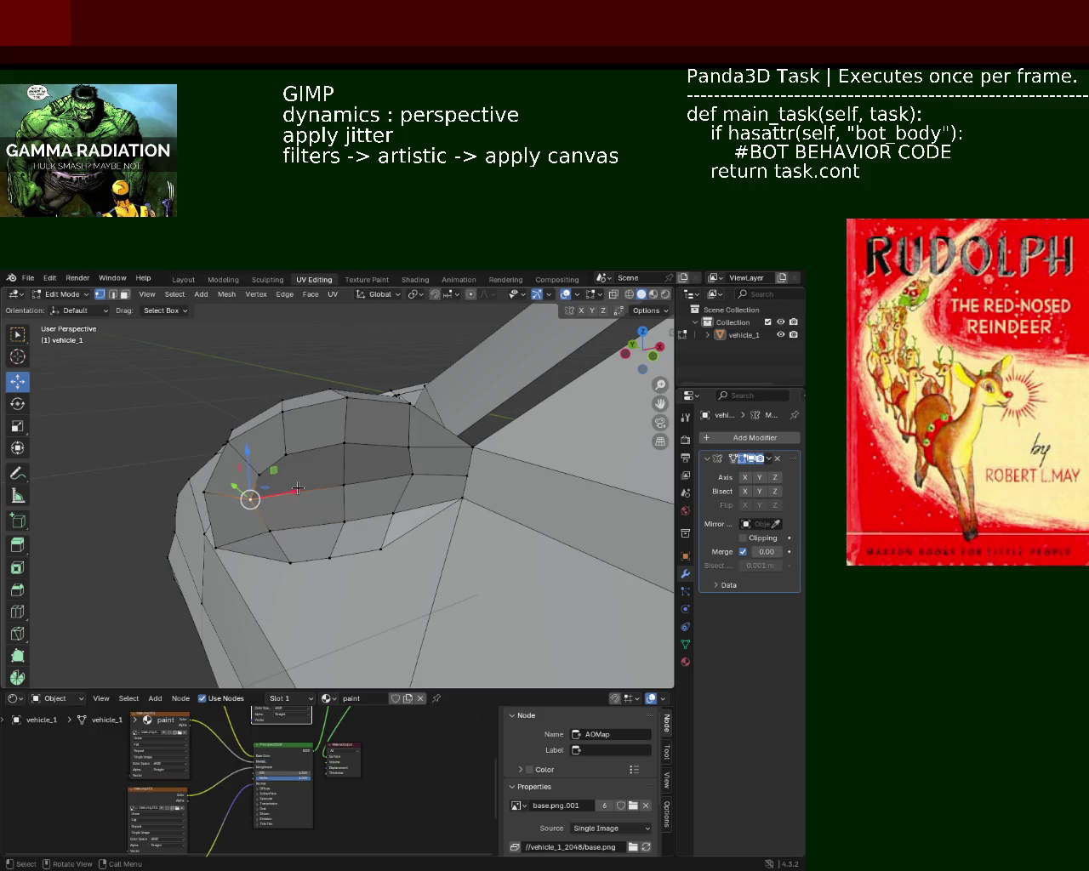
{"action": "left_click_drag", "start_coordinate": [300, 488], "coordinate": [404, 452]}
{"action": "key", "text": "g"}
{"action": "key", "text": "x"}
{"action": "left_click", "coordinate": [293, 489]}
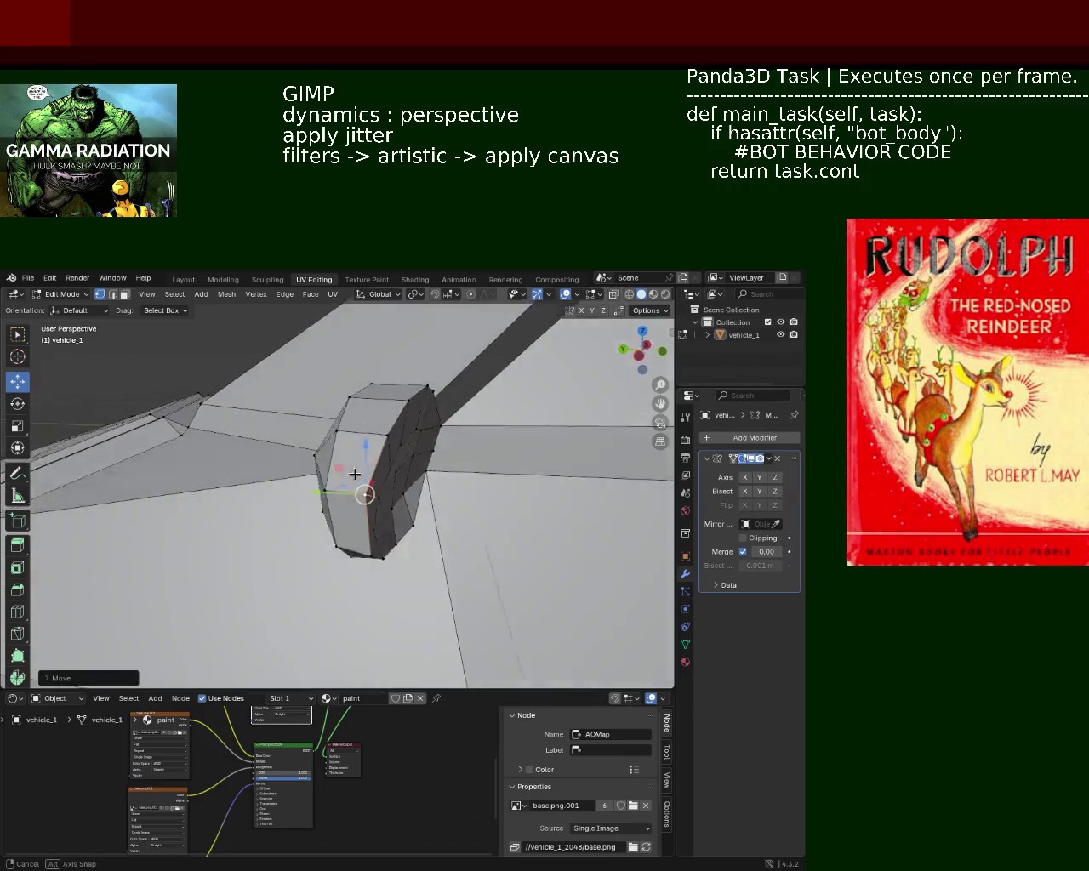
Shift the selected vertex along X and raise the selected vertices slightly along Z
{"action": "key", "text": "g"}
{"action": "key", "text": "x"}
{"action": "left_click", "coordinate": [441, 494]}
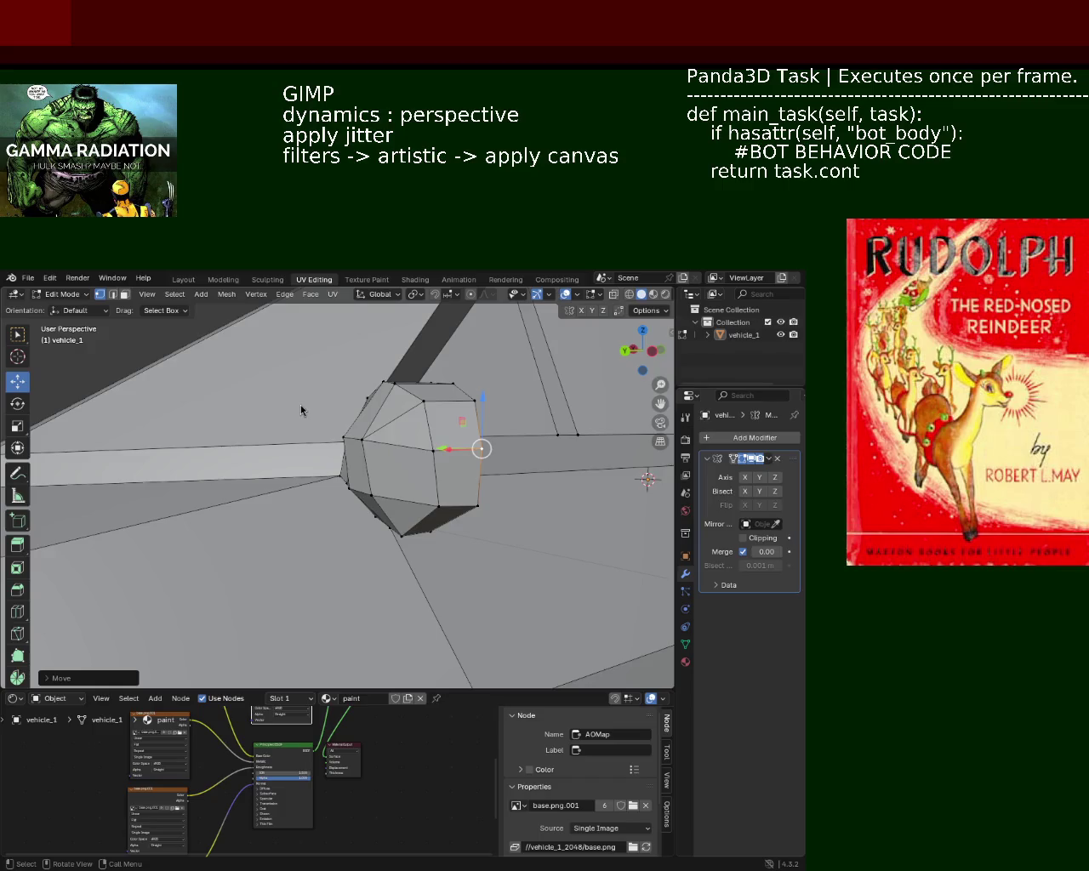
{"action": "left_click_drag", "start_coordinate": [274, 433], "coordinate": [463, 420]}
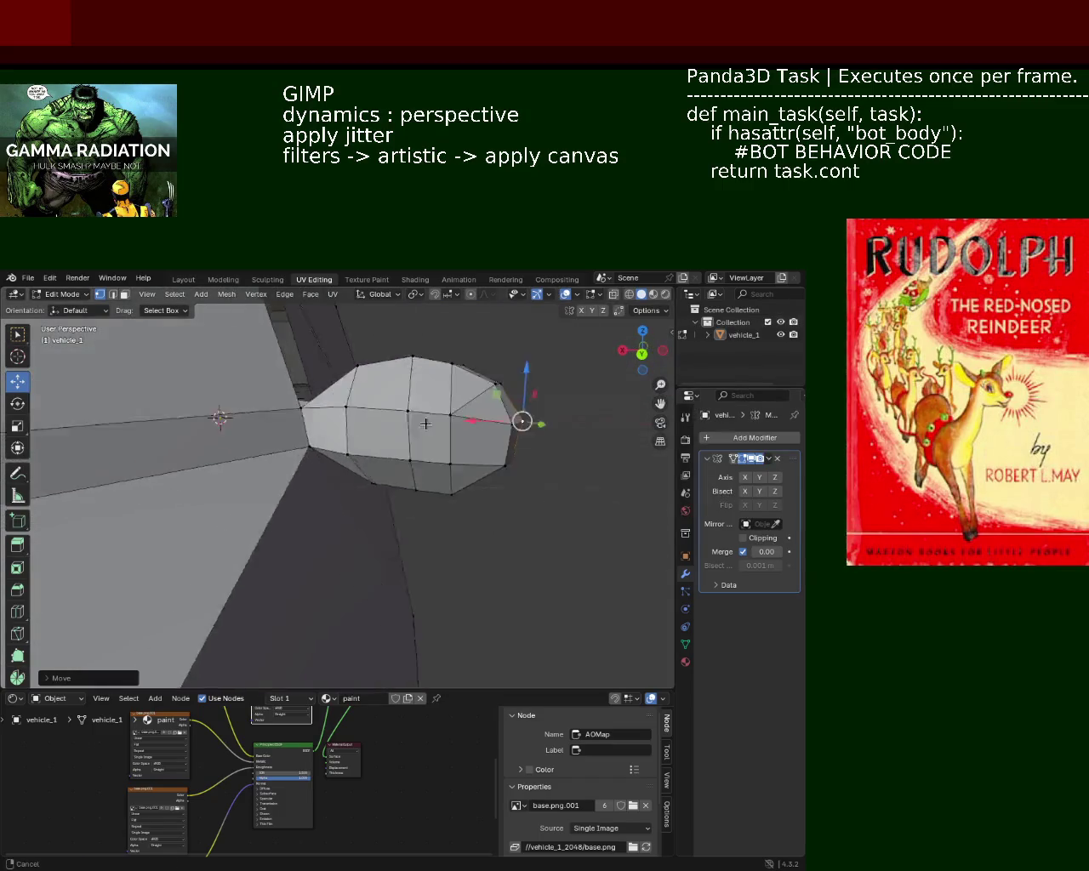
{"action": "left_click_drag", "start_coordinate": [462, 419], "coordinate": [477, 464]}
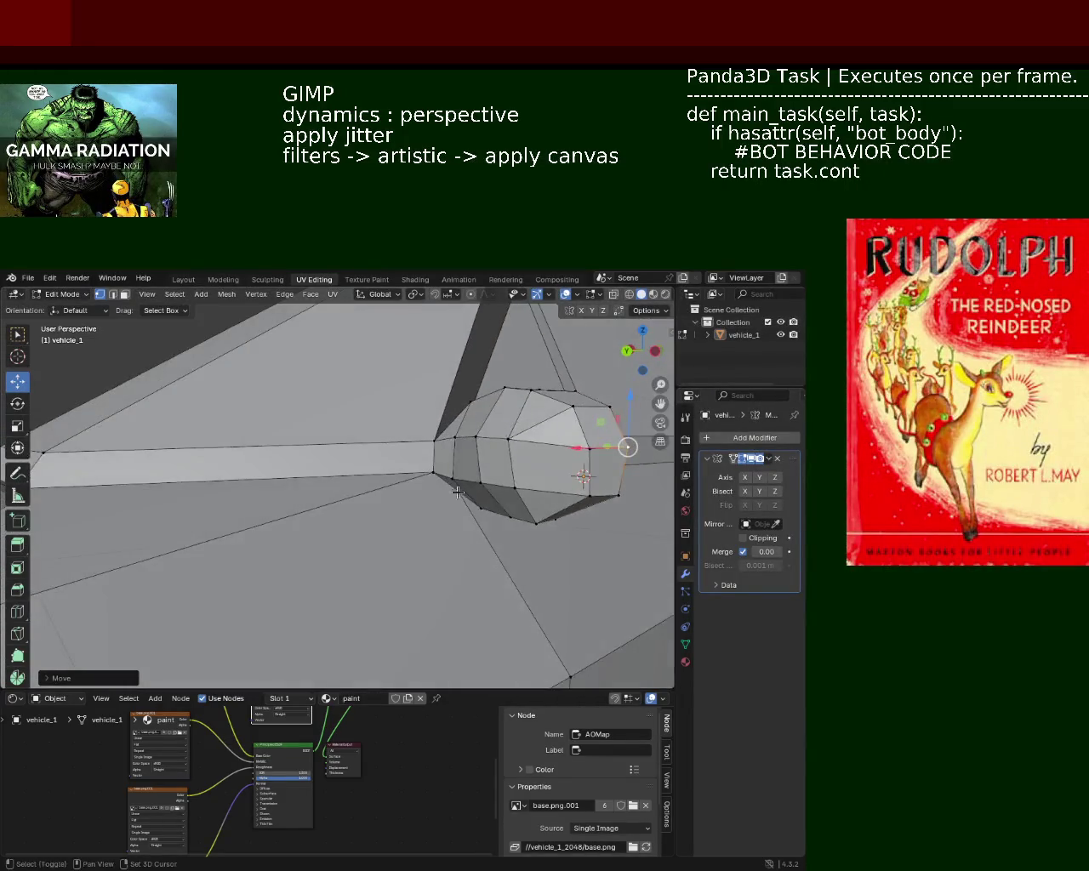
{"action": "left_click_drag", "start_coordinate": [476, 464], "coordinate": [464, 477]}
{"action": "left_click_drag", "start_coordinate": [470, 463], "coordinate": [472, 454]}
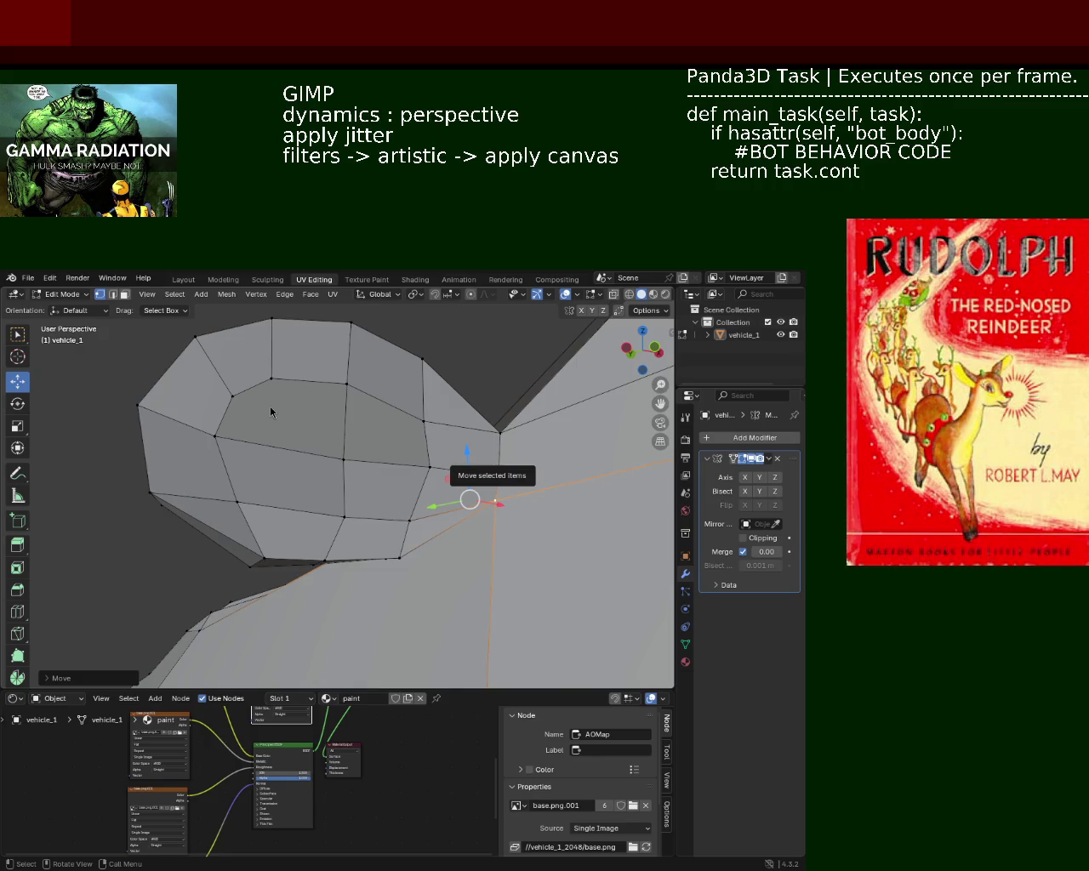
Slide another bulge vertex along X and save vehicle_1.blend
{"action": "left_click_drag", "start_coordinate": [259, 453], "coordinate": [384, 480]}
{"action": "left_click", "coordinate": [381, 472]}
{"action": "key", "text": "g"}
{"action": "key", "text": "x"}
{"action": "left_click", "coordinate": [417, 477]}
{"action": "key", "text": "ctrl+s"}
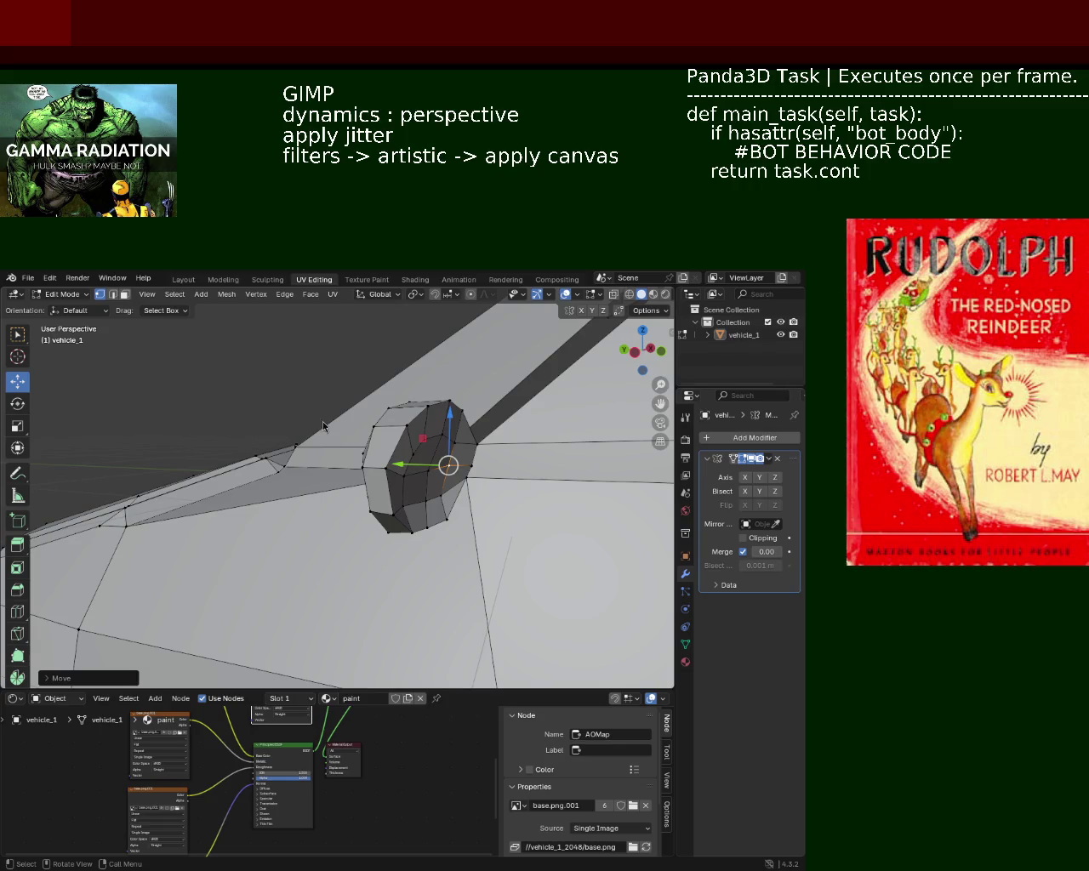
Shift the selected vertices along Y and lower the selected face slightly along Z
{"action": "left_click_drag", "start_coordinate": [394, 466], "coordinate": [373, 470]}
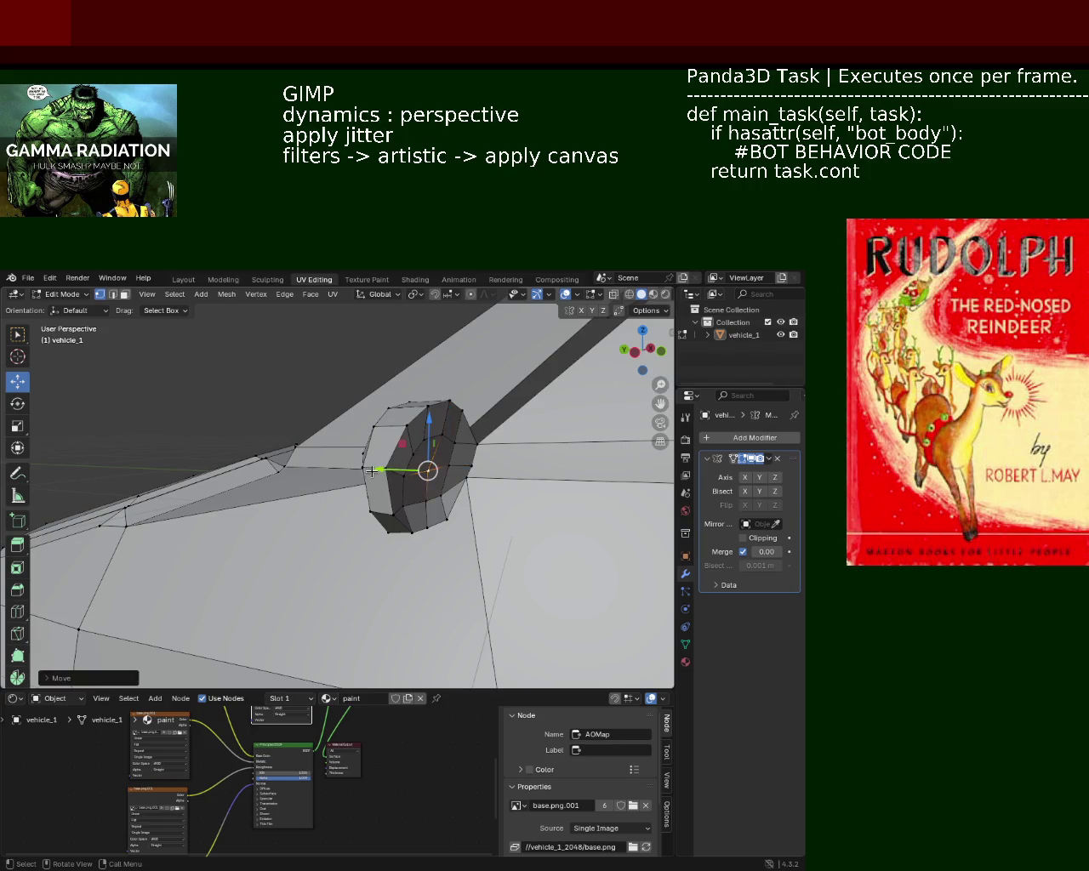
{"action": "left_click_drag", "start_coordinate": [373, 470], "coordinate": [611, 445]}
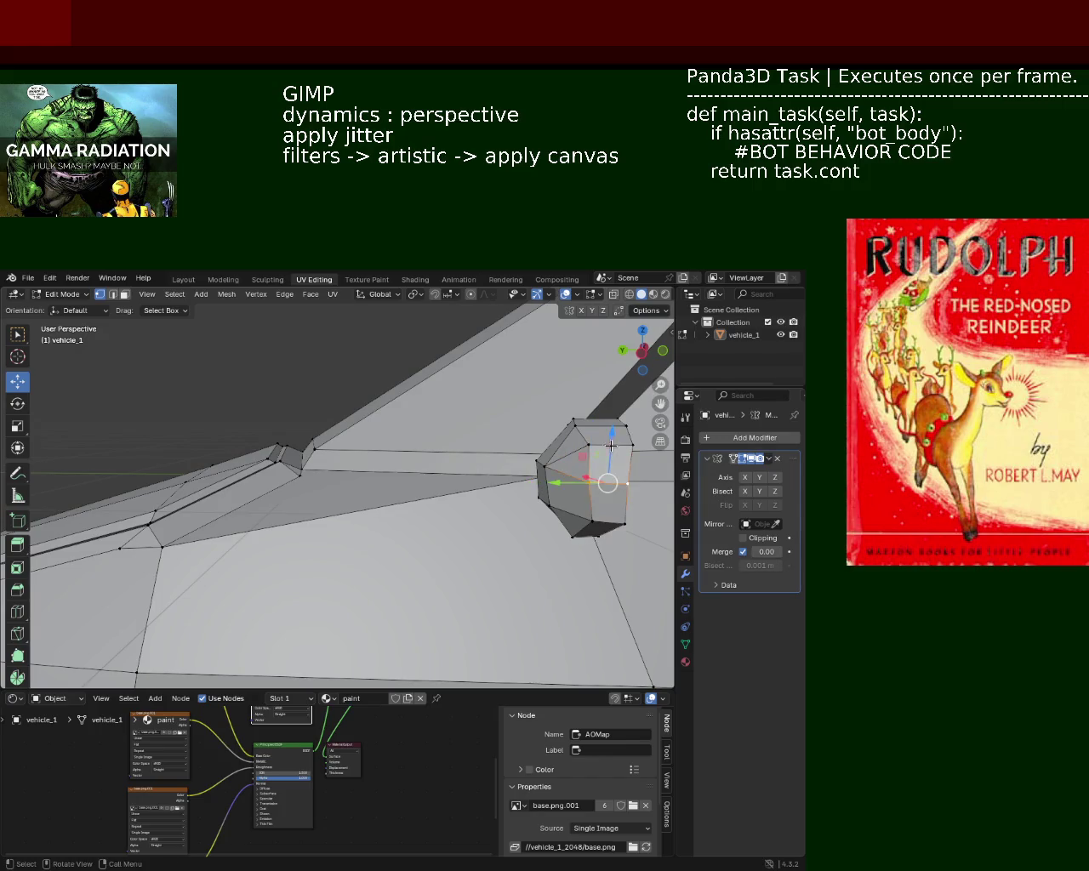
{"action": "left_click_drag", "start_coordinate": [611, 445], "coordinate": [611, 450]}
{"action": "left_click", "coordinate": [611, 449]}
{"action": "left_click_drag", "start_coordinate": [610, 449], "coordinate": [290, 469]}
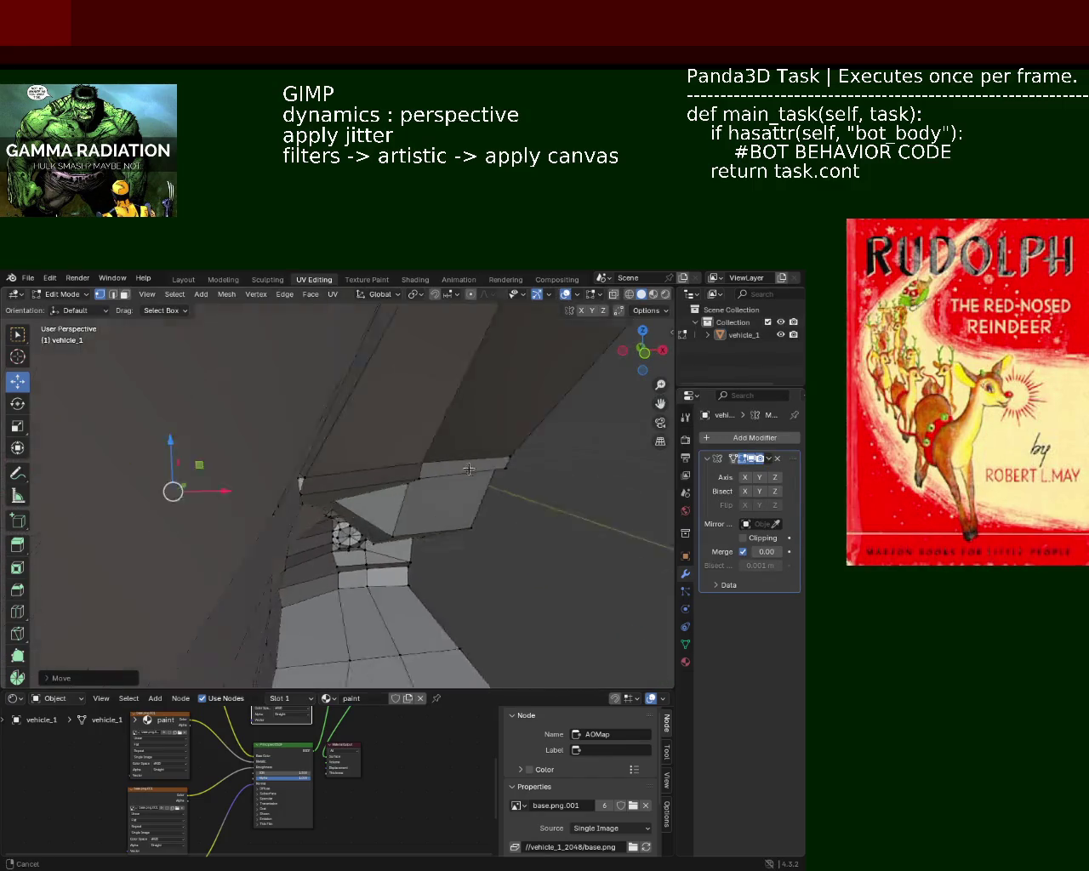
{"action": "scroll", "scroll_direction": "up", "scroll_amount": 3}
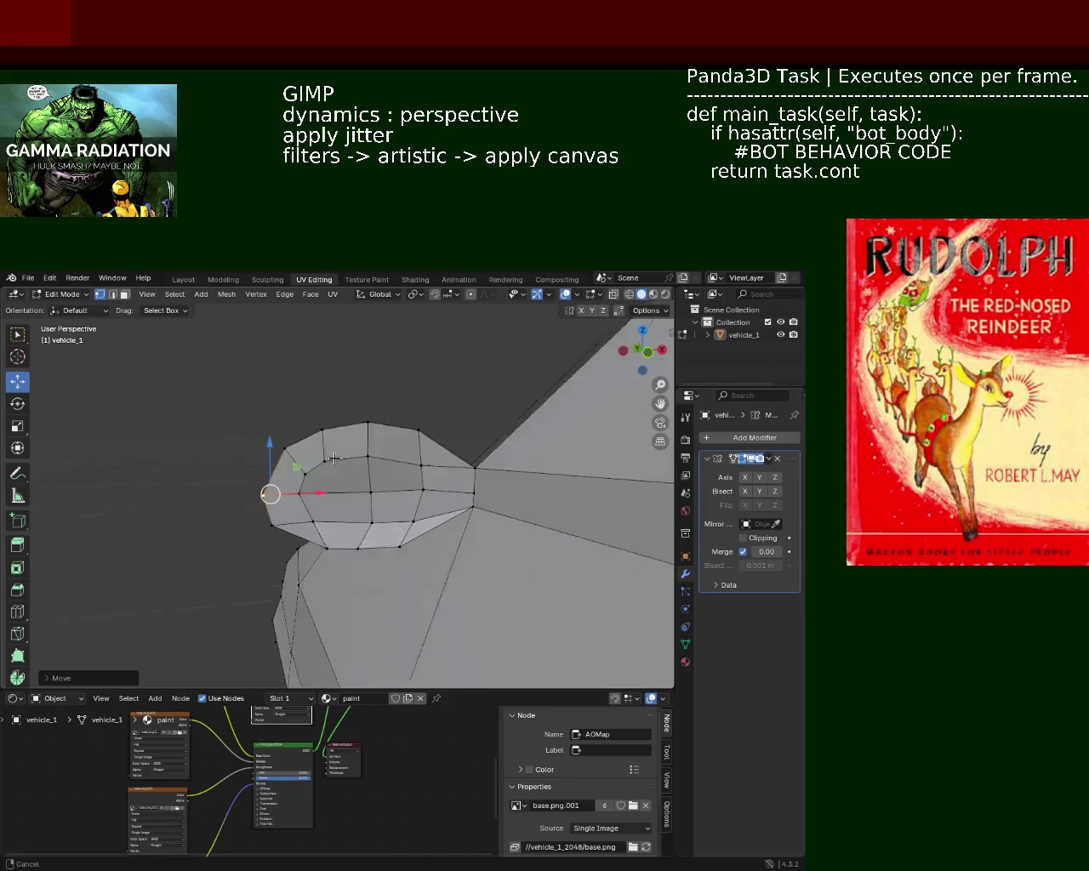
Push two upper outline vertices along X to round the bulge's outline
{"action": "left_click", "coordinate": [356, 473]}
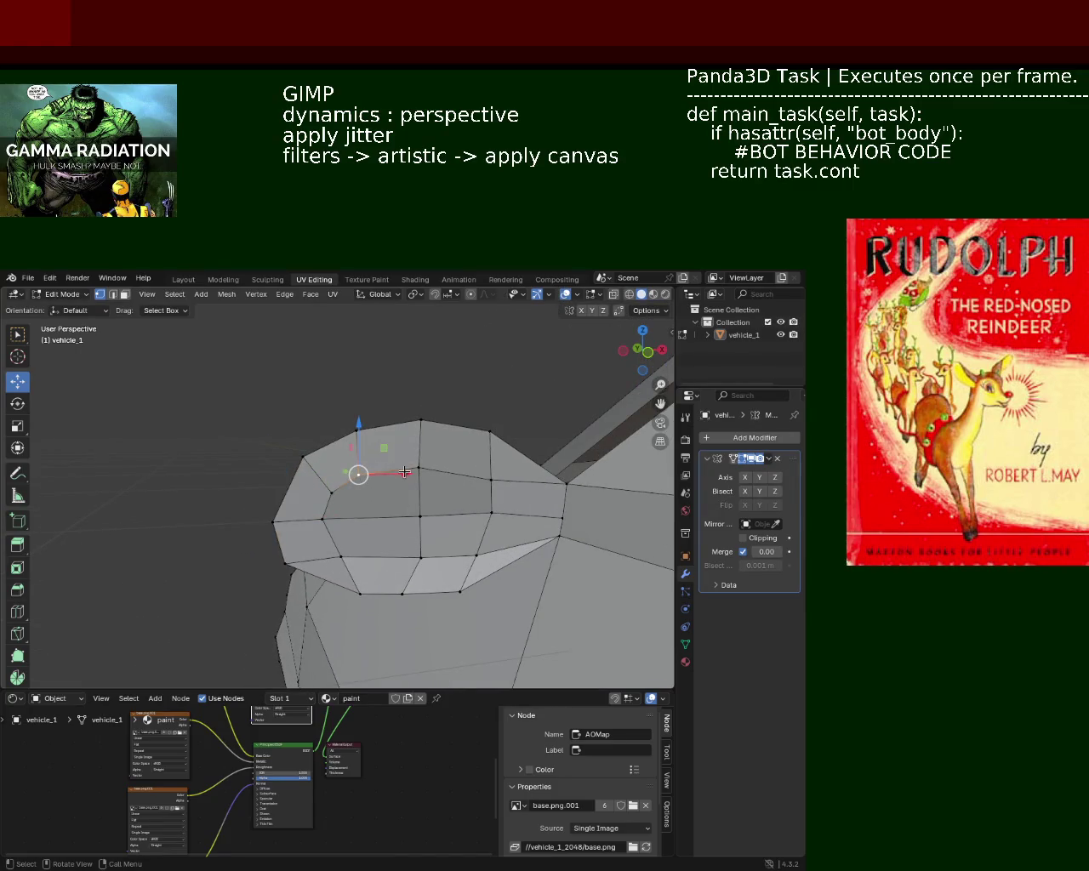
{"action": "left_click_drag", "start_coordinate": [408, 474], "coordinate": [425, 469]}
{"action": "left_click", "coordinate": [425, 469]}
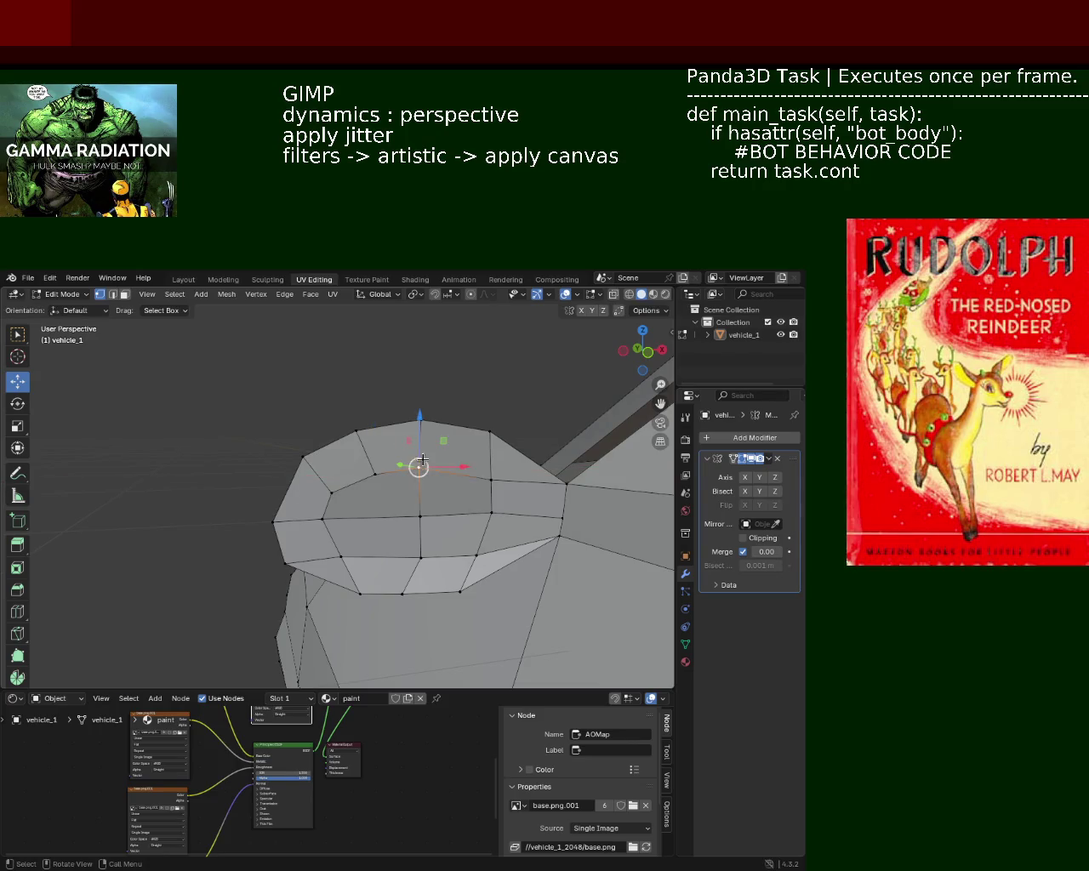
{"action": "left_click", "coordinate": [491, 480]}
{"action": "left_click_drag", "start_coordinate": [514, 480], "coordinate": [509, 479]}
Nudge the lower outline vertices along X to even the oval
{"action": "left_click", "coordinate": [491, 512]}
{"action": "left_click", "coordinate": [476, 555]}
{"action": "left_click", "coordinate": [340, 557]}
{"action": "left_click_drag", "start_coordinate": [379, 558], "coordinate": [457, 588]}
{"action": "left_click", "coordinate": [322, 519]}
{"action": "left_click", "coordinate": [420, 557]}
{"action": "left_click", "coordinate": [403, 593]}
Undo a trial sideways move and shift the bulge's centre vertex slightly along X
{"action": "left_click_drag", "start_coordinate": [432, 578], "coordinate": [423, 388]}
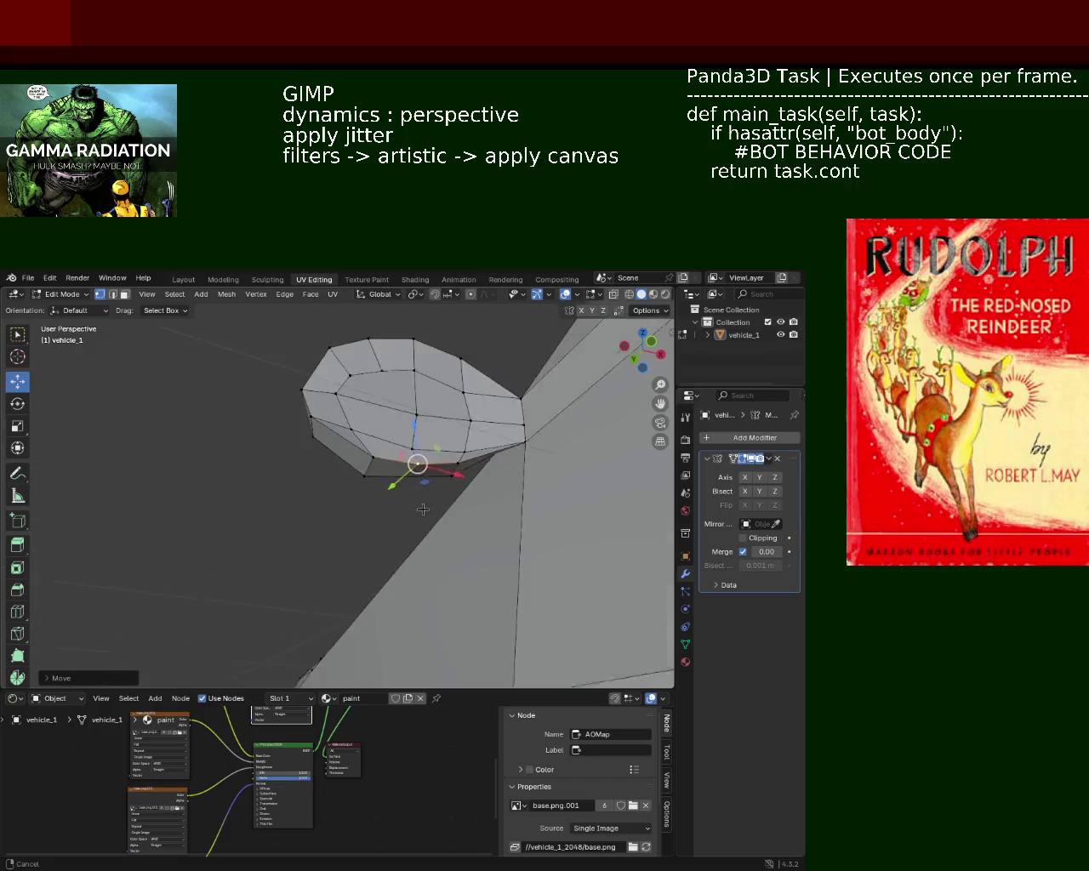
{"action": "left_click_drag", "start_coordinate": [423, 388], "coordinate": [373, 401]}
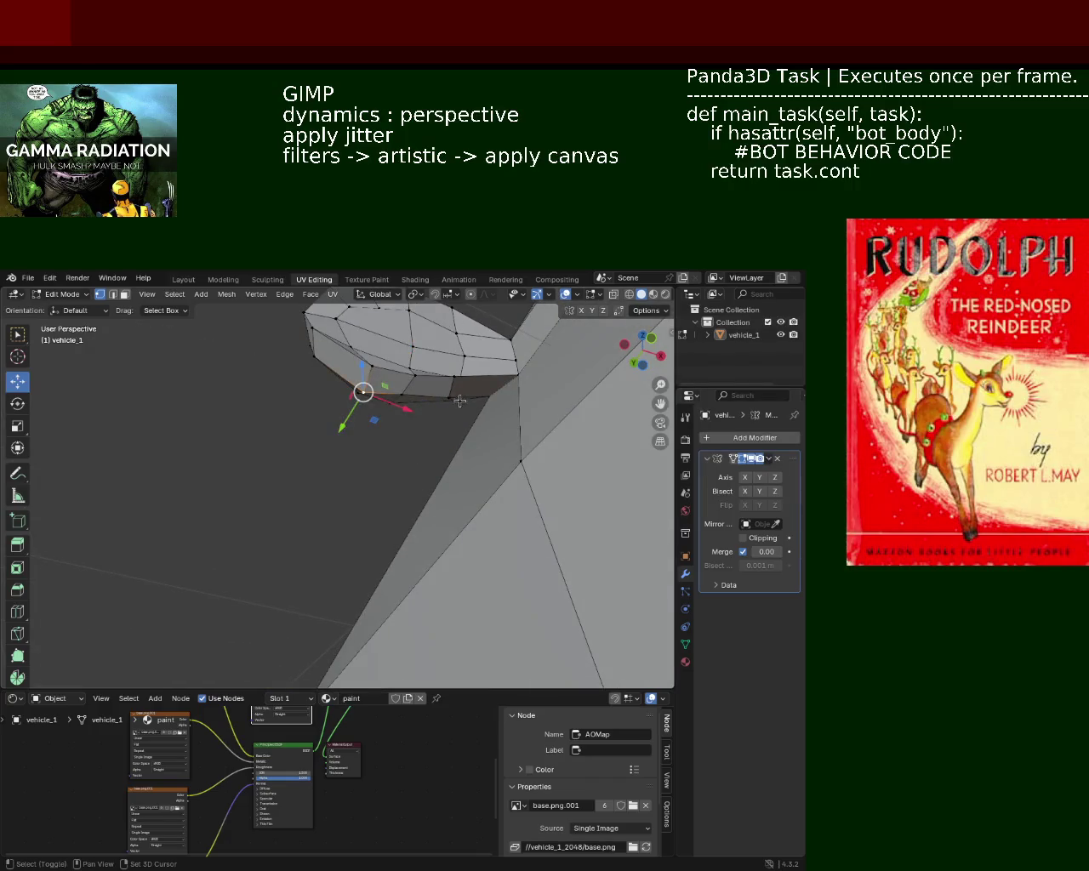
{"action": "key", "text": "ctrl+z"}
{"action": "left_click_drag", "start_coordinate": [399, 390], "coordinate": [423, 515]}
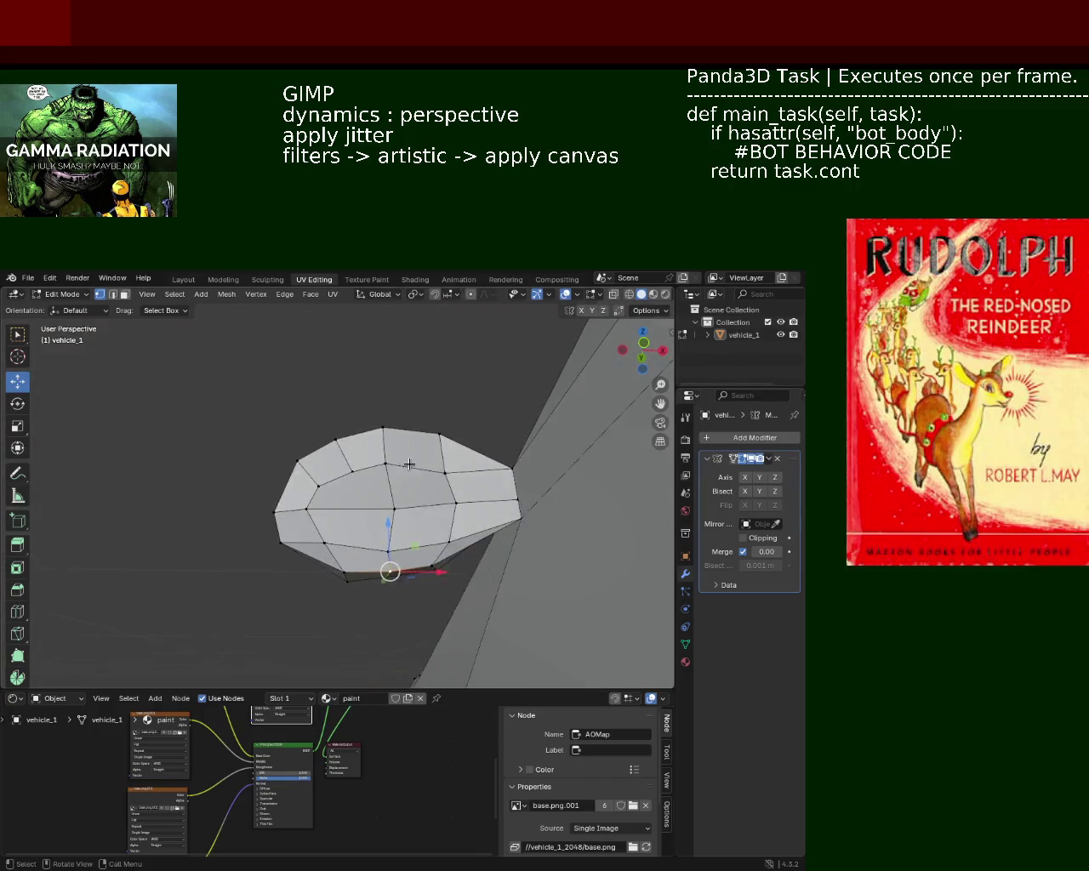
{"action": "left_click", "coordinate": [423, 516]}
{"action": "left_click_drag", "start_coordinate": [464, 519], "coordinate": [458, 519]}
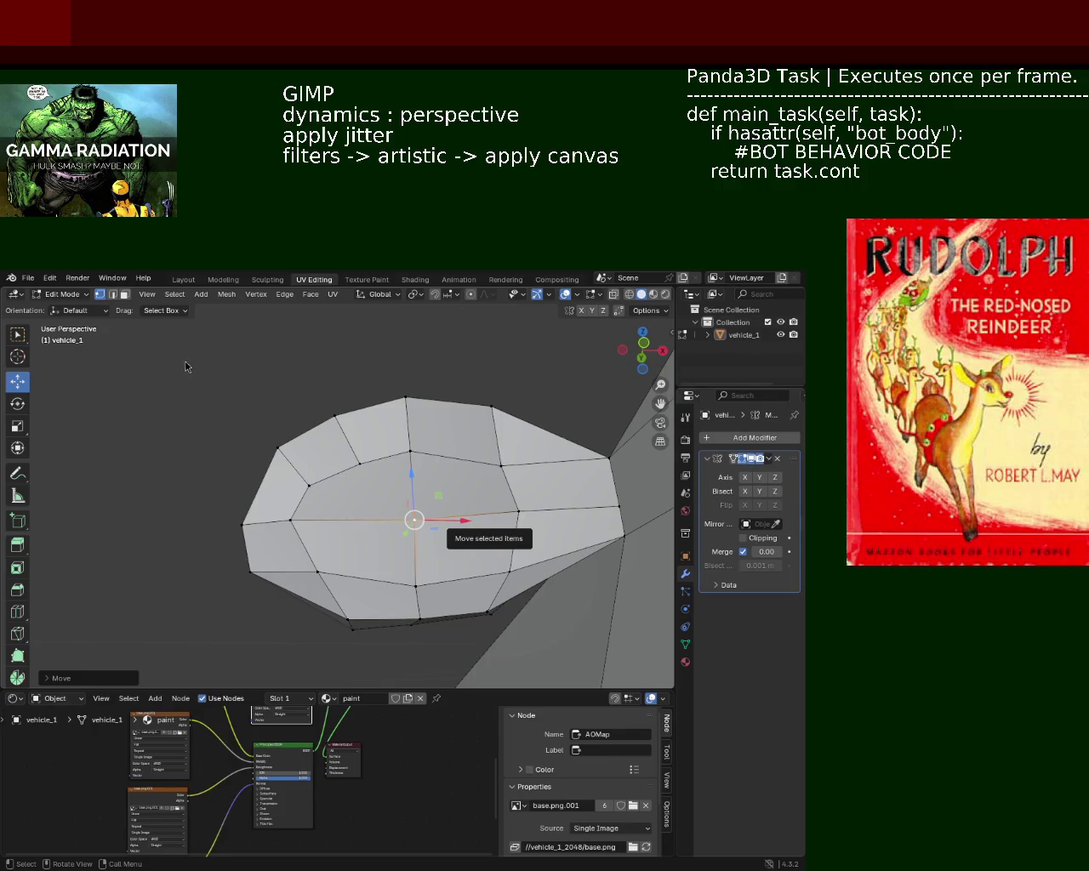
Reposition a vertex on the bulge's left side along X and Z
{"action": "left_click_drag", "start_coordinate": [493, 469], "coordinate": [352, 516]}
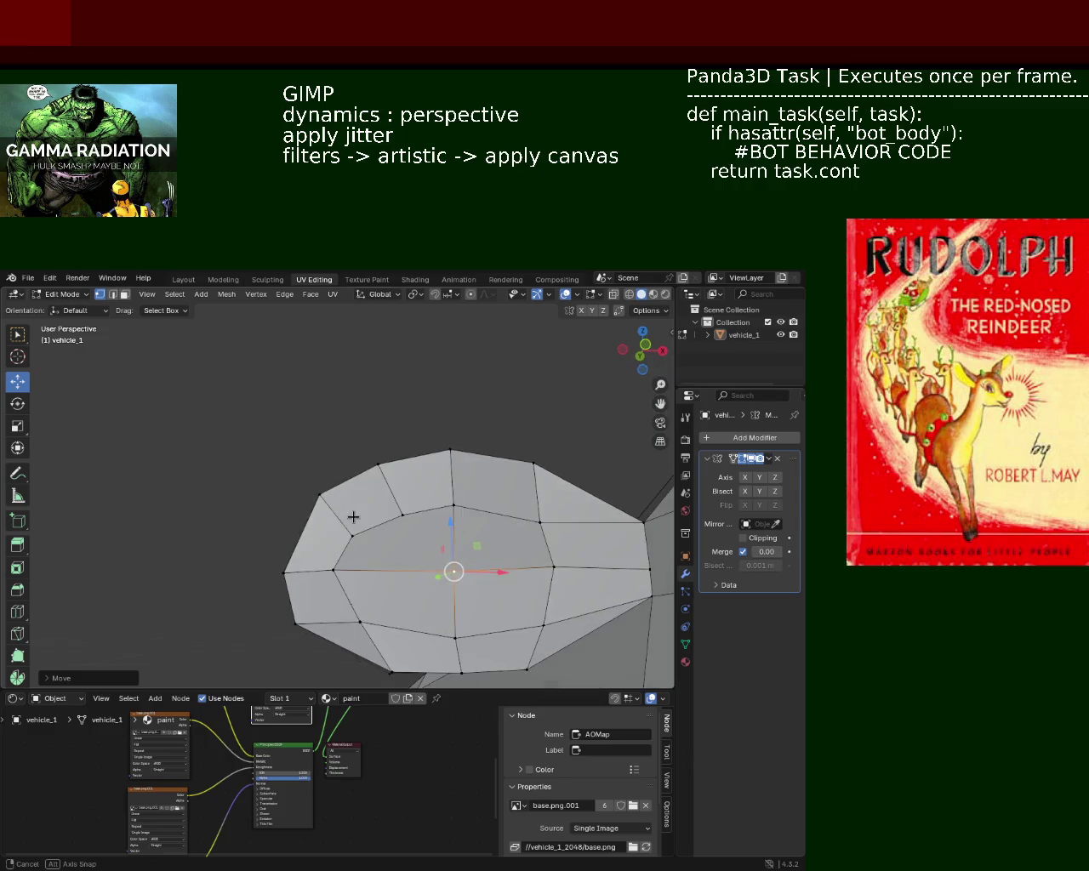
{"action": "left_click", "coordinate": [343, 570]}
{"action": "left_click_drag", "start_coordinate": [343, 570], "coordinate": [342, 543]}
{"action": "left_click", "coordinate": [554, 567]}
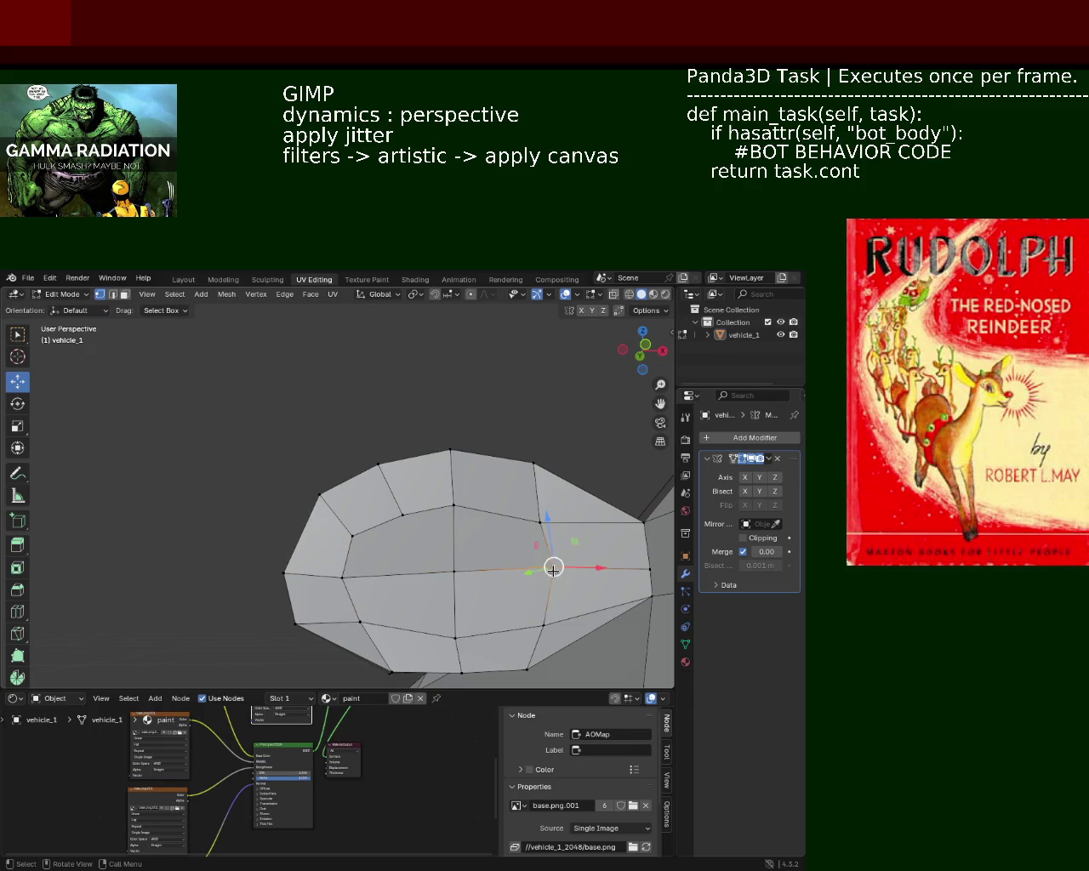
{"action": "scroll", "scroll_direction": "up", "scroll_amount": 3}
{"action": "left_click_drag", "start_coordinate": [345, 538], "coordinate": [323, 399]}
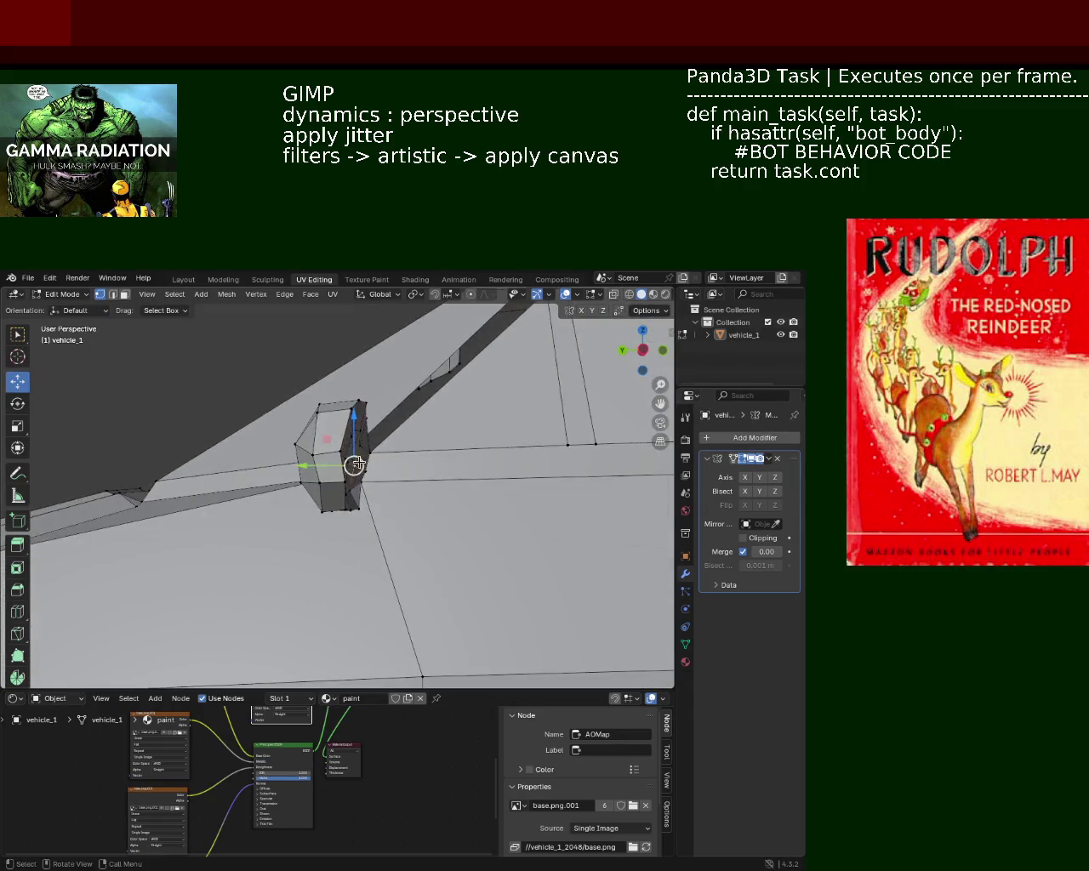
{"action": "key", "text": "g"}
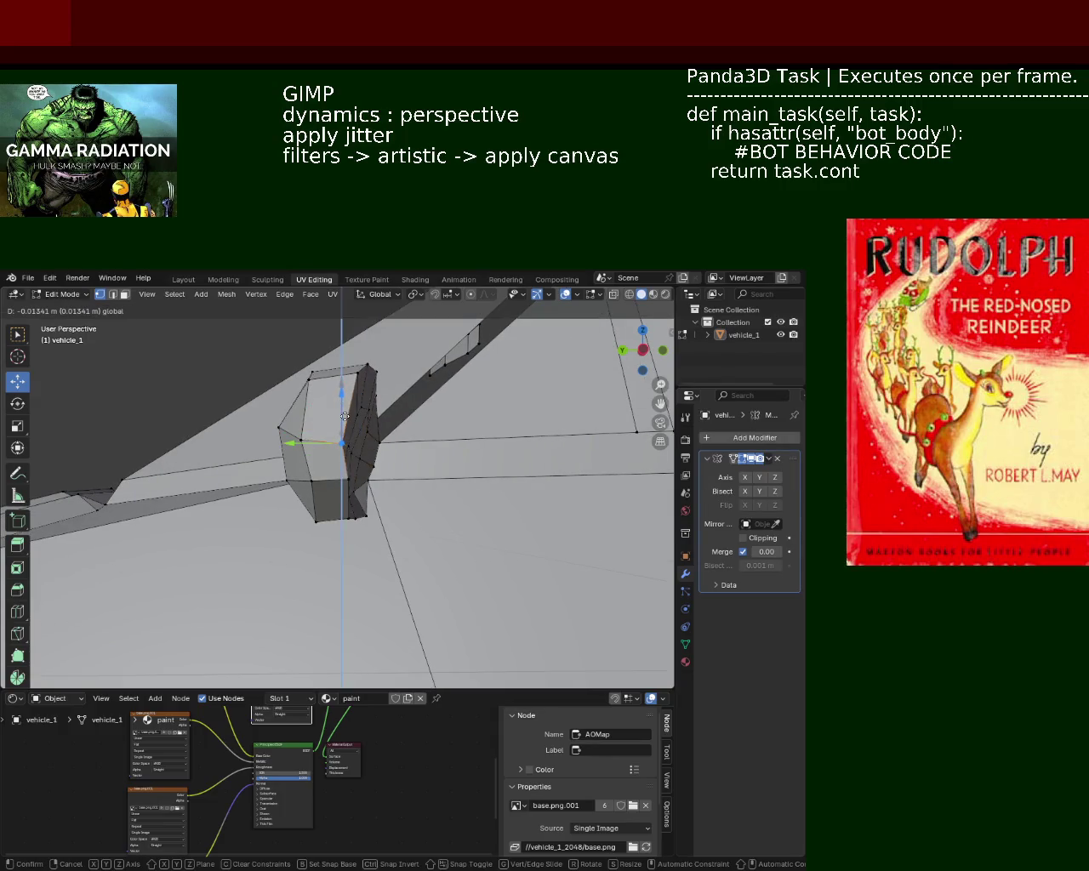
{"action": "left_click", "coordinate": [343, 414]}
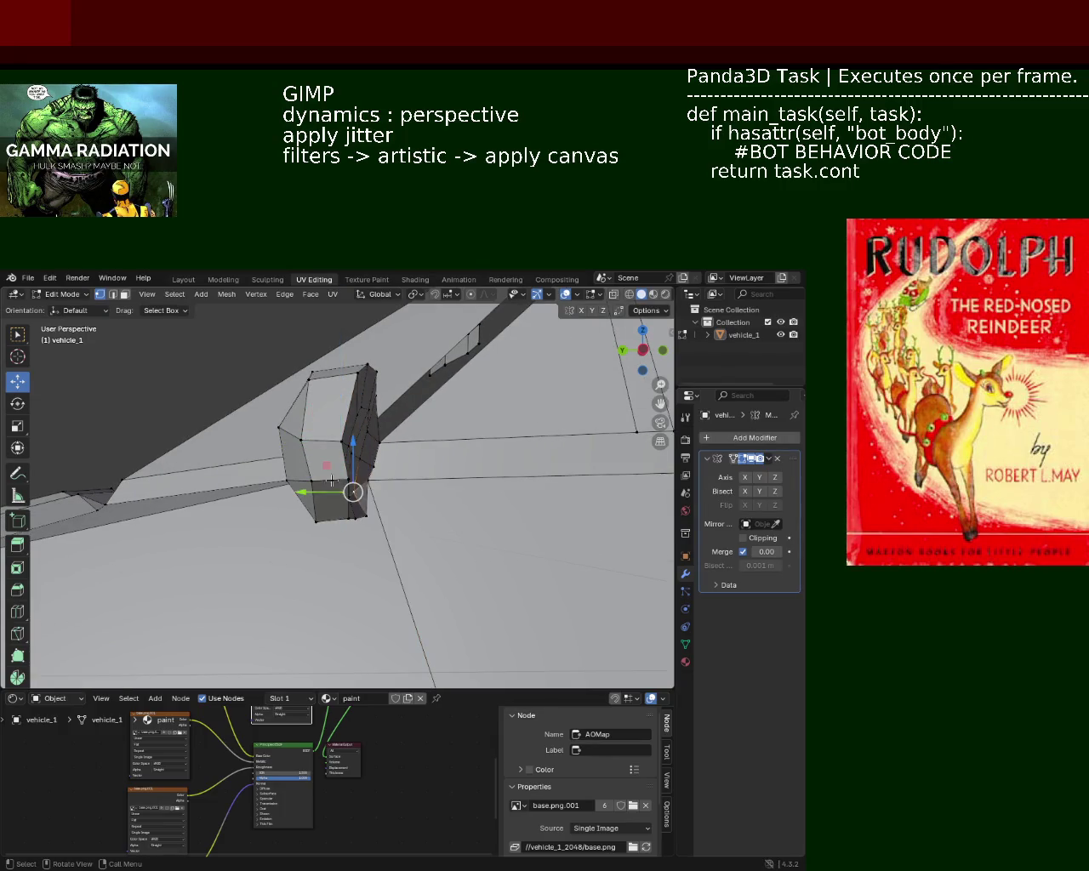
Shift the selected side edge along Y in two moves
{"action": "key", "text": "g"}
{"action": "key", "text": "y"}
{"action": "left_click", "coordinate": [315, 482]}
{"action": "key", "text": "g"}
{"action": "key", "text": "y"}
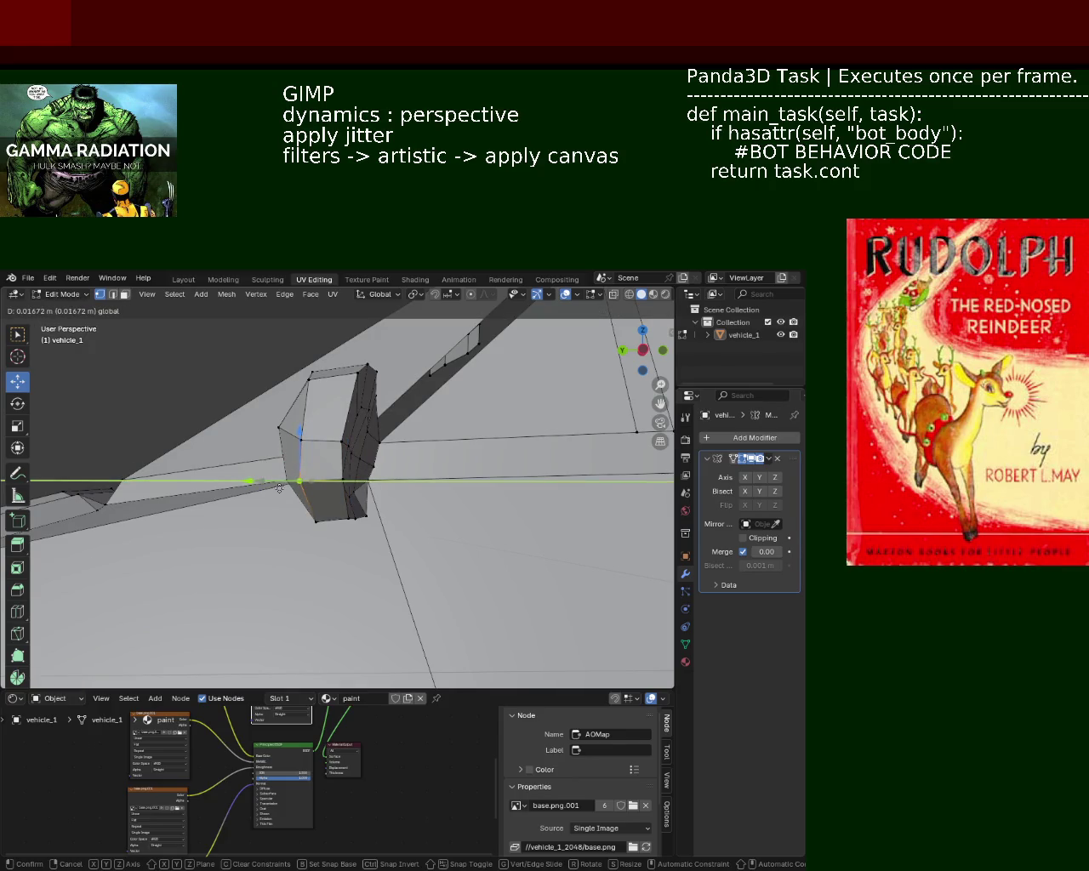
{"action": "left_click", "coordinate": [314, 483]}
Move an edge loop around the bulge vertically along Z
{"action": "left_click_drag", "start_coordinate": [314, 482], "coordinate": [336, 486]}
{"action": "left_click", "coordinate": [335, 486]}
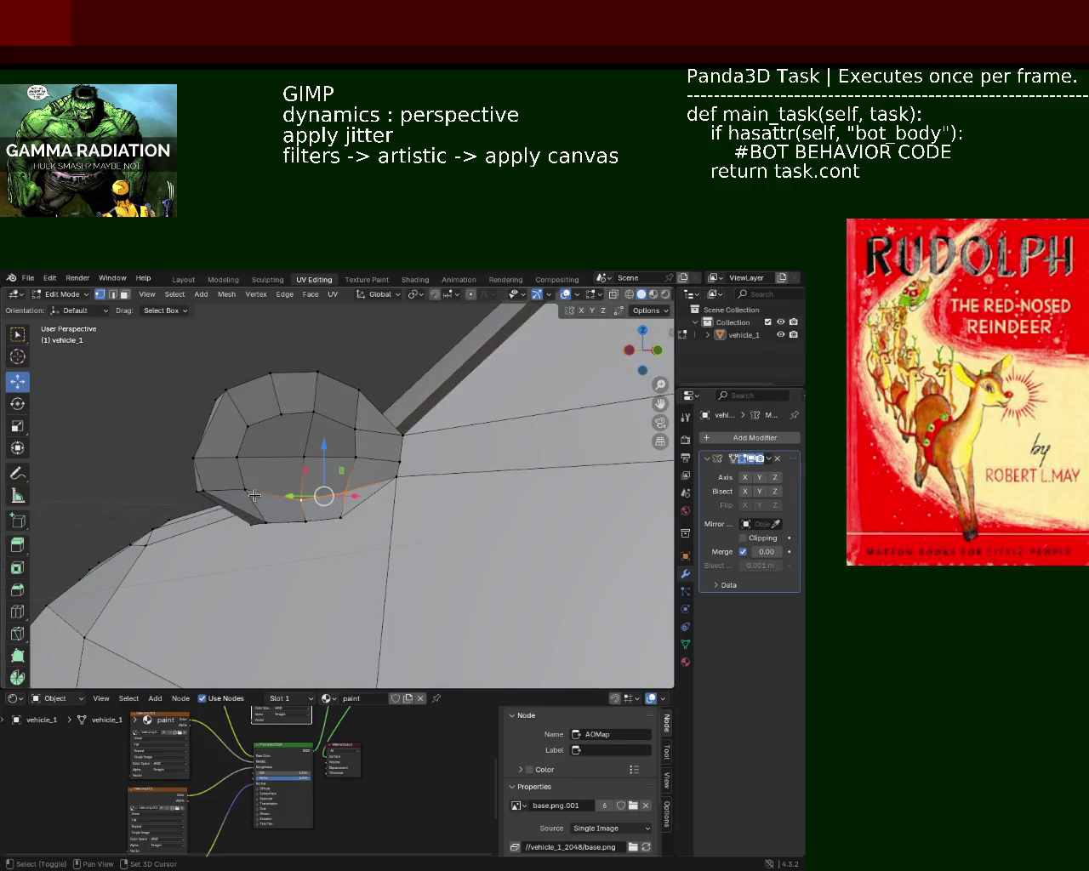
{"action": "key", "text": "g"}
{"action": "key", "text": "z"}
{"action": "left_click", "coordinate": [300, 444]}
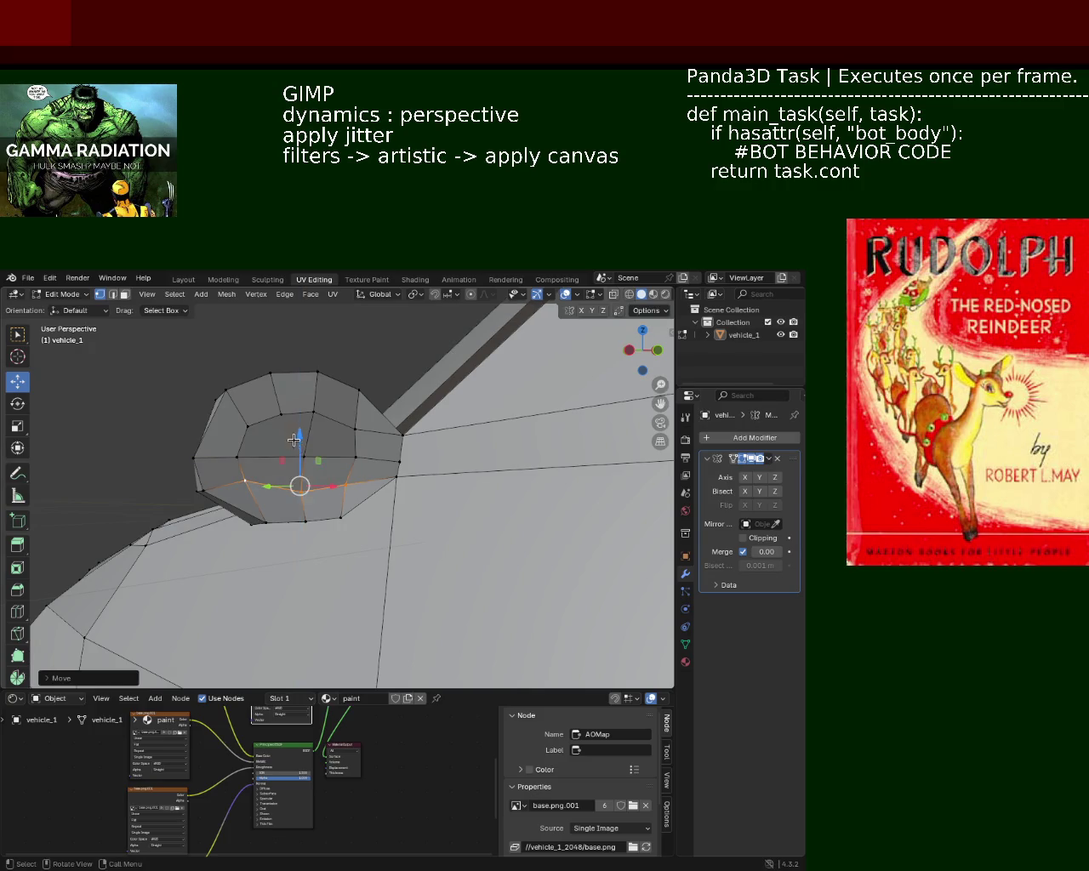
Raise a second edge loop on the bulge along Z
{"action": "left_click_drag", "start_coordinate": [300, 444], "coordinate": [317, 475]}
{"action": "left_click", "coordinate": [351, 489]}
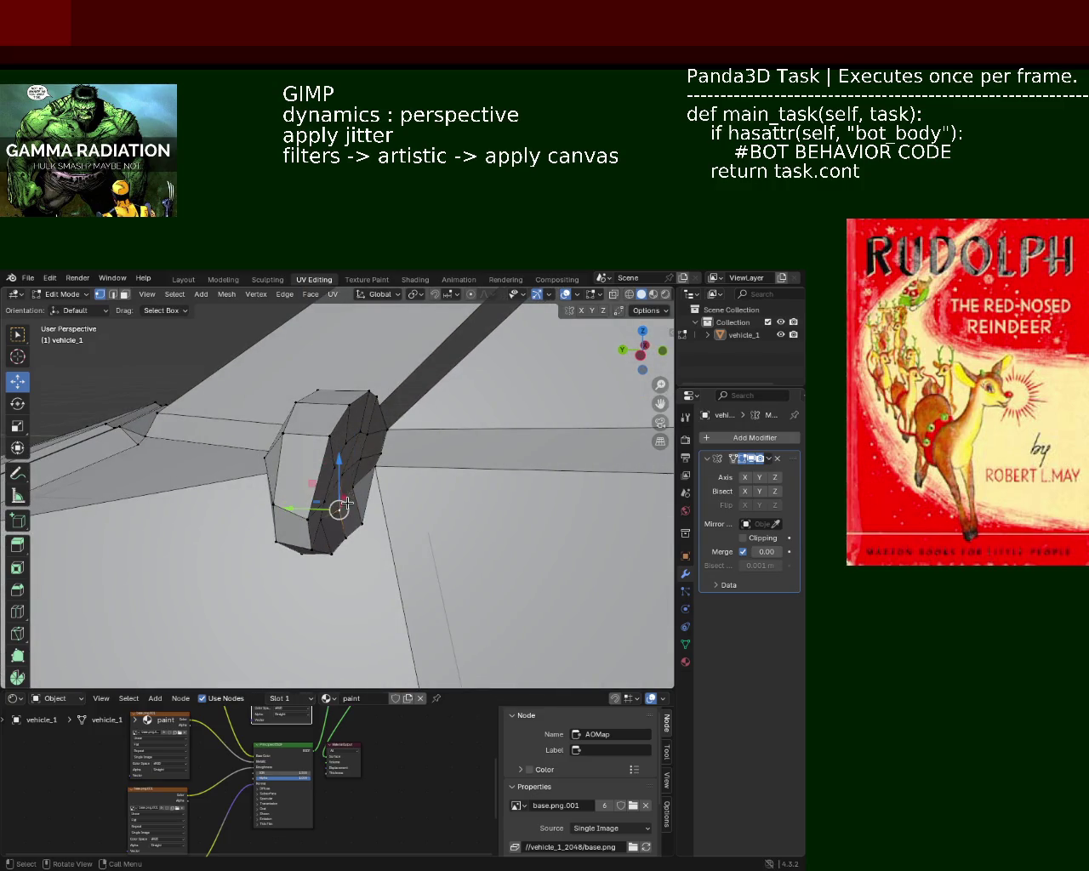
{"action": "left_click", "coordinate": [334, 507]}
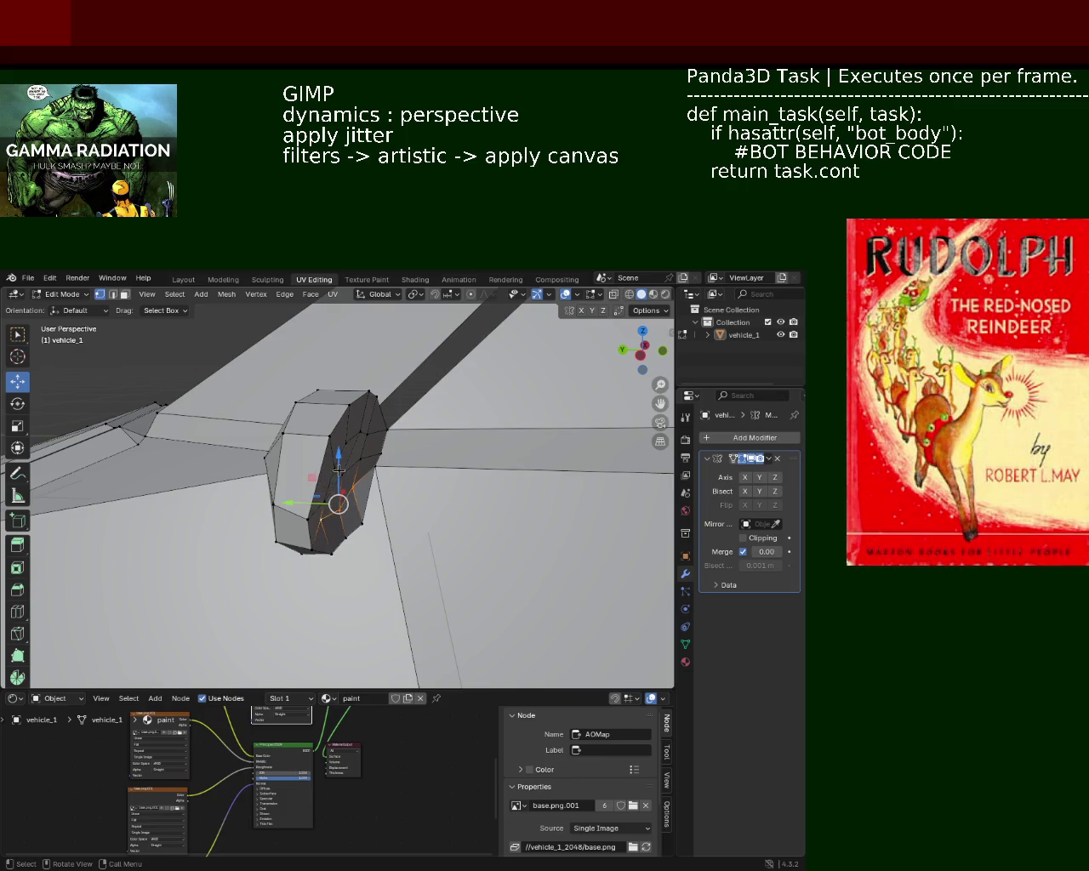
{"action": "key", "text": "g"}
{"action": "key", "text": "z"}
{"action": "left_click", "coordinate": [339, 474]}
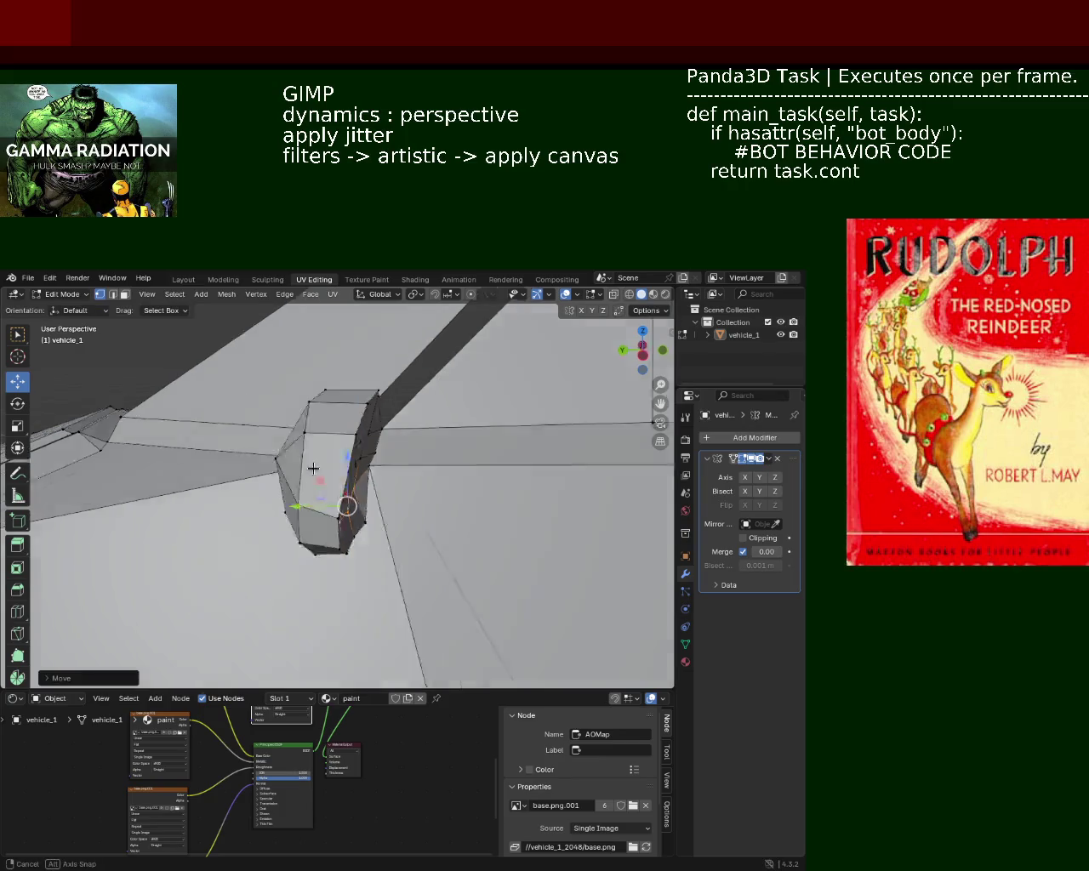